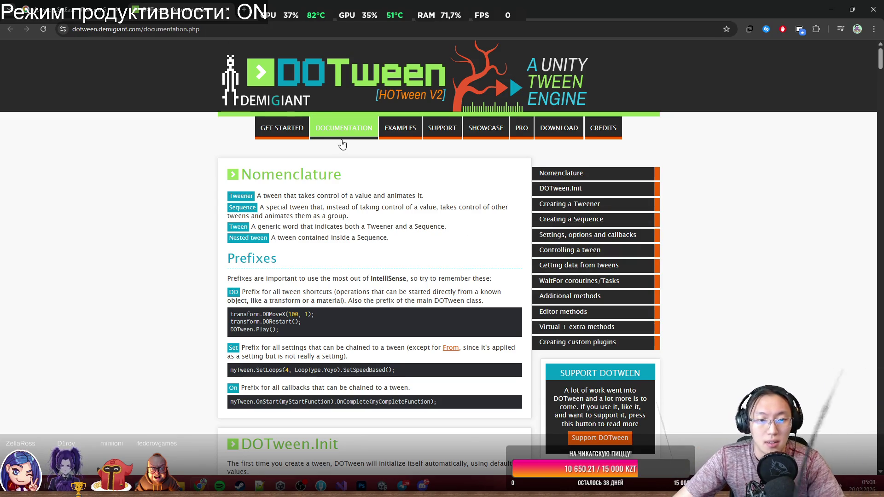
Search the DOTween documentation for 'SetEase' and jump to the second match.
scroll(350, 138, down, 8)
scroll(364, 143, down, 10)
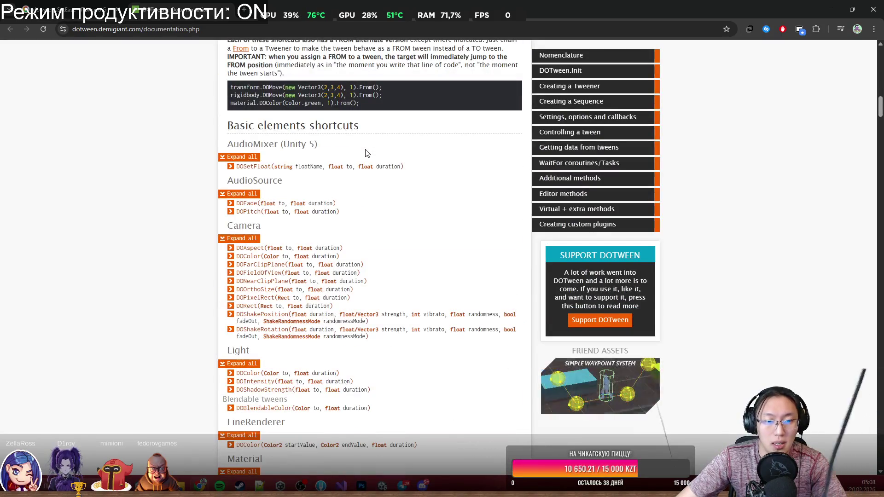
scroll(331, 219, down, 15)
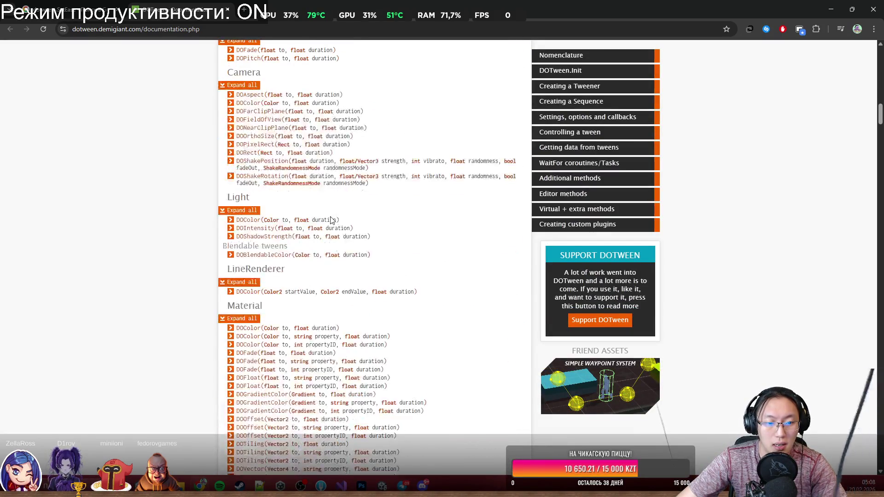
key(ctrl+f)
text(SetS)
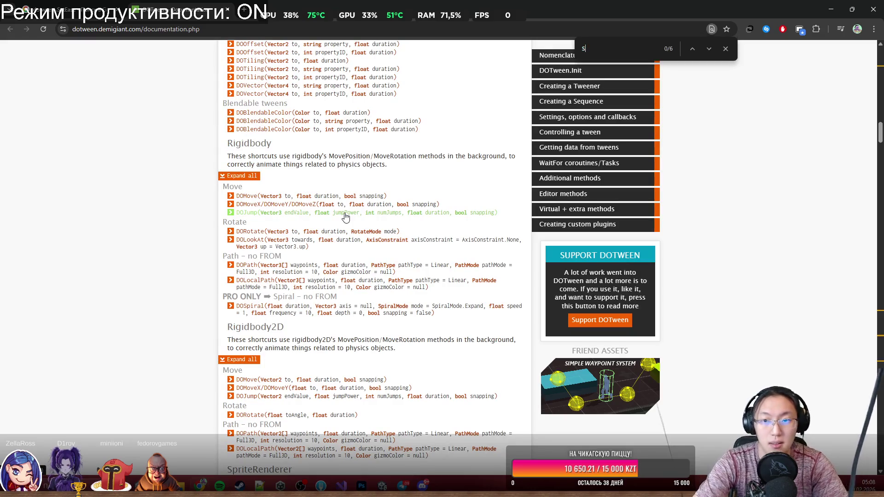
key(BackSpace)
text(E)
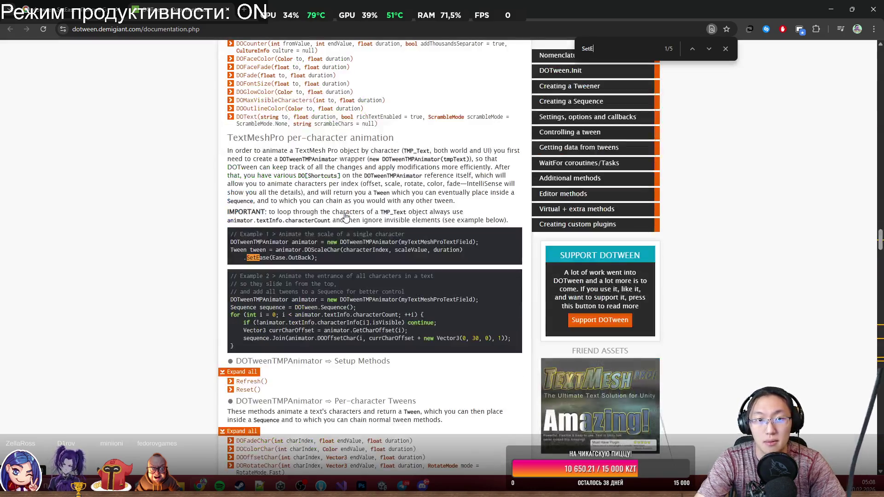
text(se)
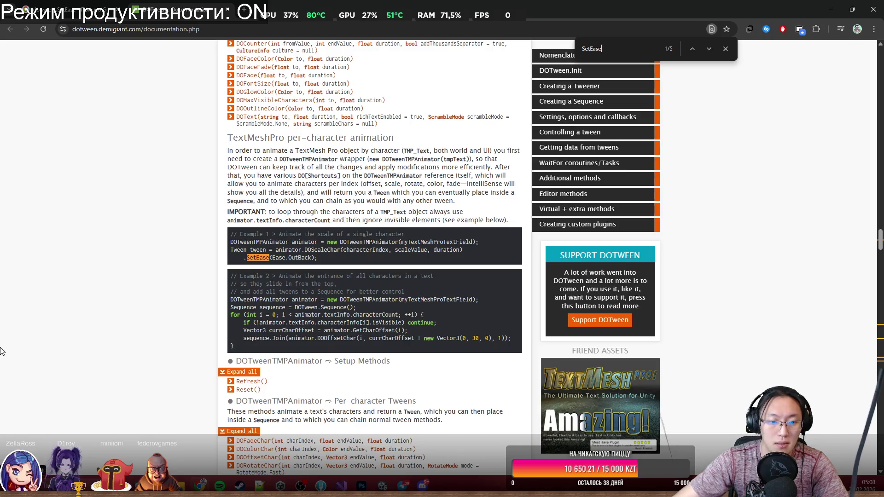
click(707, 48)
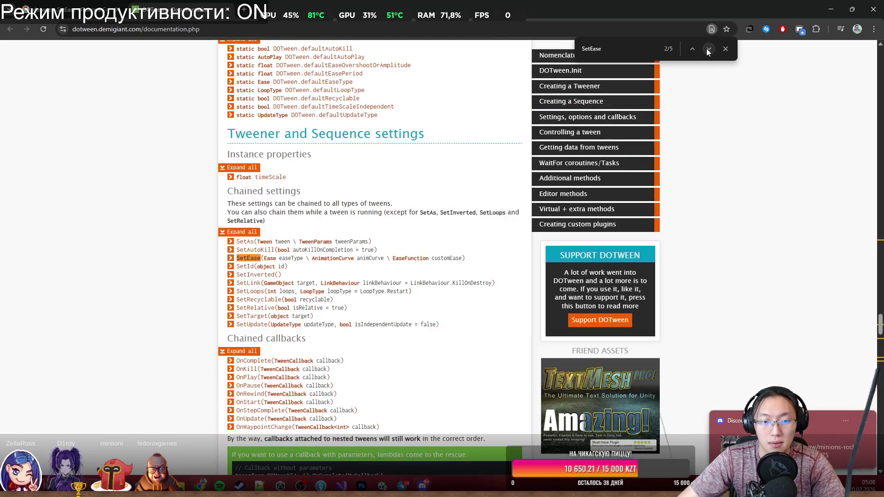
Expand the SetEase description, play the Flash ease demo, and switch to Discord.
click(237, 258)
scroll(272, 263, down, 5)
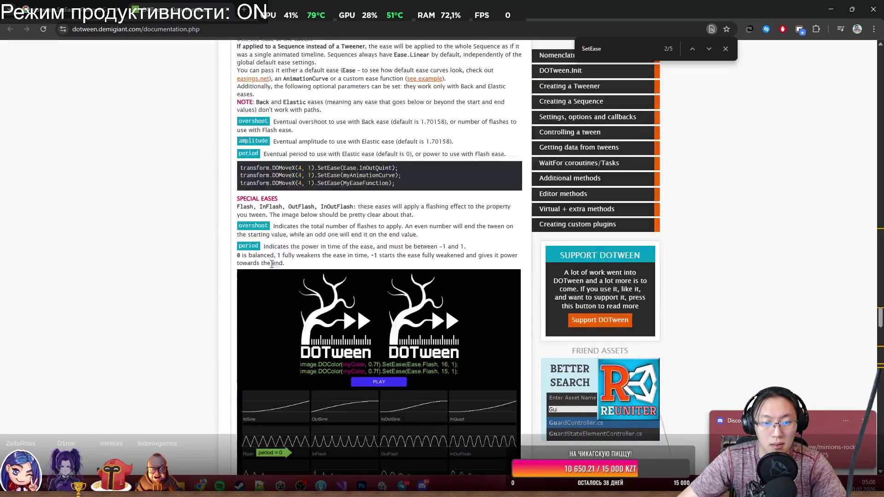
click(403, 384)
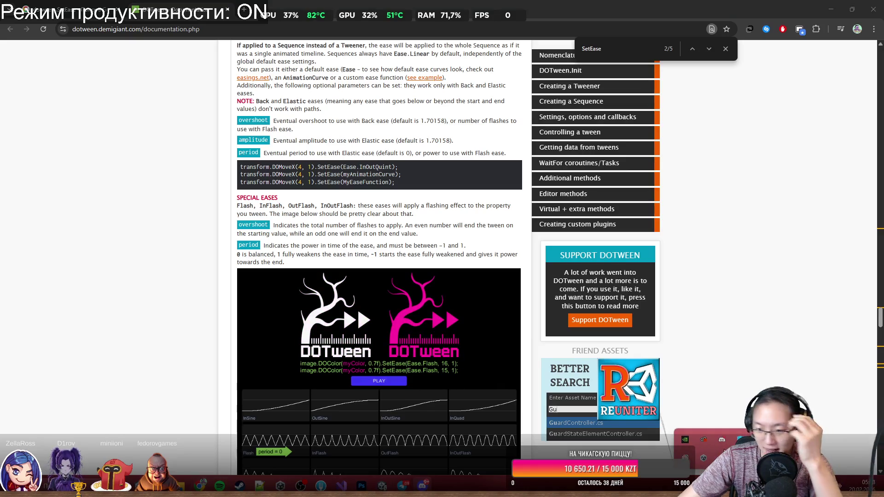
key(alt+Tab)
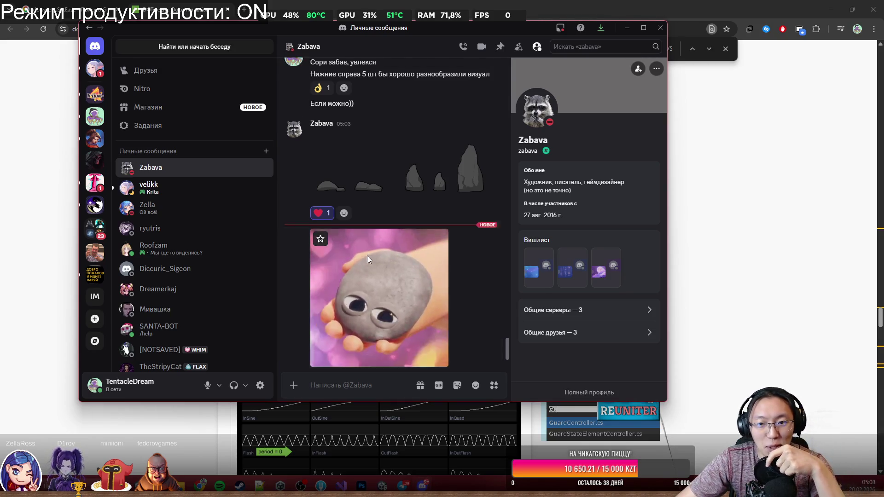
Scroll the Discord DM to view the stone GIF, then minimize Discord.
scroll(412, 257, up, 3)
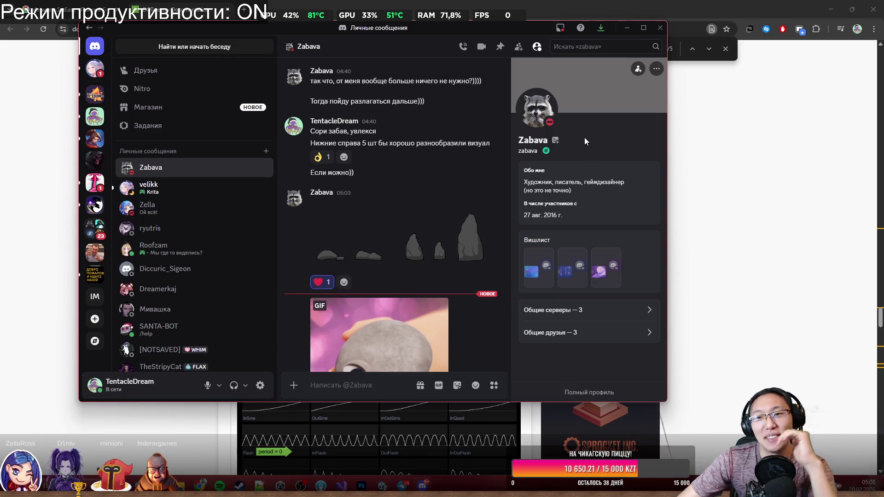
scroll(461, 198, down, 2)
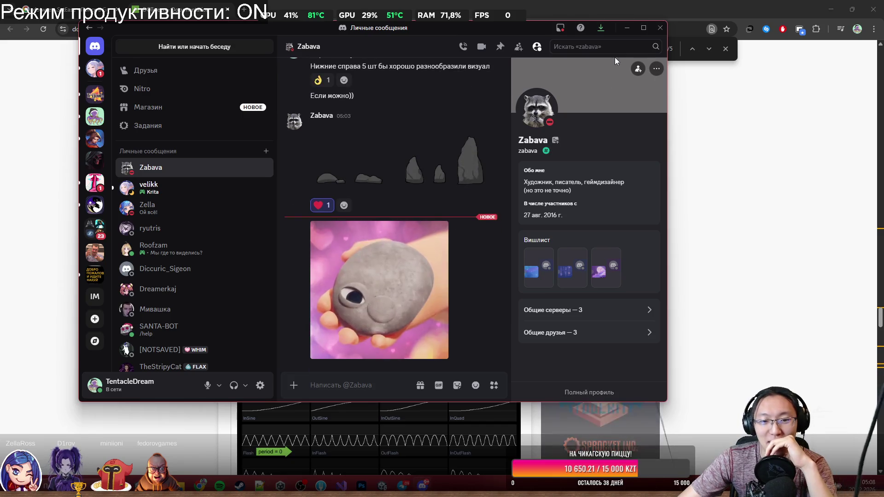
click(628, 30)
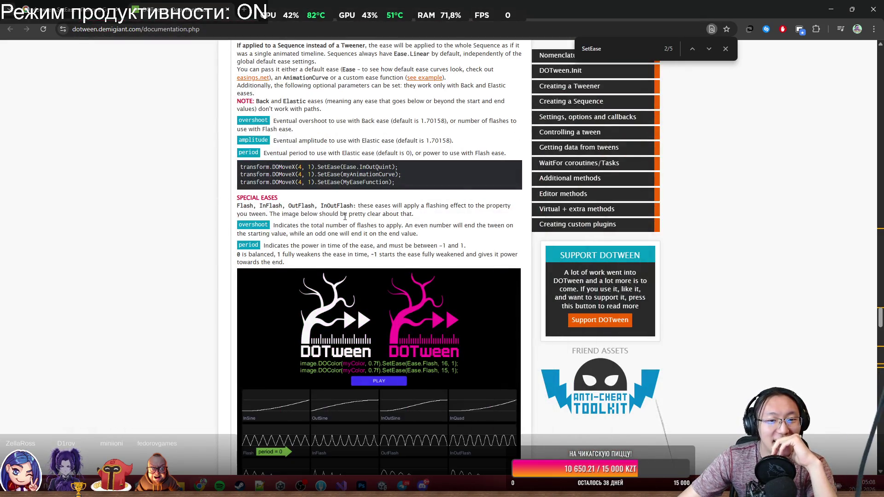
Visit the DOTween Unity forum thread, return to the SetEase notes, and open the easings.net link.
scroll(385, 280, down, 4)
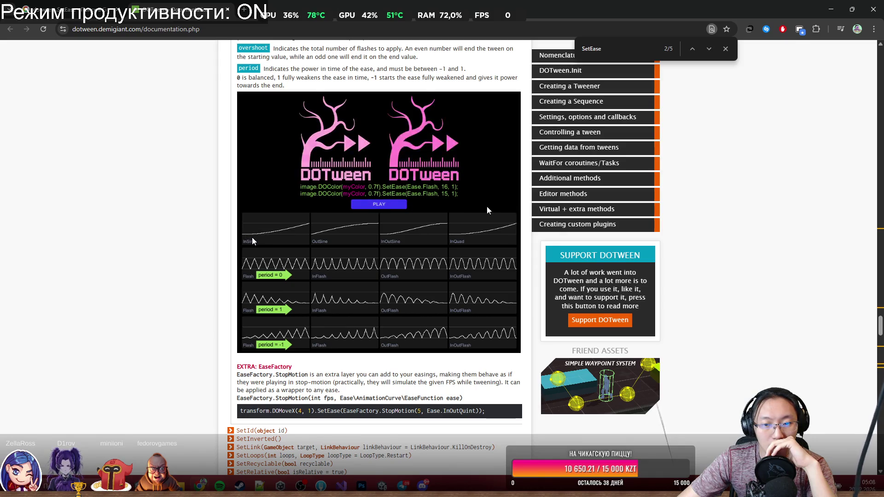
scroll(356, 280, down, 2)
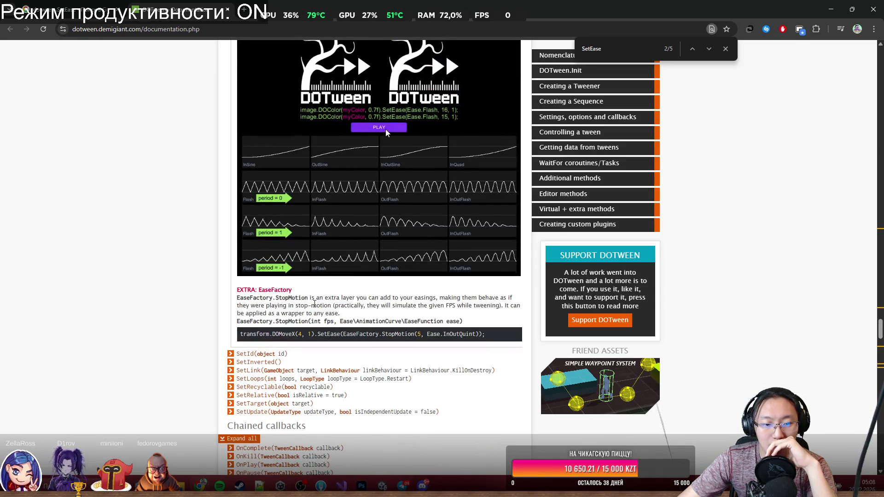
scroll(261, 304, up, 7)
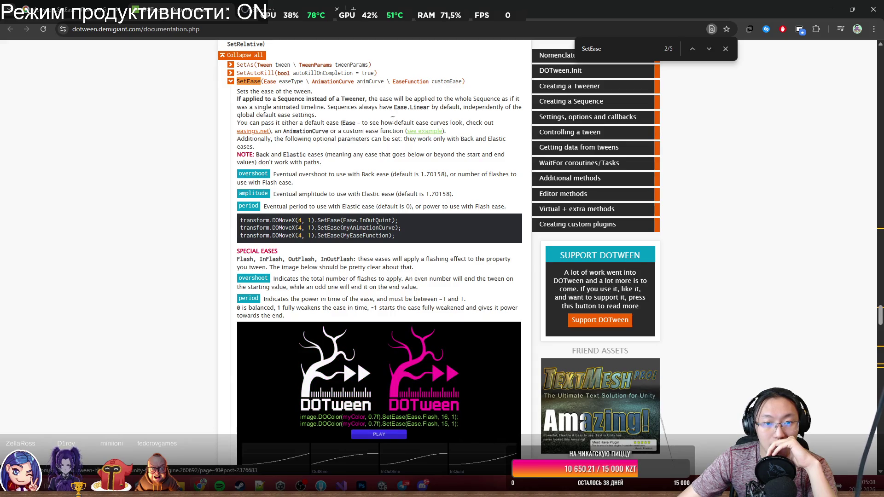
click(423, 131)
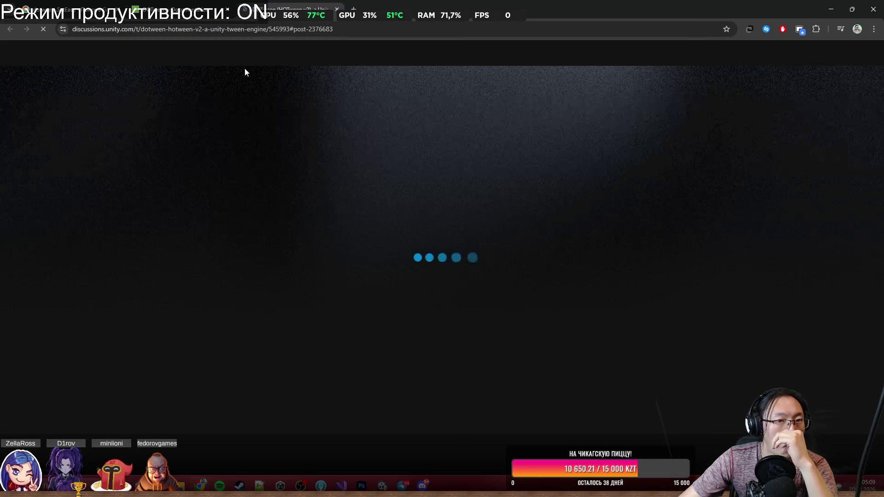
scroll(300, 164, down, 10)
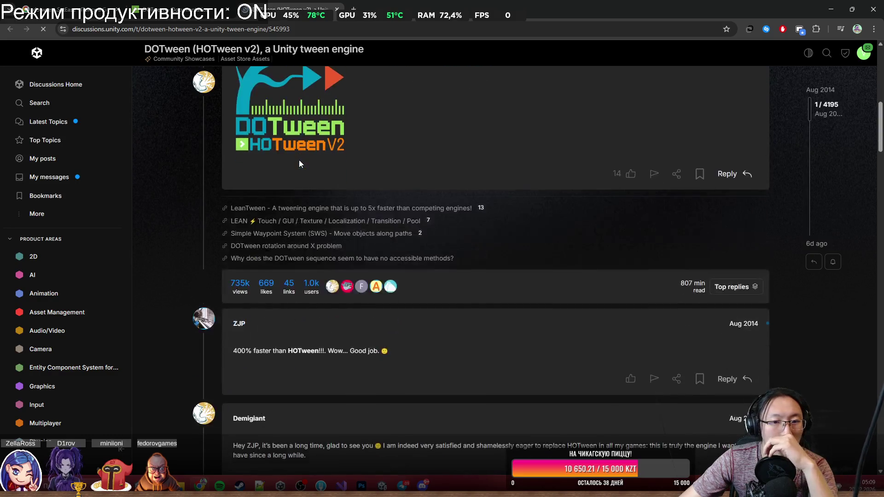
scroll(299, 161, down, 8)
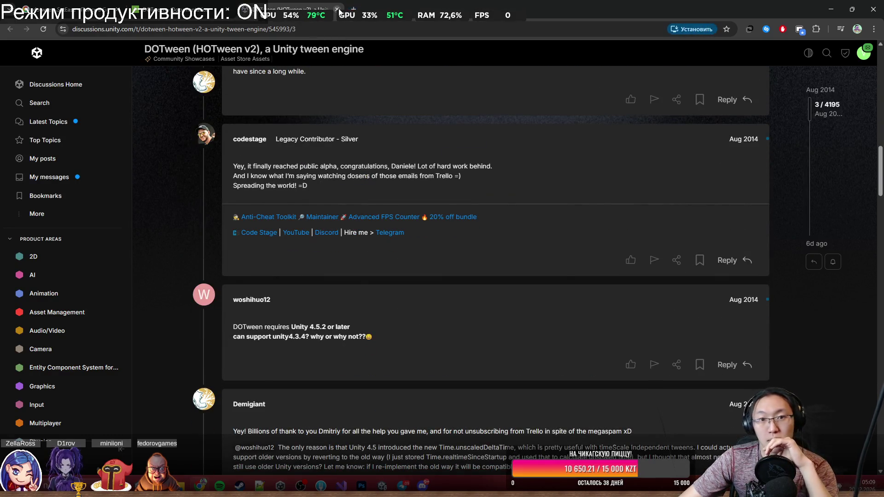
key(alt+Left)
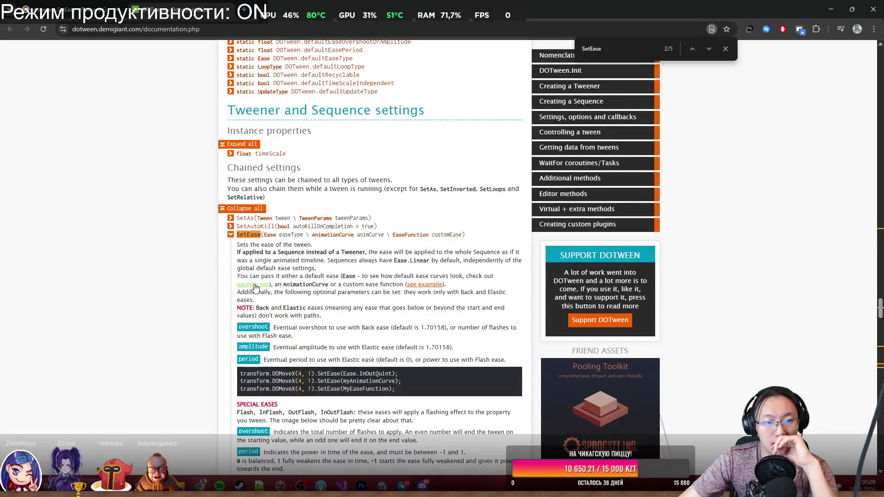
click(251, 284)
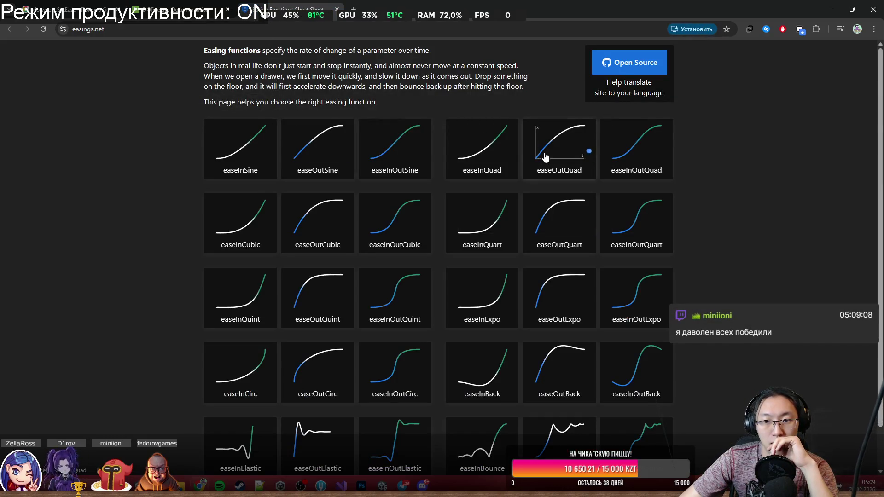
Browse the easings.net curve grid and select the easeOutCubic name.
middle_click(736, 224)
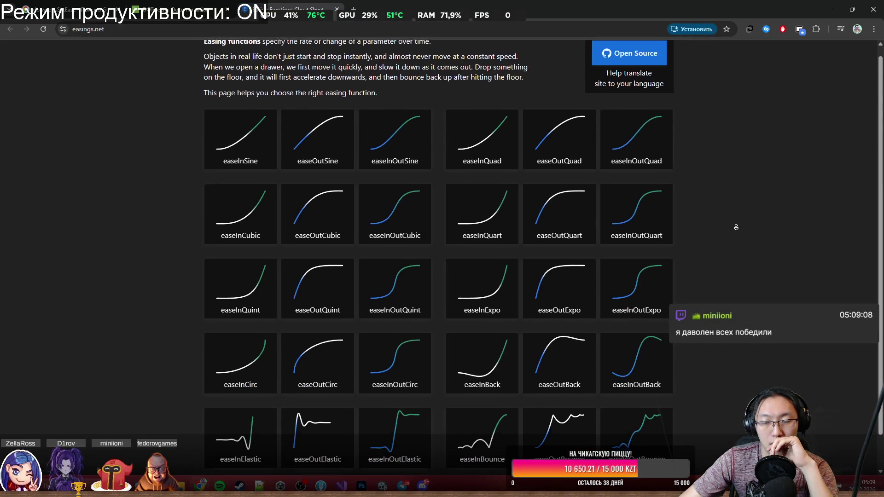
click(725, 250)
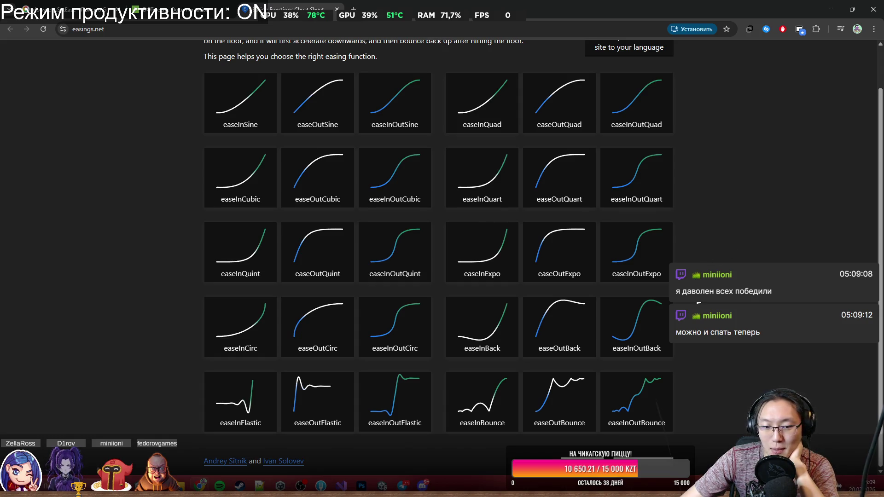
scroll(433, 279, up, 1)
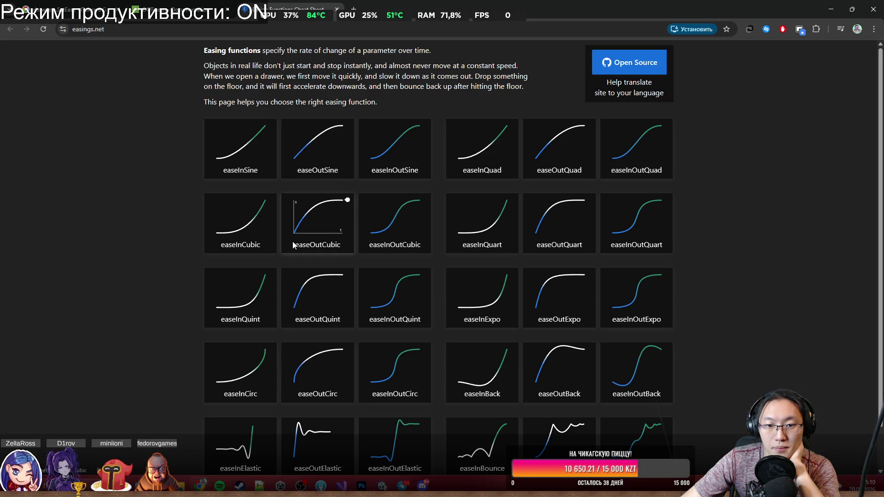
double_click(317, 244)
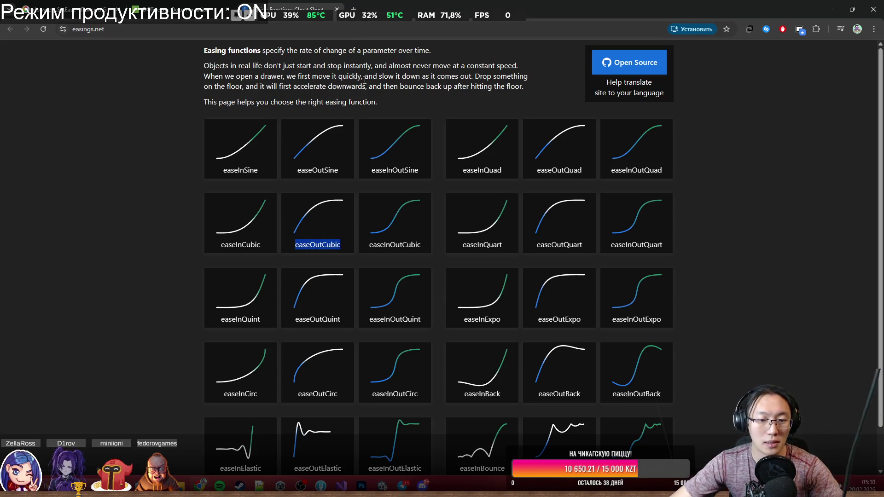
scroll(442, 236, down, 1)
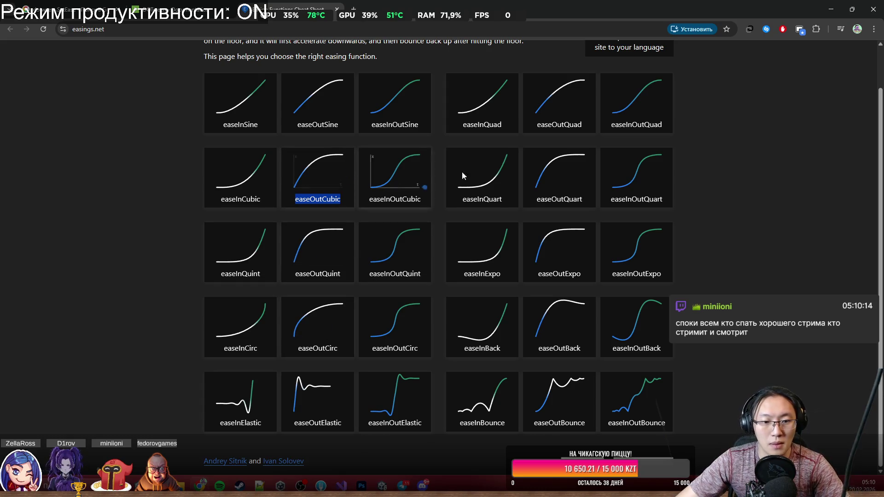
Below the DOMoveY call, write a newItem.DOMove(direction, 1).SetEase(...) line.
click(832, 10)
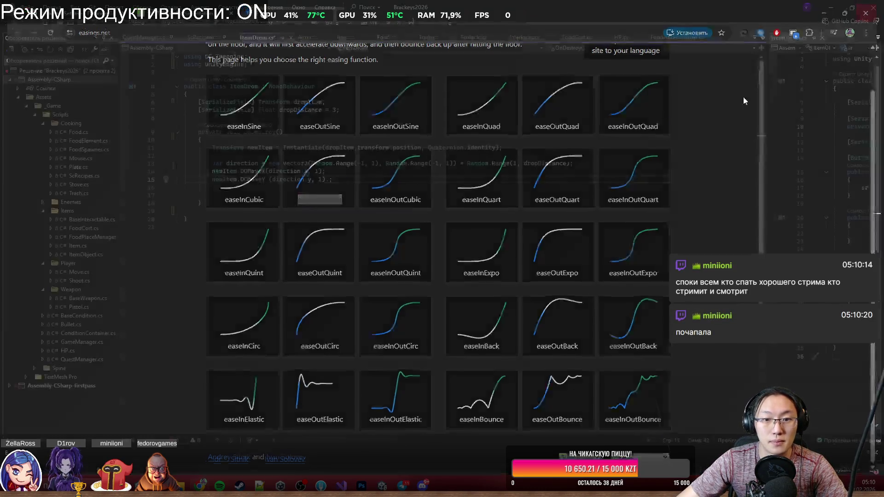
key(Return)
key(Return)
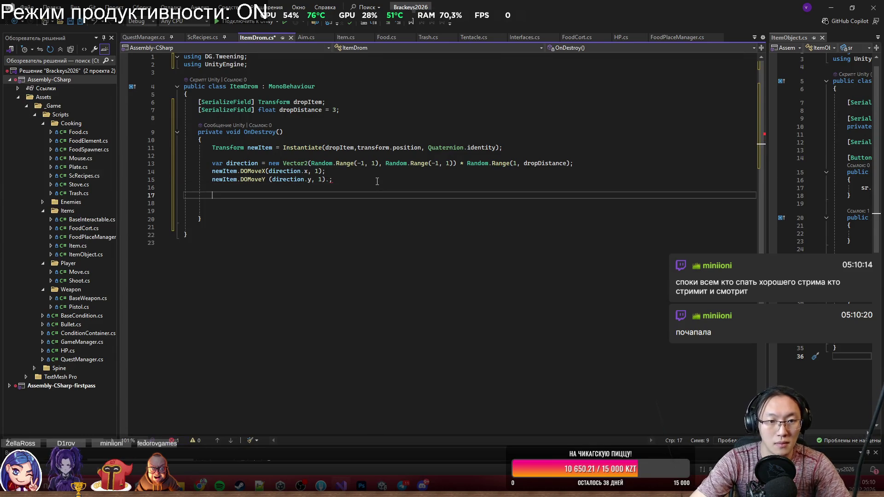
text(newI)
key(Tab)
text(.)
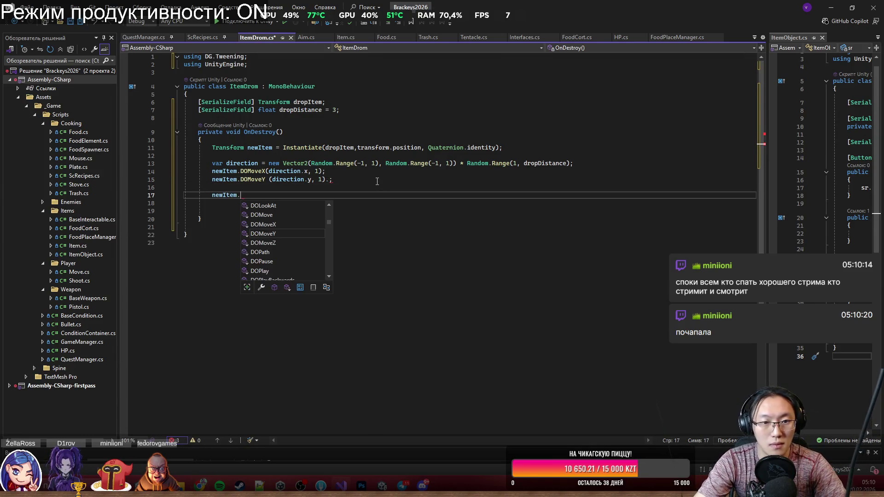
text(DOMove(d)
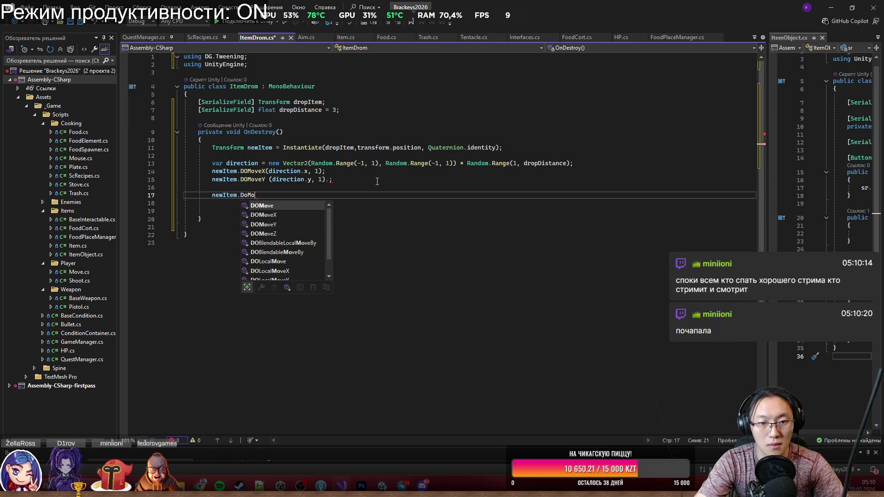
key(Tab)
text(,1)
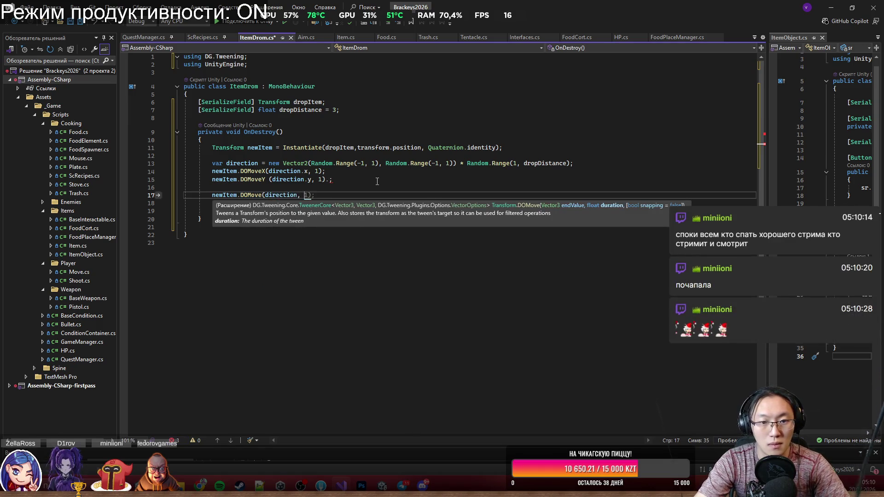
text().easeOutCubic)
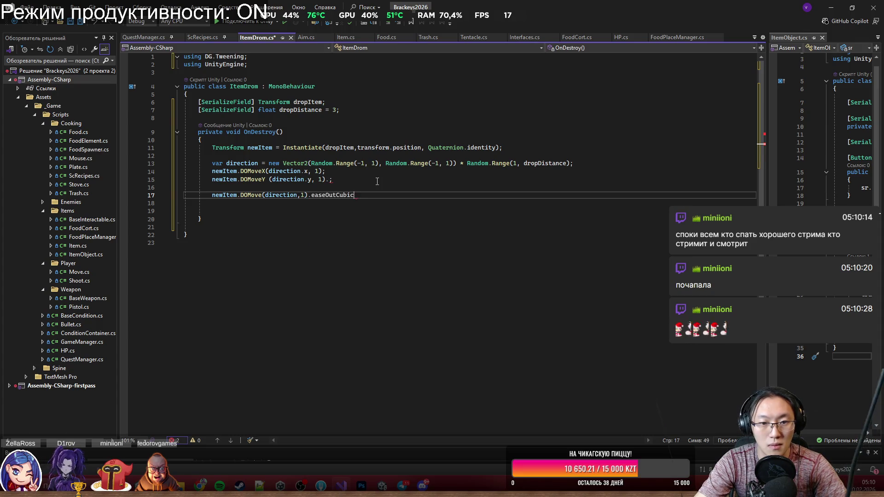
text(Se)
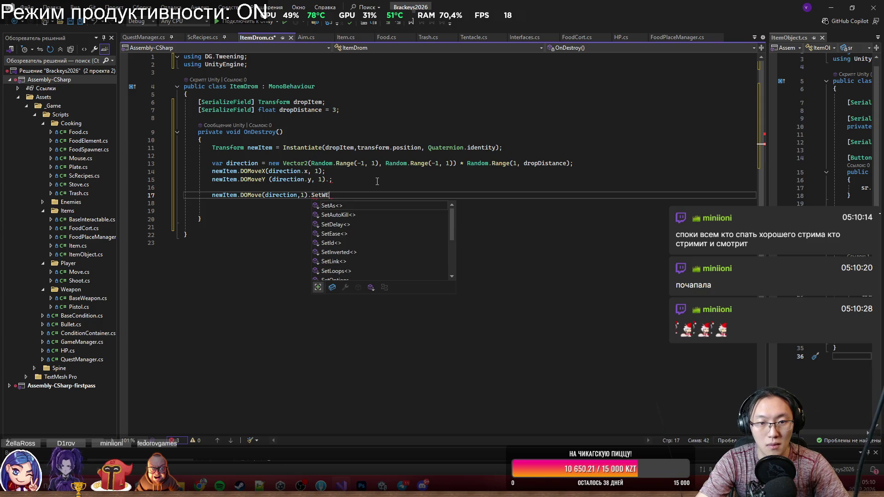
text(tE)
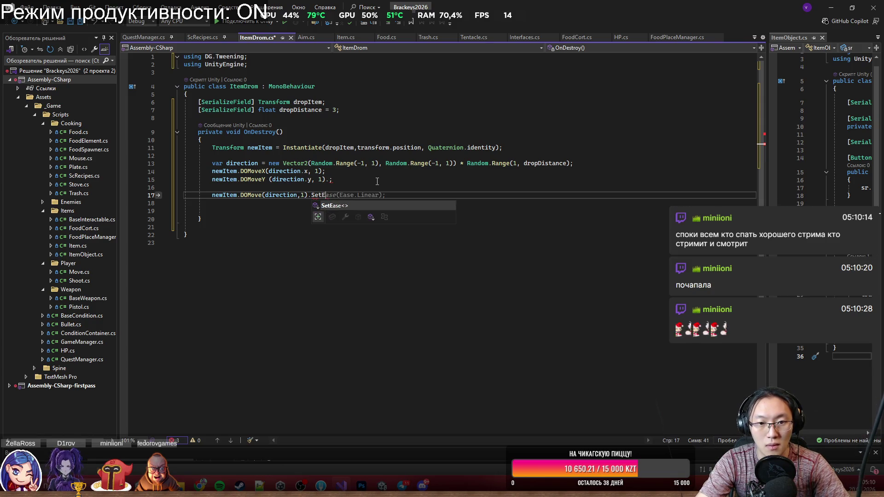
key(Tab)
text((E)
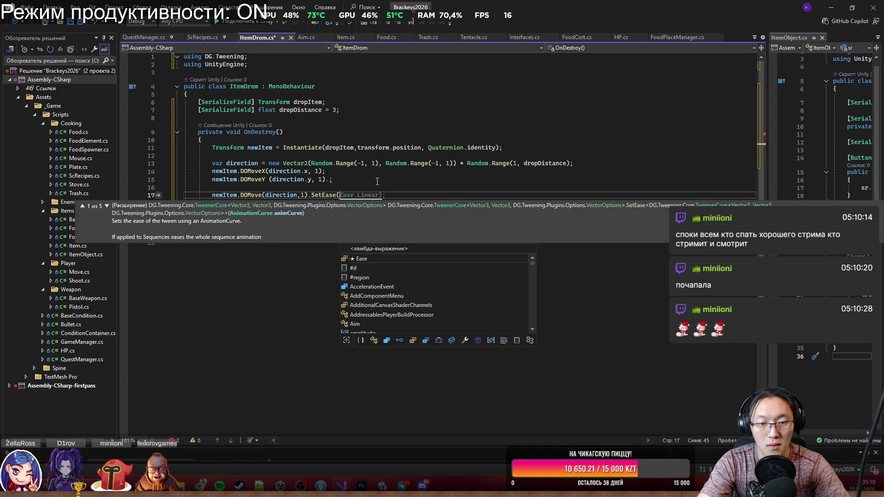
text(ase.easeOutCubic);)
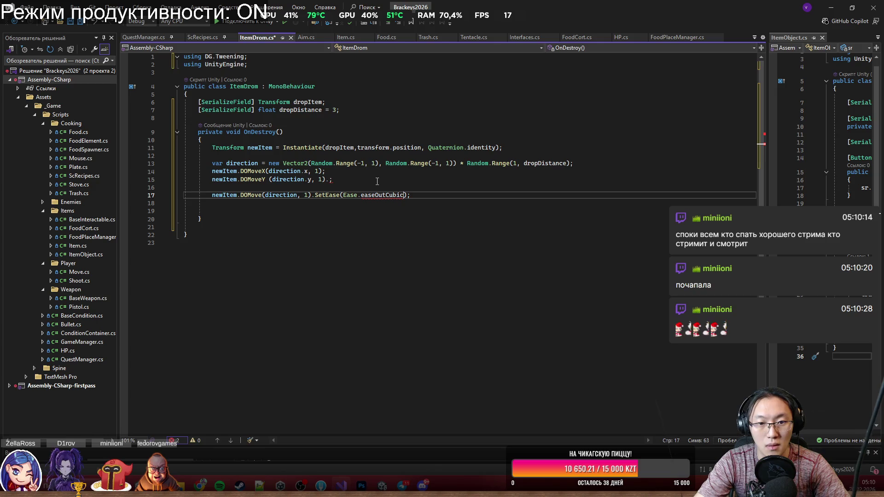
Fix the invalid ease argument so the call uses Ease.OutCubic.
key(ctrl+x)
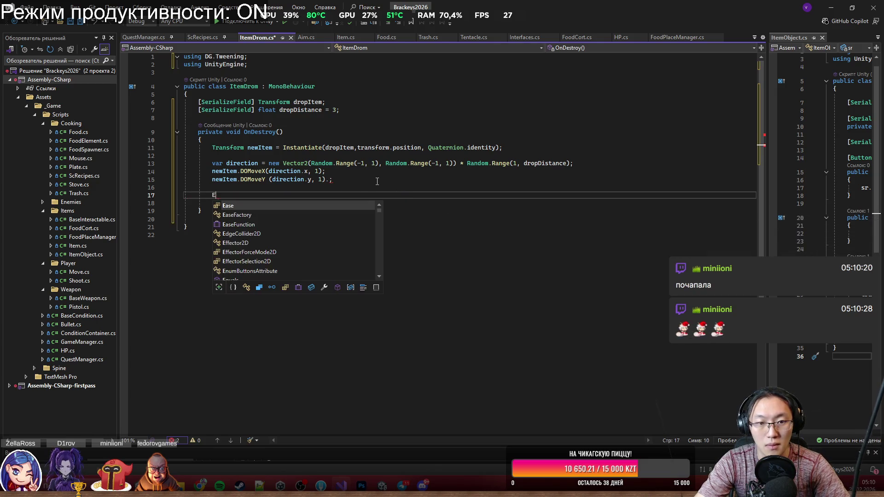
key(ctrl+z)
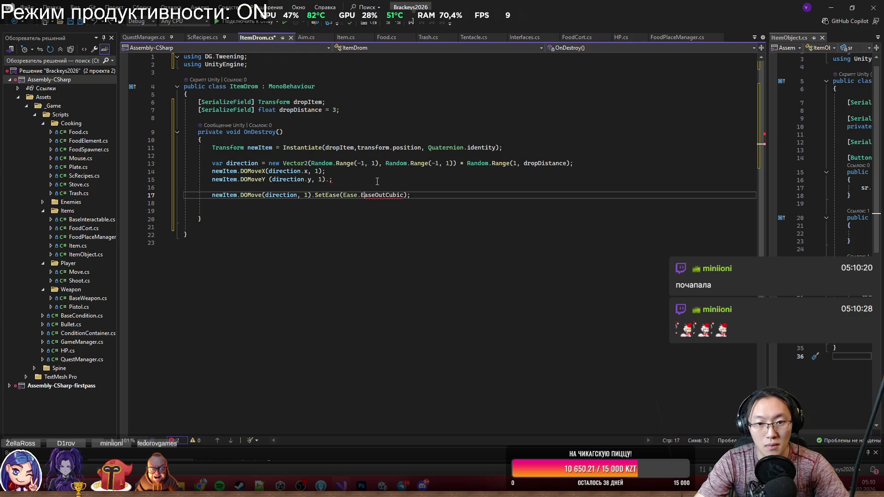
key(Right)
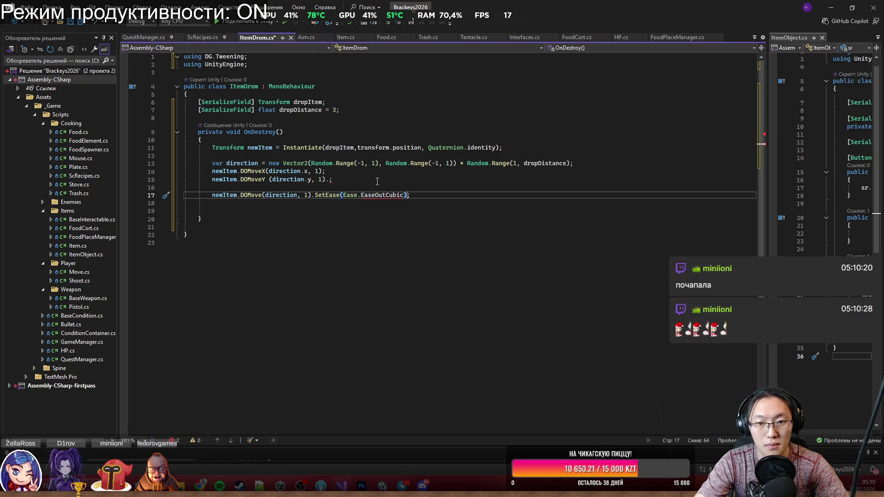
key(ctrl+BackSpace)
text(Ea)
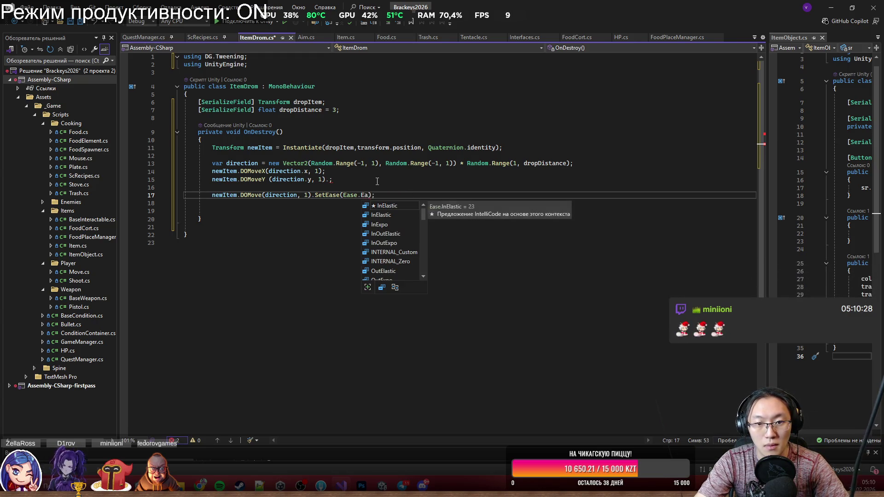
text(se)
key(BackSpace)
key(BackSpace)
key(BackSpace)
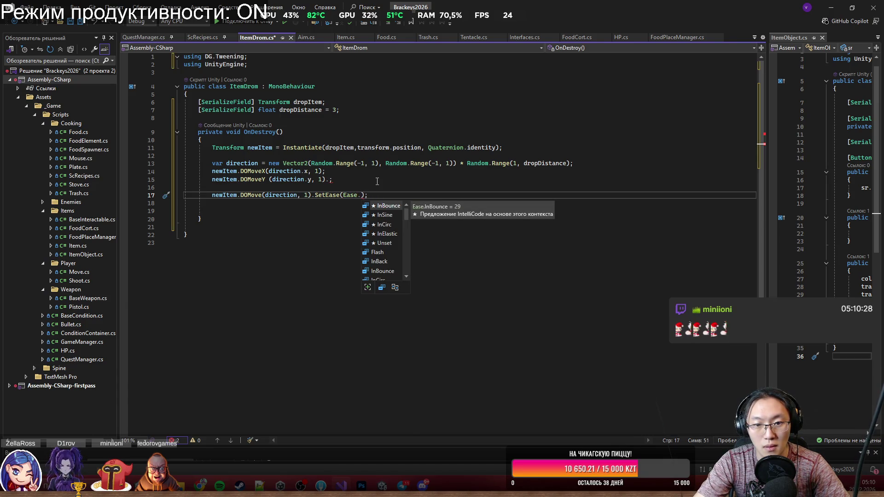
key(Down)
key(Down)
key(Down)
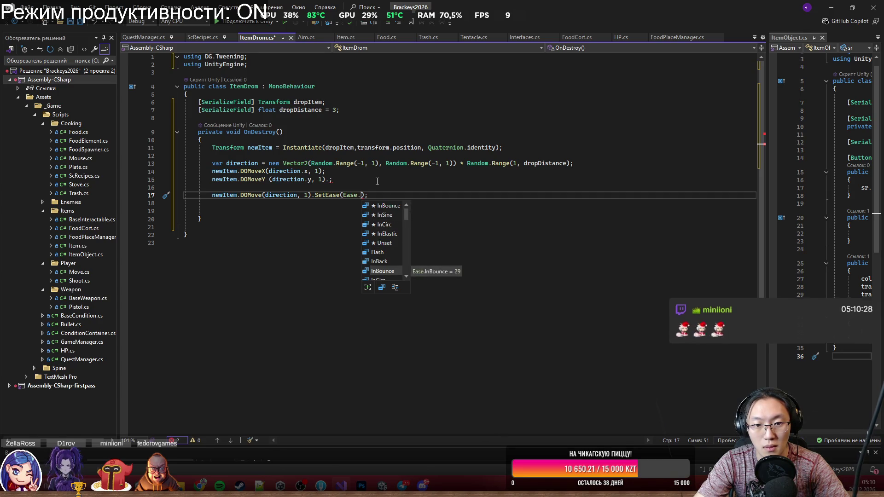
key(Up)
key(Up)
text(Out)
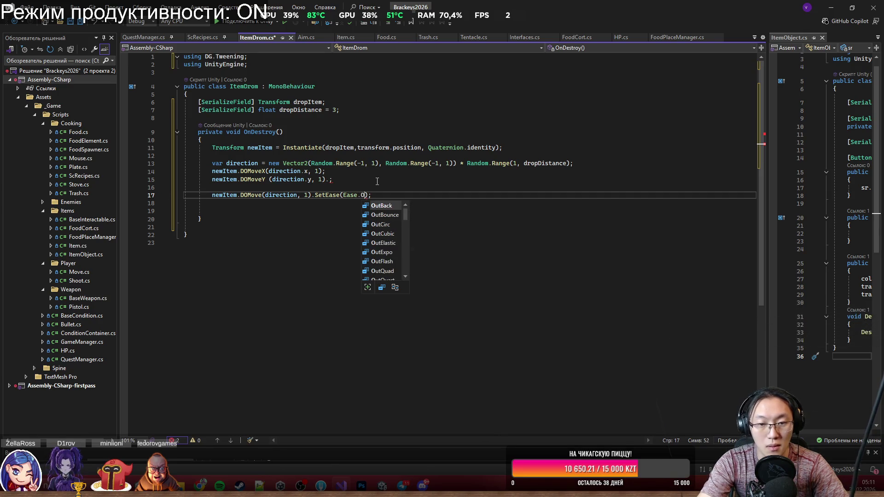
text(C)
key(Down)
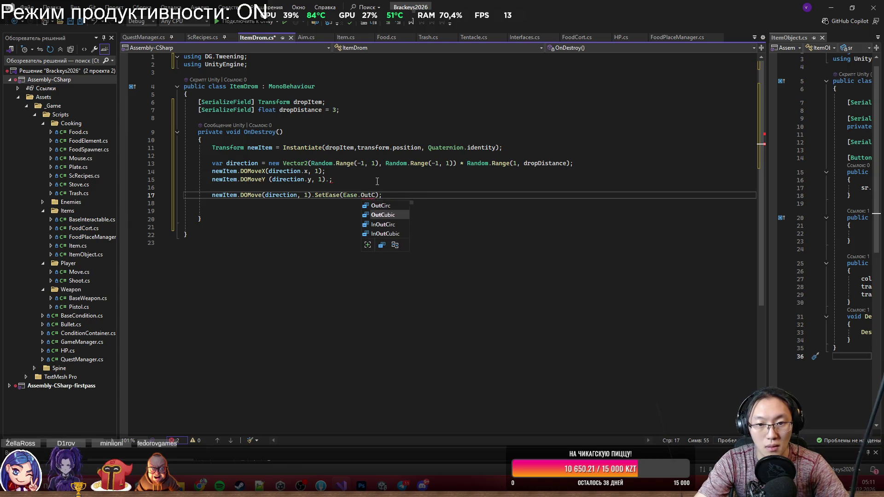
key(Tab)
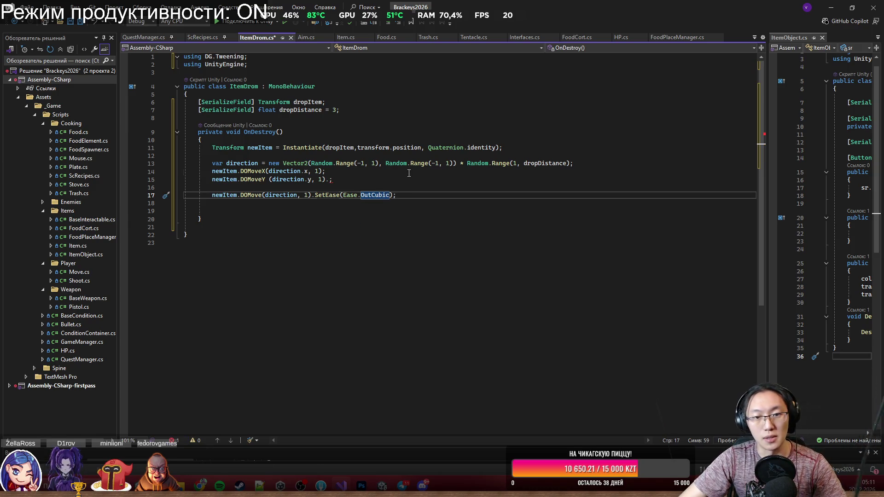
Delete the old DOMoveX and DOMoveY lines, save ItemDrom.cs, and return to Unity.
mouse_move(409, 188)
mouse_down()
mouse_move(193, 163)
mouse_move(575, 163)
mouse_up()
key(Delete)
click(580, 219)
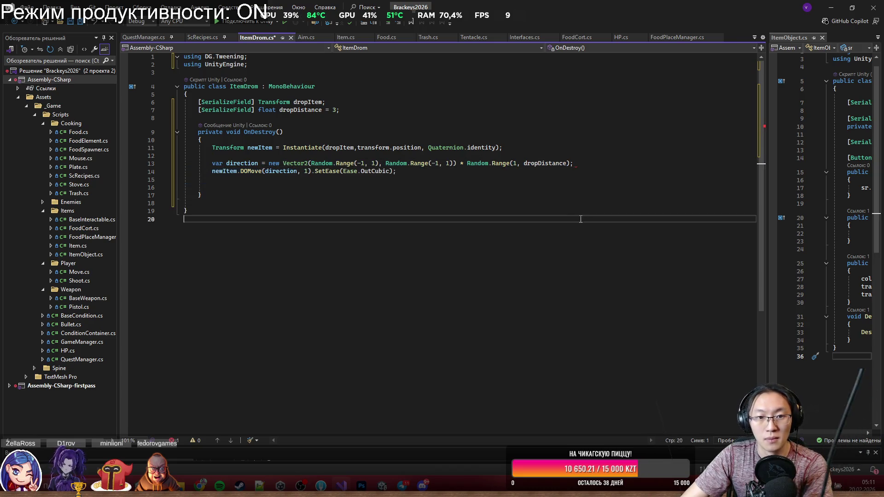
click(594, 172)
key(Home)
key(Return)
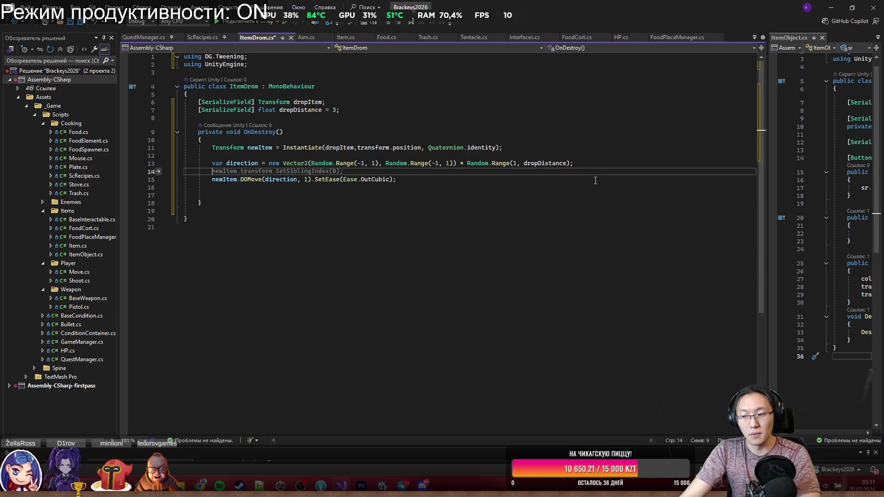
key(ctrl+s)
key(Down)
key(Down)
mouse_move(314, 184)
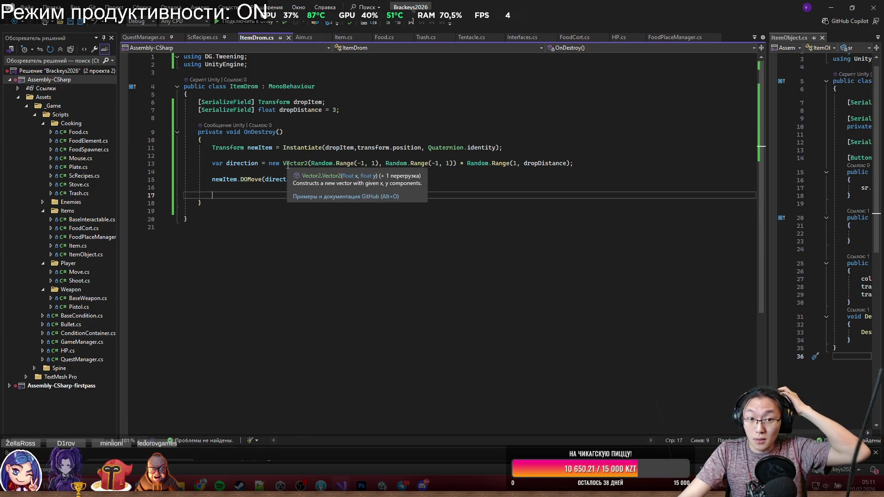
mouse_move(276, 148)
mouse_down()
mouse_move(348, 148)
mouse_move(433, 163)
mouse_move(523, 150)
mouse_up()
click(523, 149)
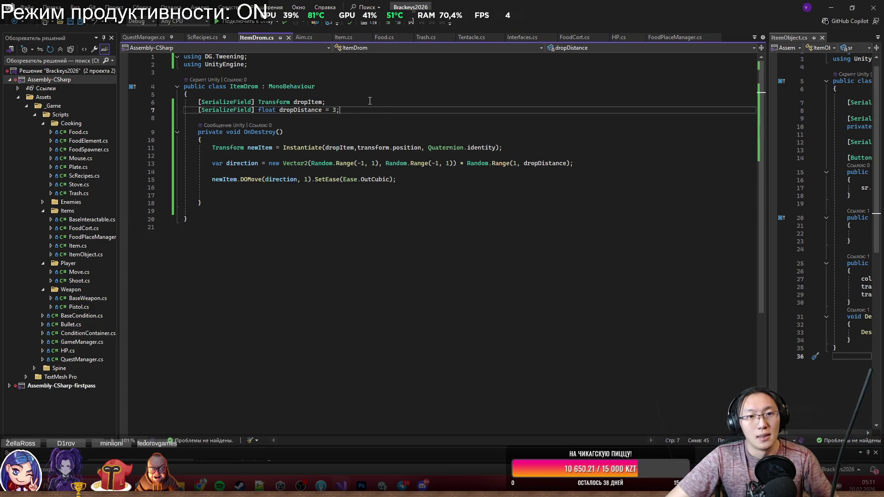
click(831, 7)
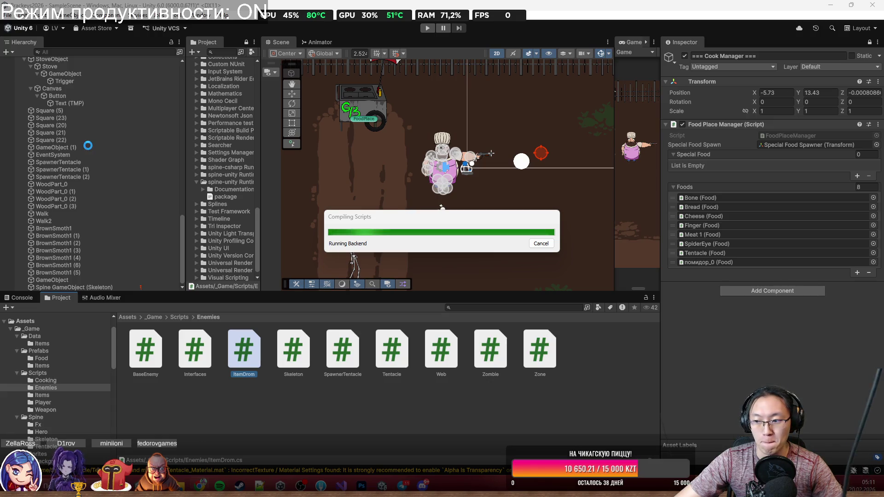
Select Square (1) in the hierarchy, enable it, and frame it in the scene view.
scroll(120, 201, up, 15)
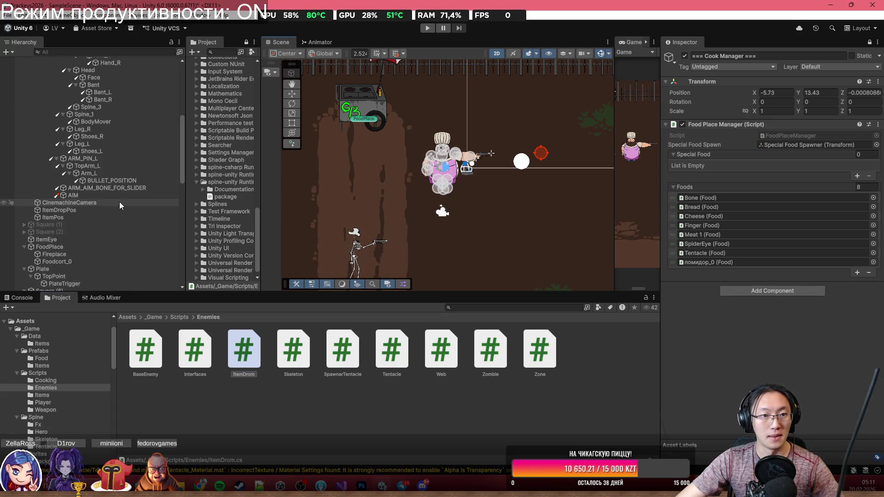
click(24, 171)
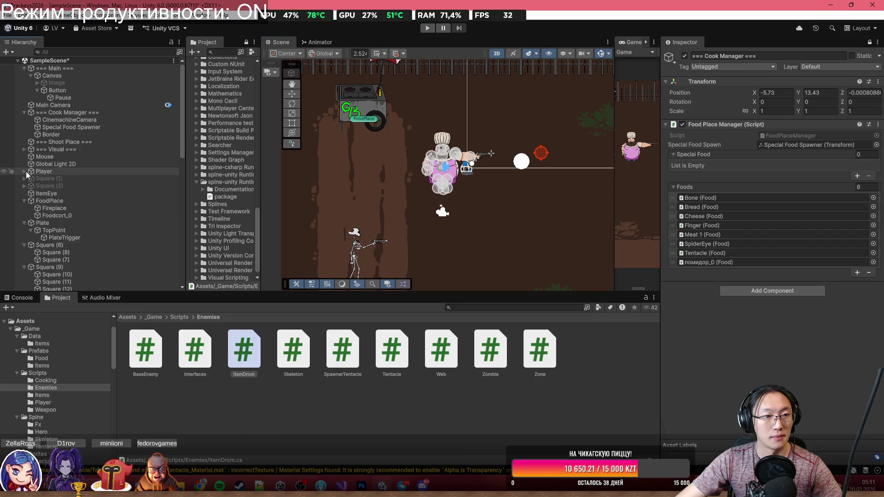
double_click(60, 178)
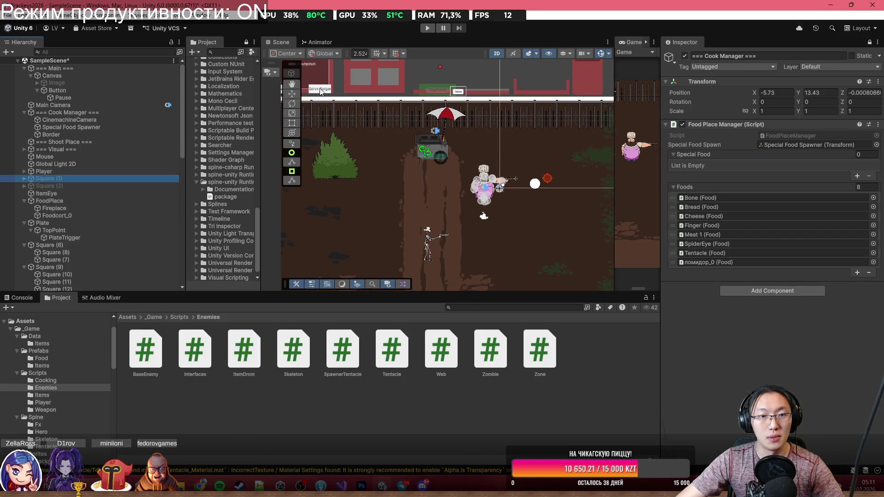
key(w)
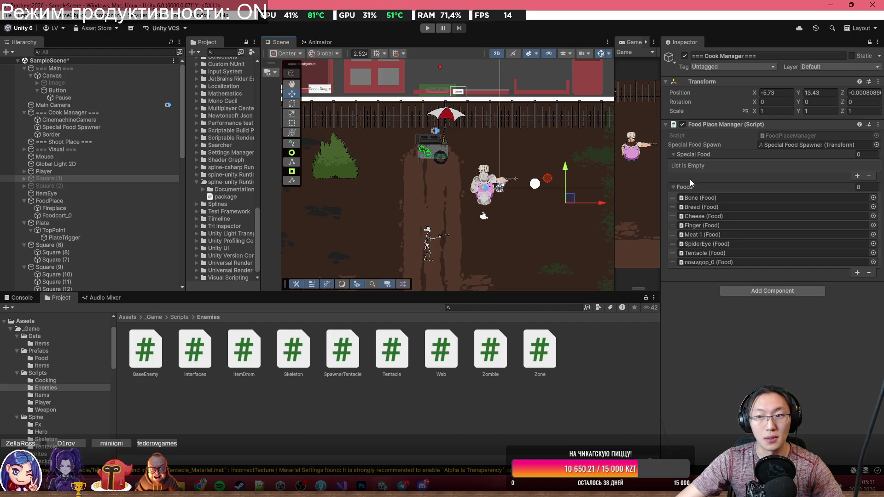
click(39, 180)
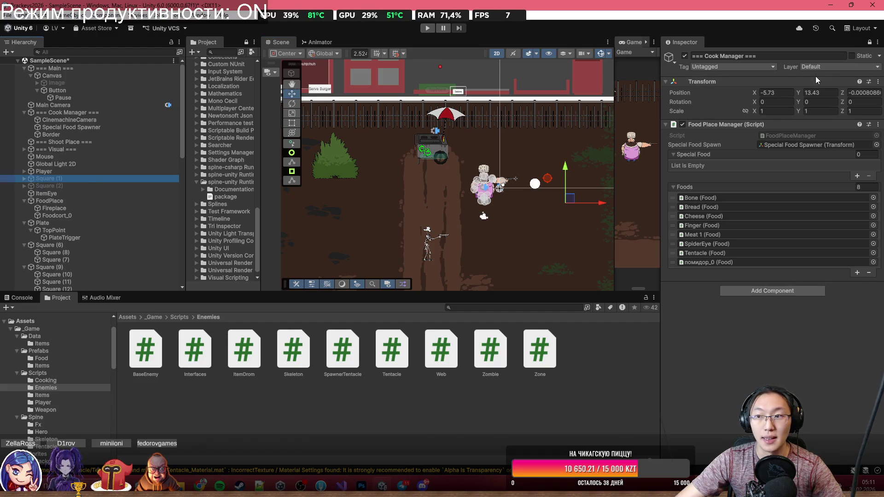
click(869, 42)
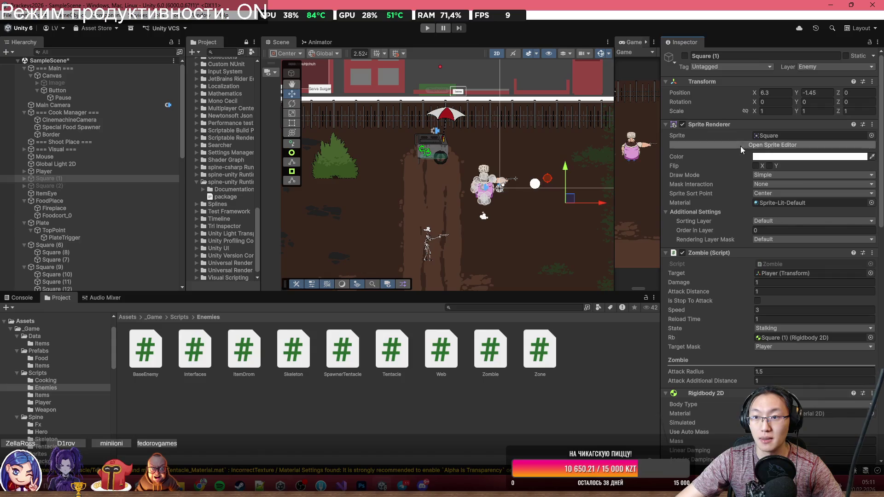
click(684, 56)
key(f)
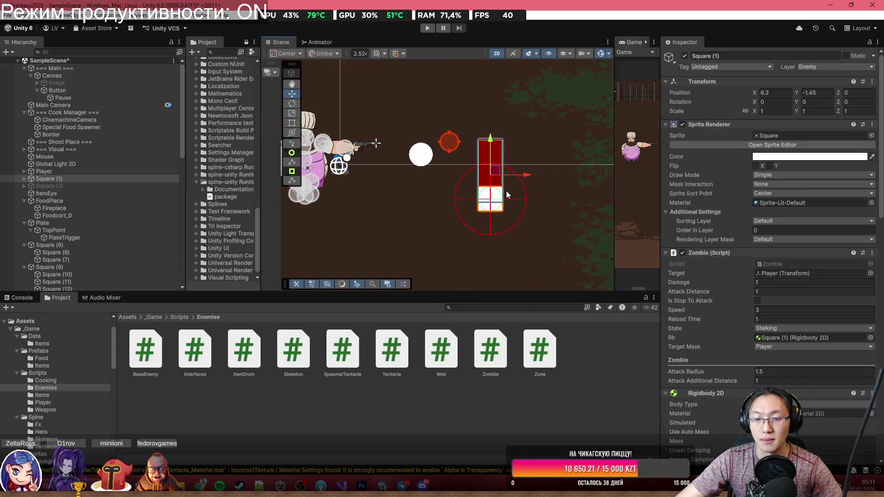
scroll(812, 330, down, 10)
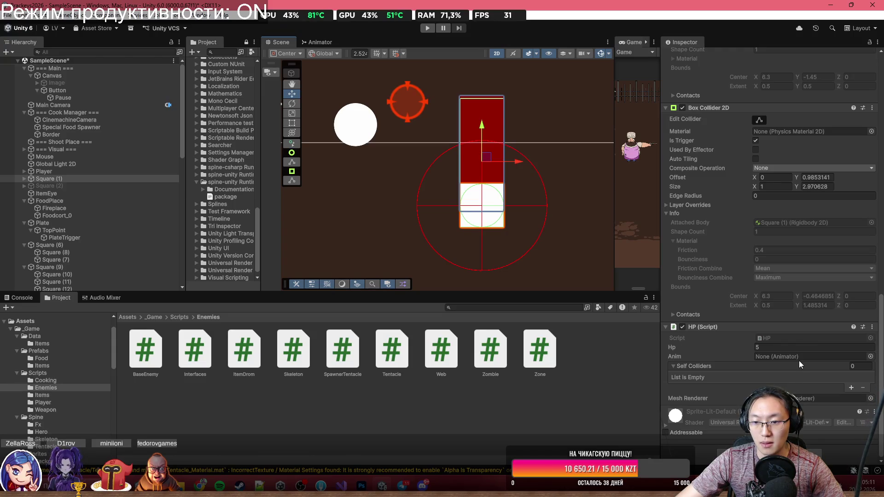
Add the Item Drom script through a component search for 'Item'.
key(ctrl+shift+a)
text(Item)
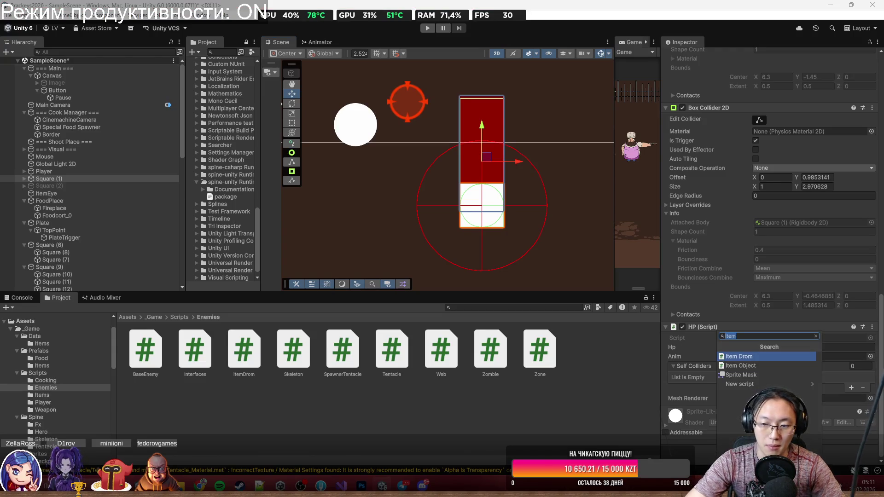
key(Return)
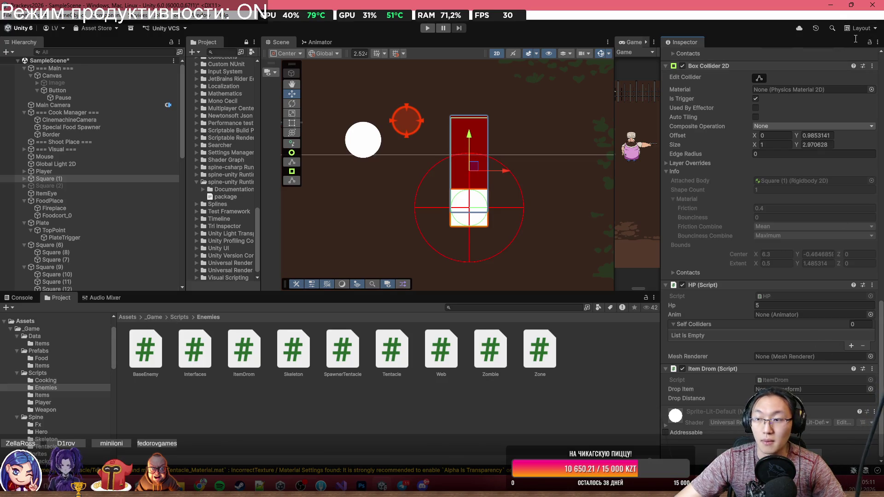
Assign the Finger prefab from Prefabs > Items to Item Drom's Drop Item, then enter Play mode.
click(178, 319)
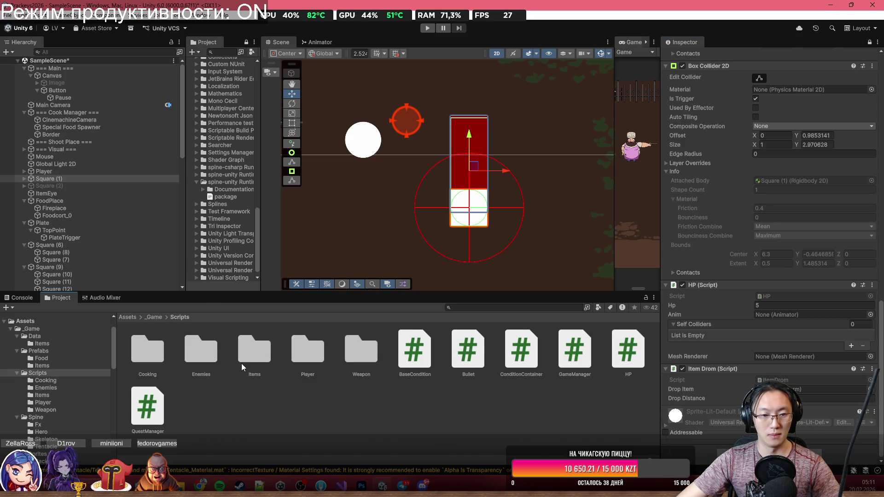
click(153, 317)
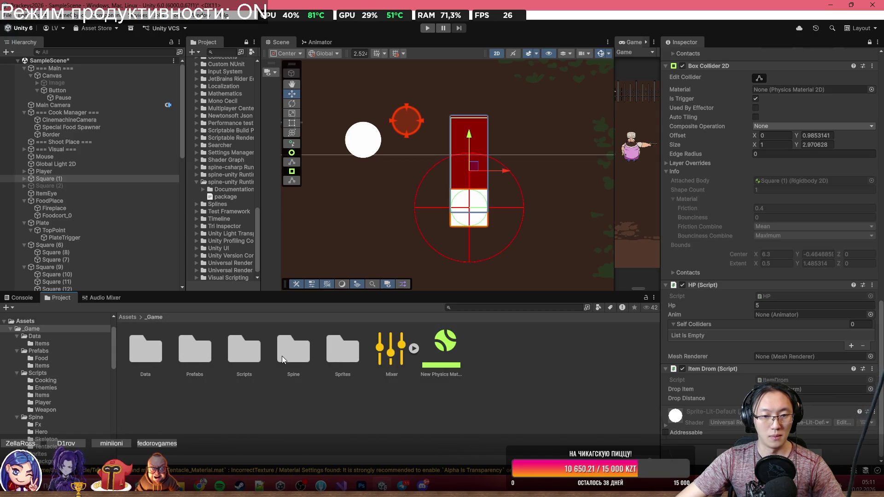
double_click(203, 359)
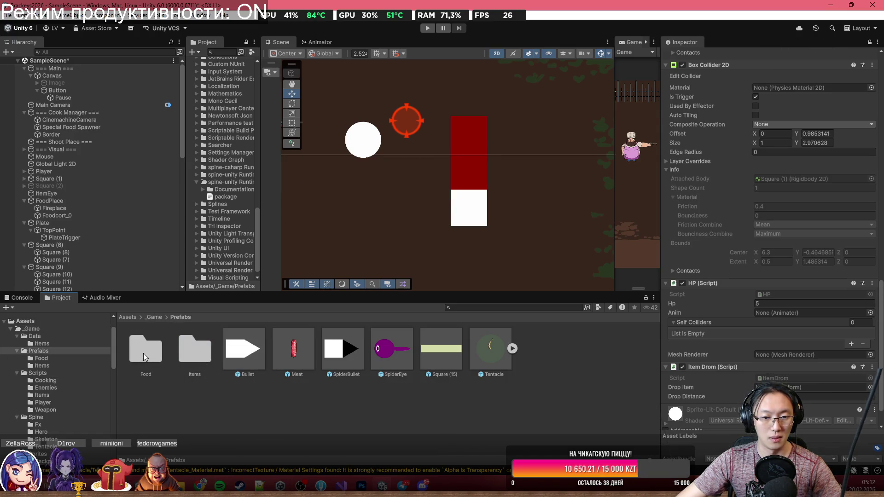
double_click(197, 353)
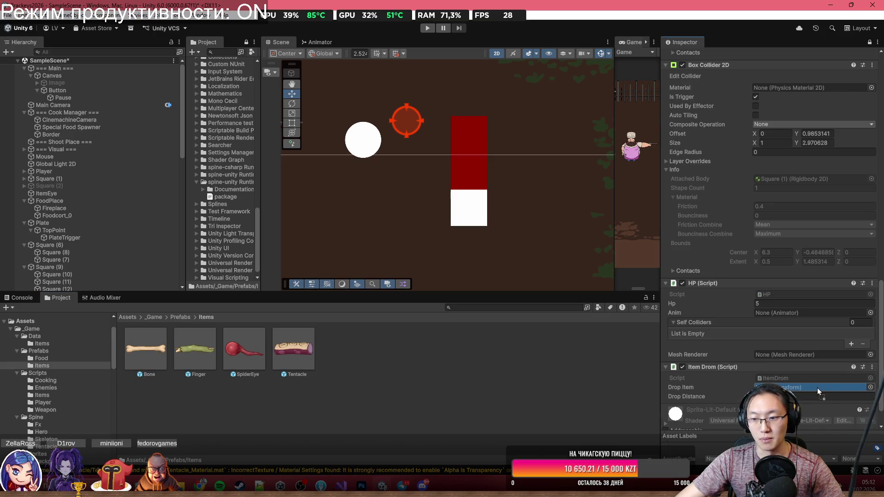
drag(694, 411, 763, 377)
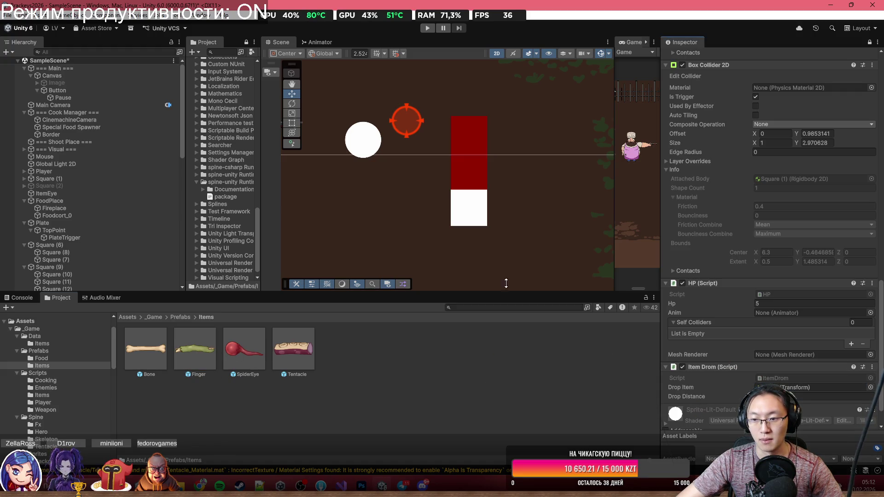
click(427, 27)
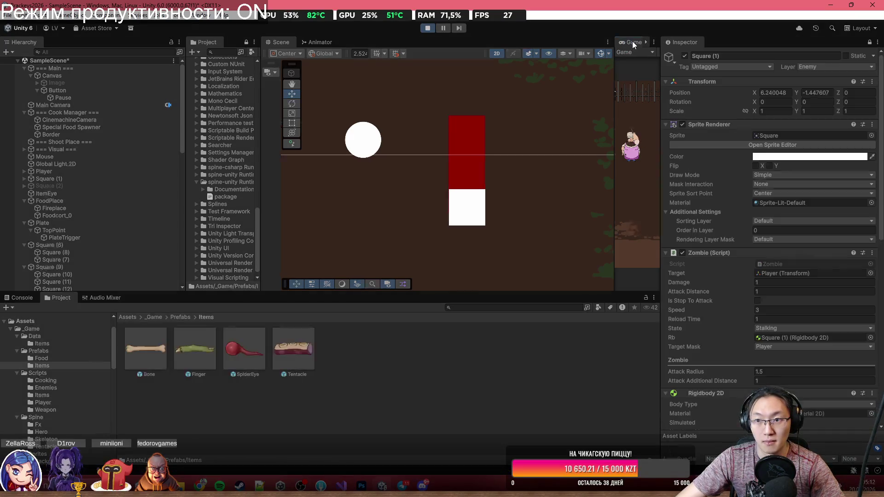
Maximize the Game view, walk the chef left and up to the cart, and open the burger panel.
double_click(631, 41)
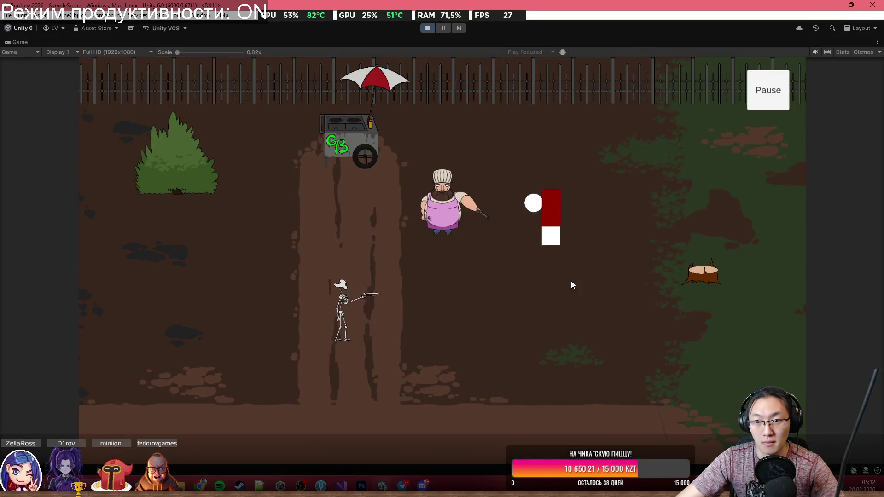
key(a)
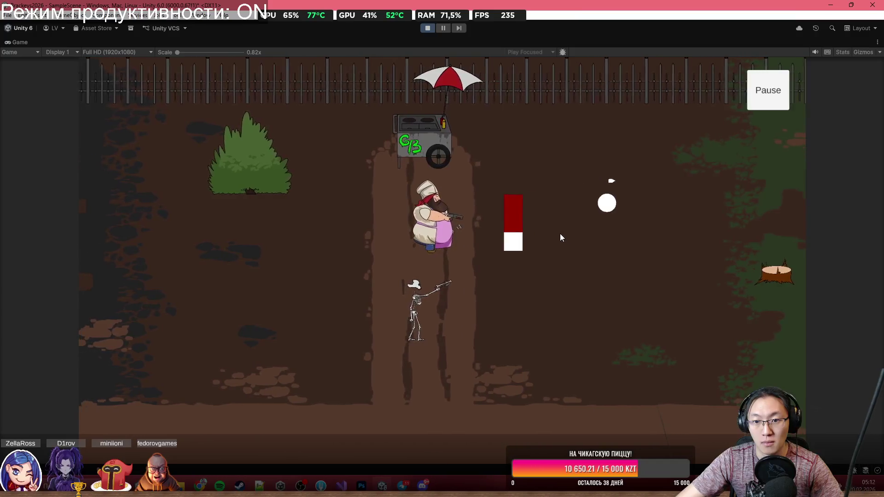
key(a)
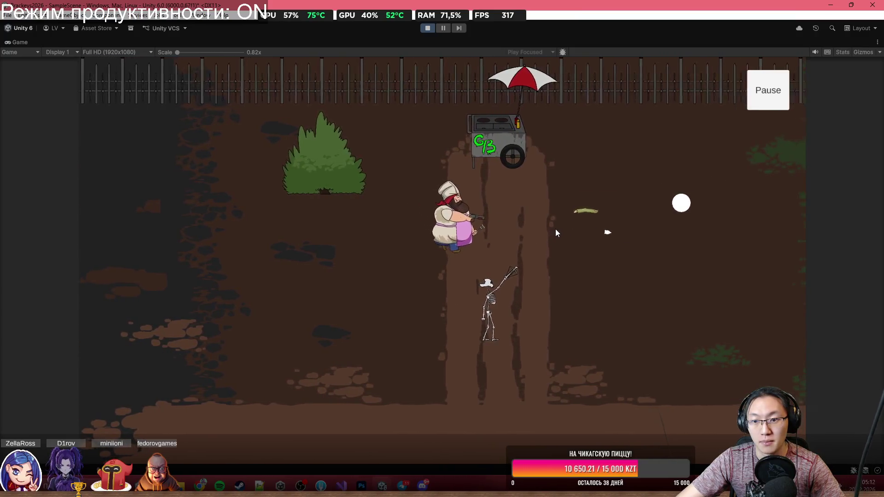
key(a)
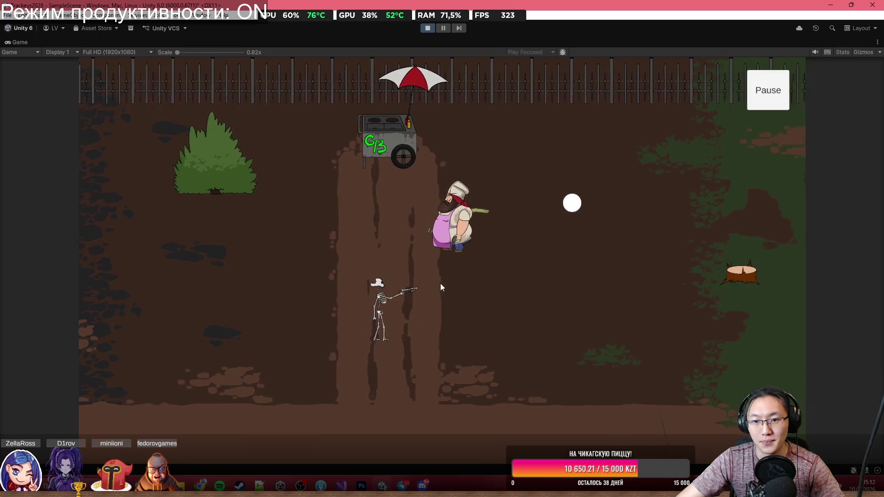
key(a)
key(w)
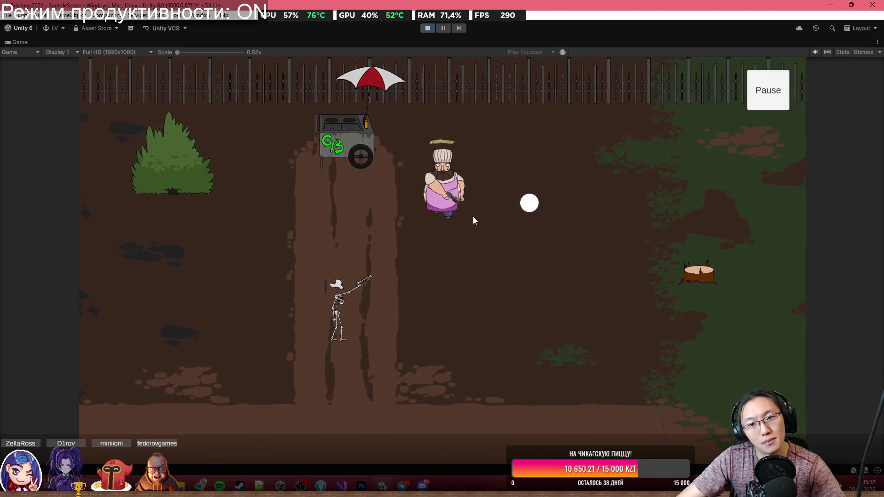
key(w)
key(a)
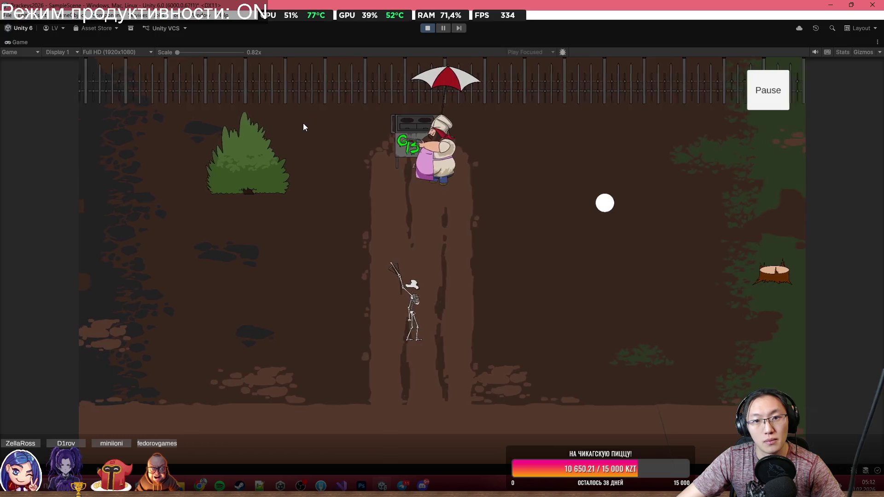
key(e)
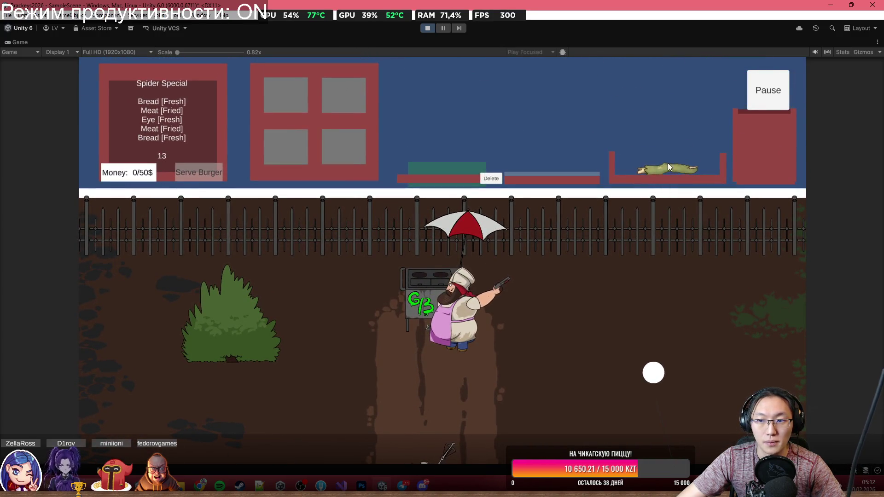
Grill the green and pink meat, stack bread and meat into a burger, then open the Discord message.
mouse_move(668, 164)
mouse_down()
mouse_move(582, 84)
mouse_move(543, 197)
mouse_up()
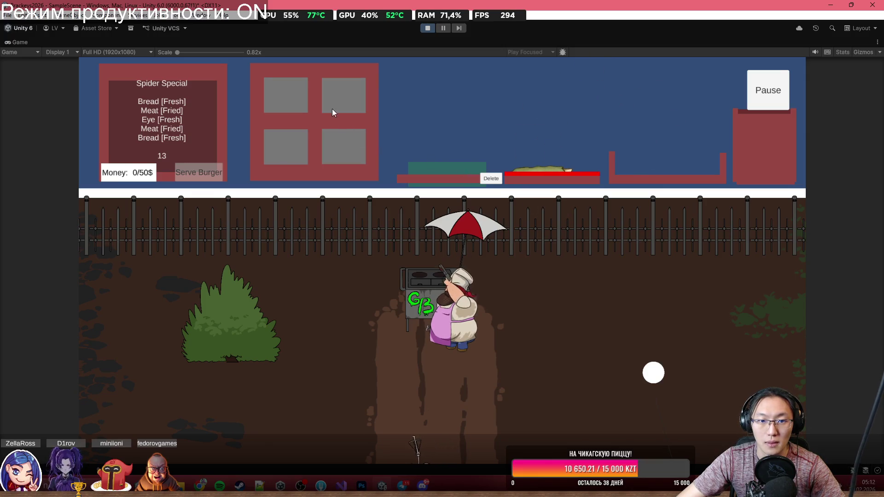
mouse_move(333, 109)
mouse_down()
mouse_move(391, 70)
mouse_move(498, 97)
mouse_move(576, 156)
mouse_move(553, 185)
mouse_move(488, 96)
mouse_move(463, 173)
mouse_up()
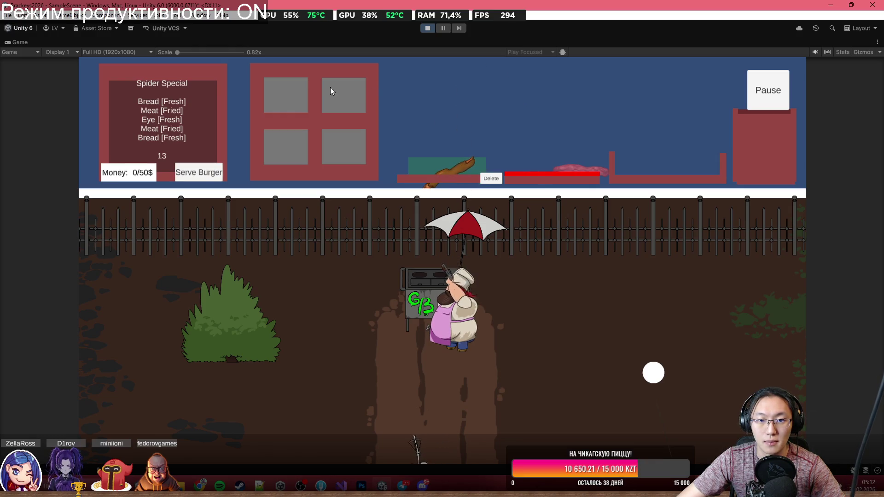
mouse_move(330, 91)
mouse_down()
mouse_move(435, 96)
mouse_move(448, 156)
mouse_up()
drag(582, 170, 505, 97)
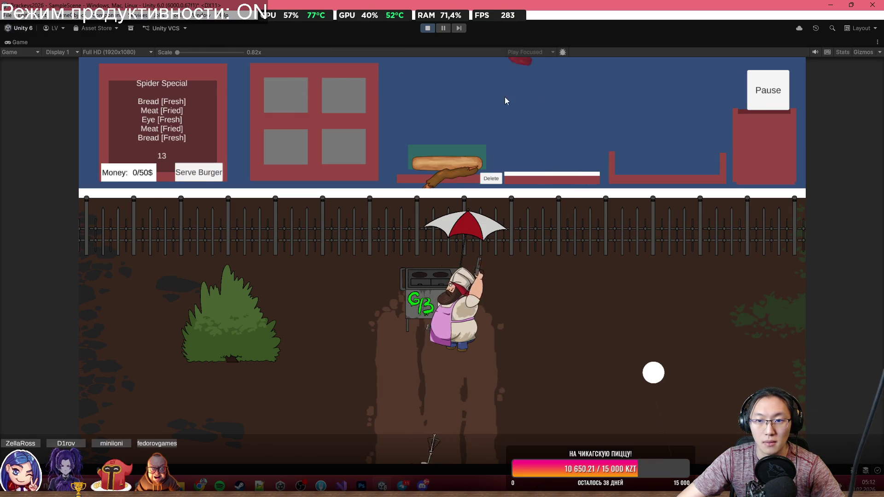
mouse_move(290, 98)
mouse_down()
mouse_move(349, 89)
mouse_move(359, 184)
mouse_up()
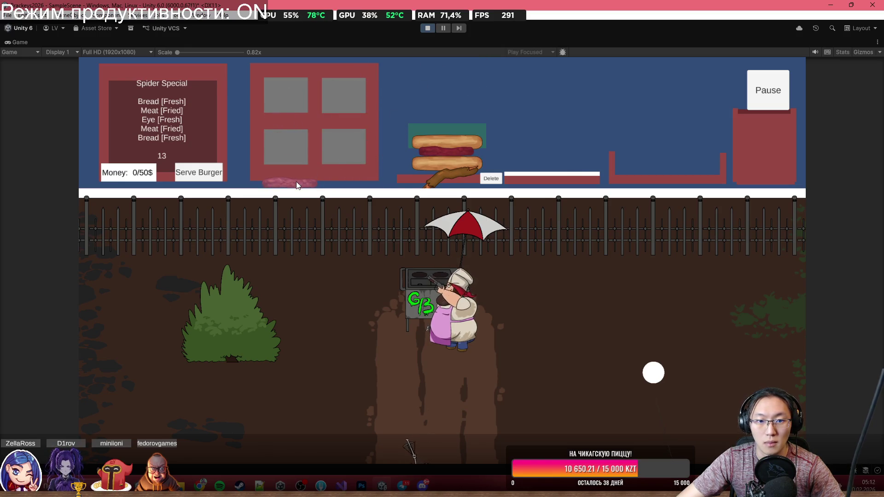
mouse_move(296, 185)
mouse_down()
mouse_move(316, 160)
mouse_move(321, 171)
mouse_move(330, 120)
mouse_move(379, 134)
mouse_move(376, 182)
mouse_move(578, 80)
mouse_move(595, 78)
mouse_move(629, 109)
mouse_move(657, 102)
mouse_up()
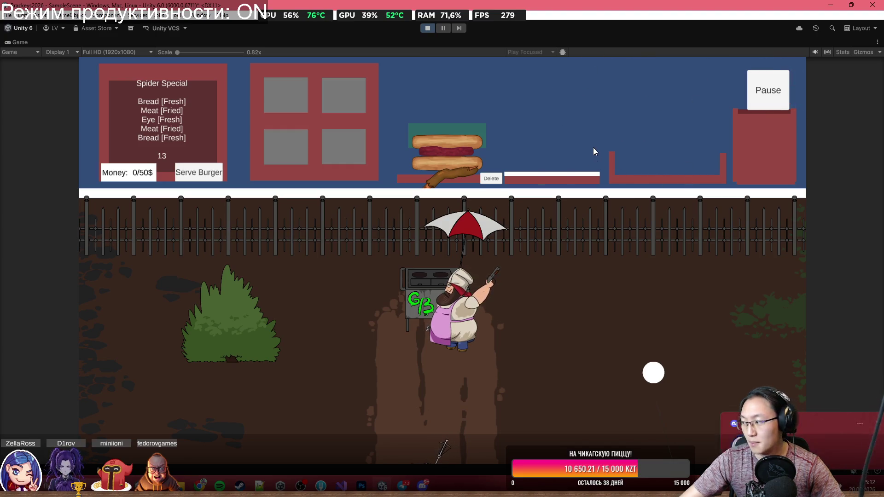
click(782, 423)
text(Отходил, сор)
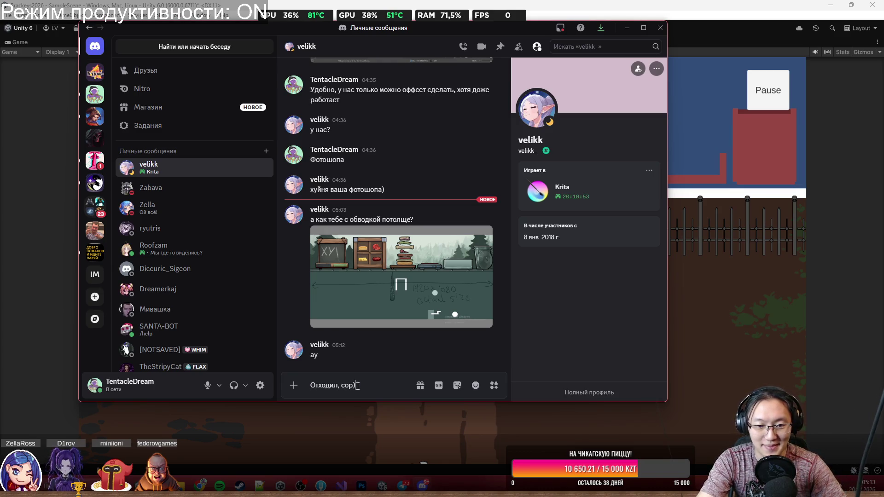
Send the apology, view the shared screenshot, reply '30 из 10', and return to Unity.
key(Return)
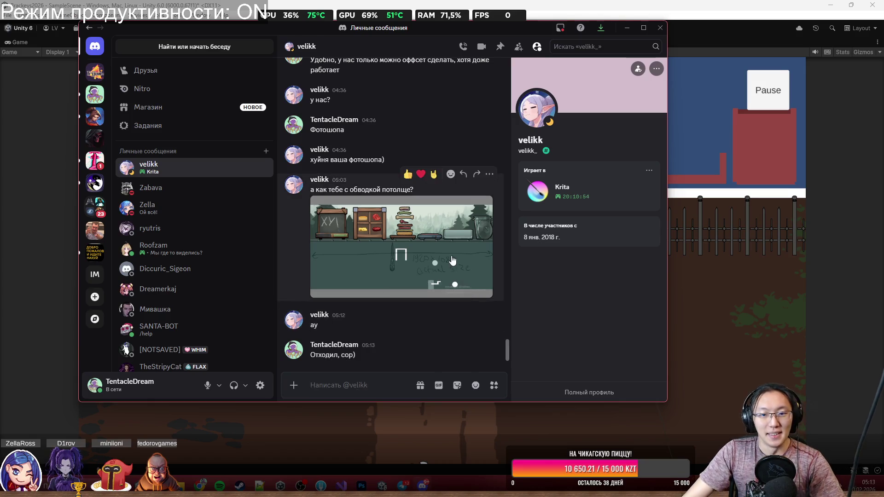
click(419, 287)
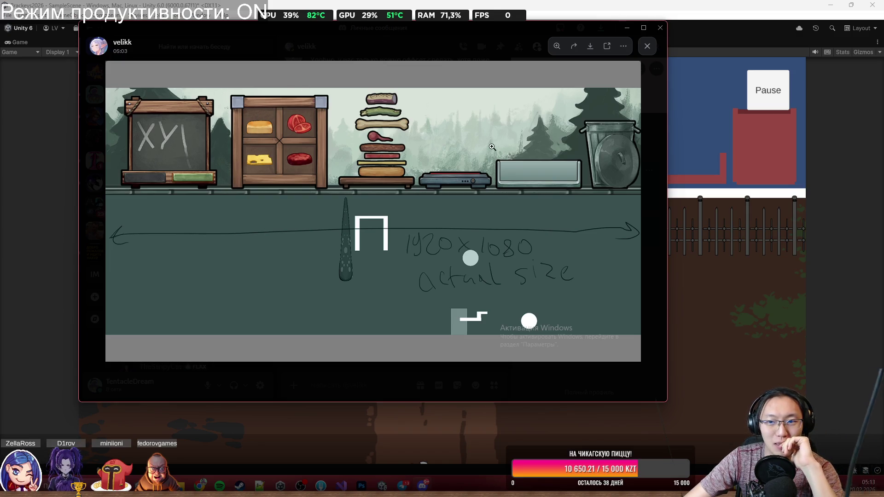
click(647, 46)
text(30)
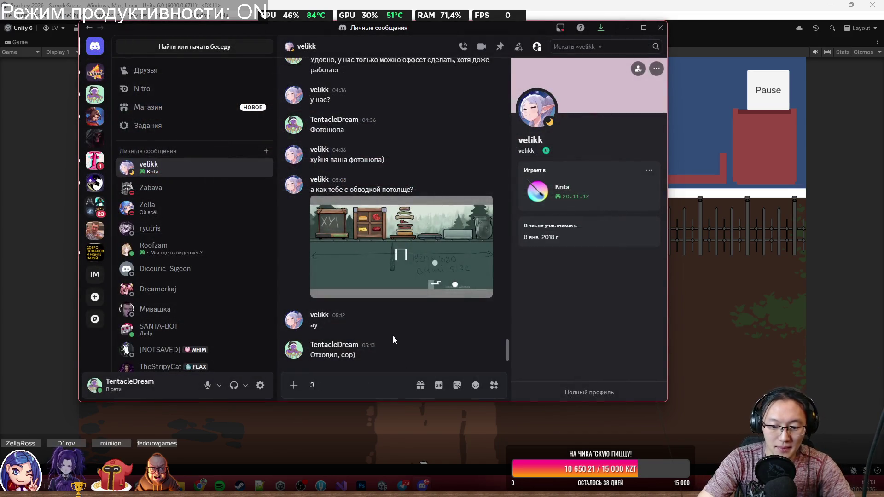
text( из 10)
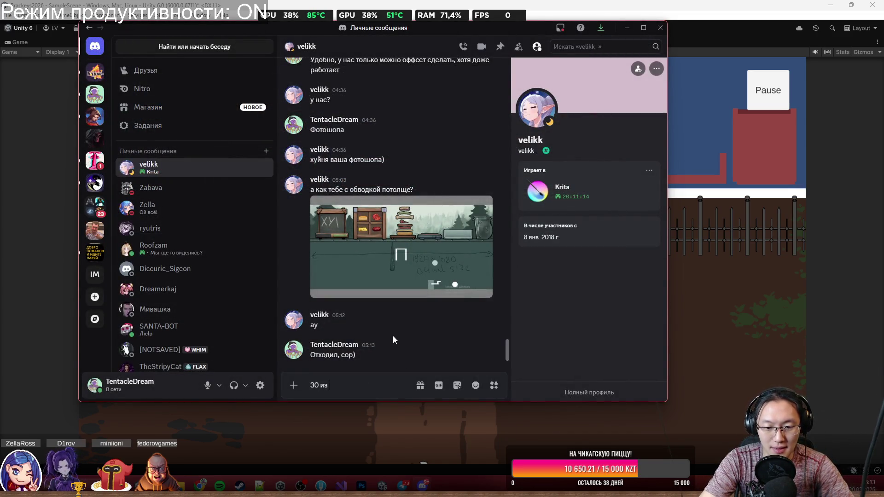
key(Return)
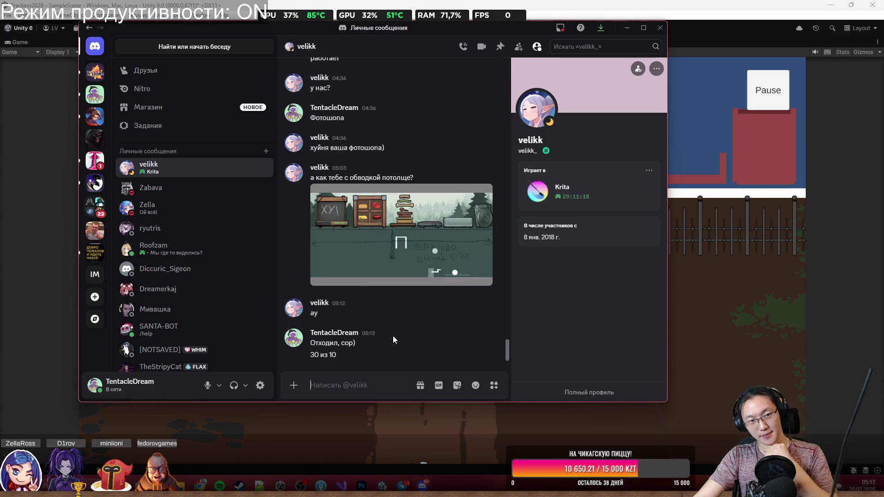
click(687, 285)
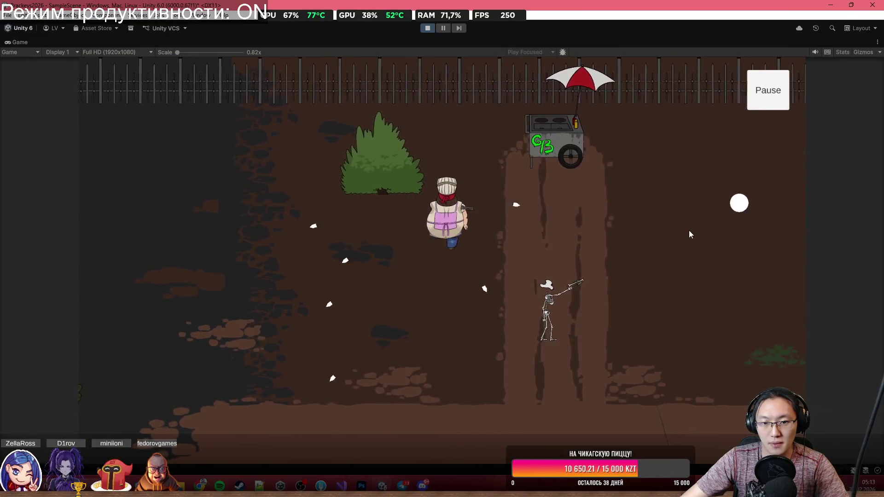
Walk the chef right, then up and left back to the hot-dog cart.
key(d)
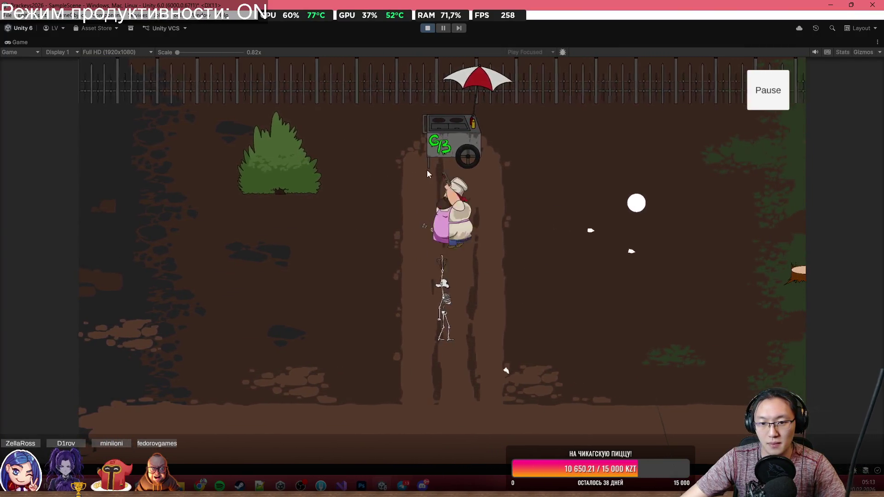
key(d)
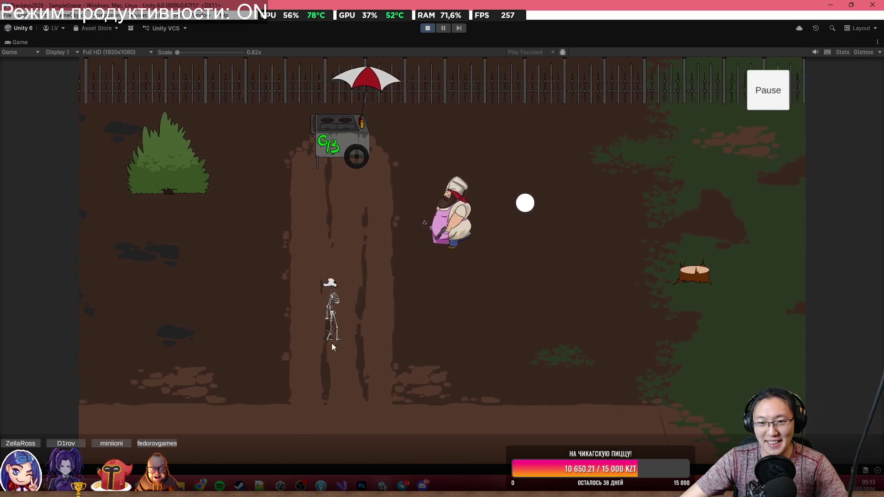
key(w)
key(a)
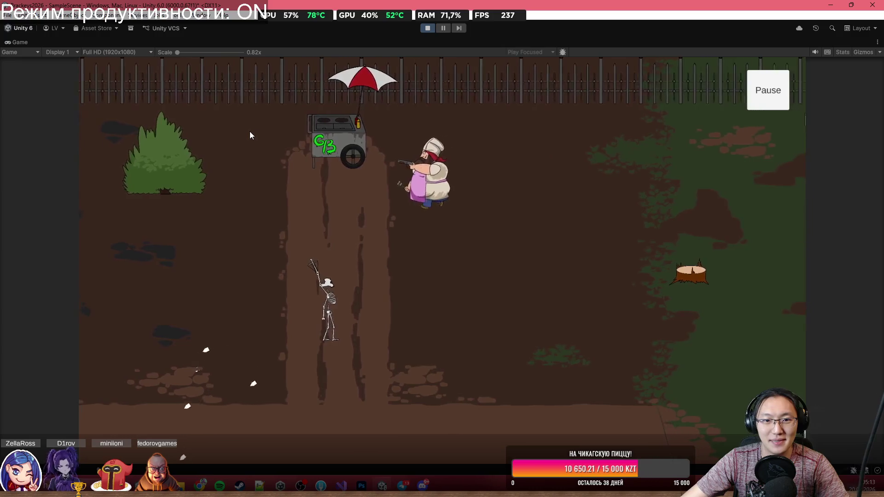
key(a)
key(w)
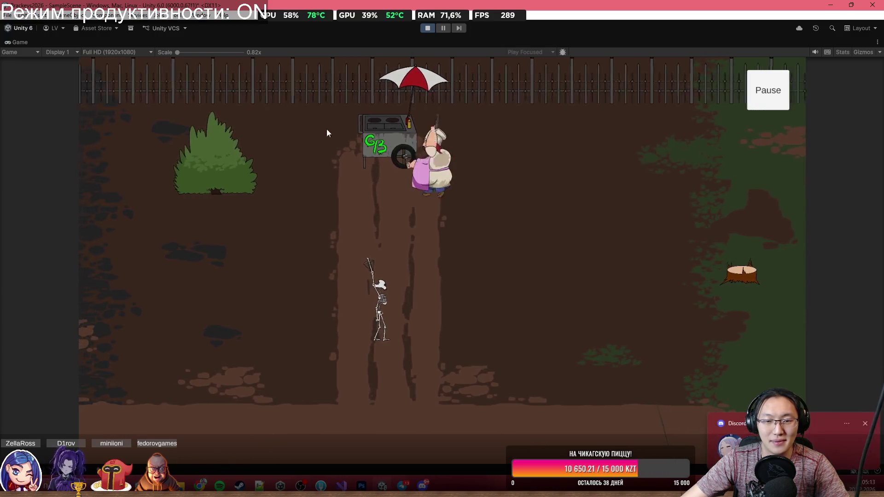
Reply 'Это значит АХУ БИП' in the Discord DM, then go back to the Unity game.
click(783, 440)
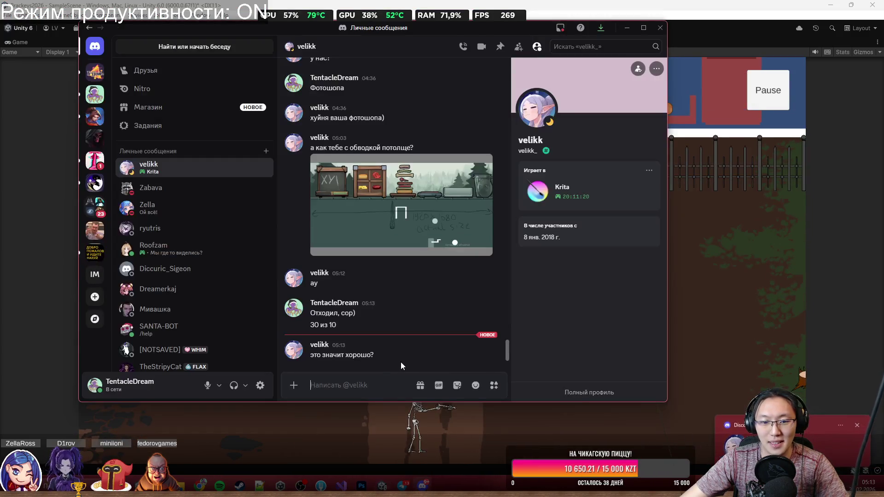
text(э)
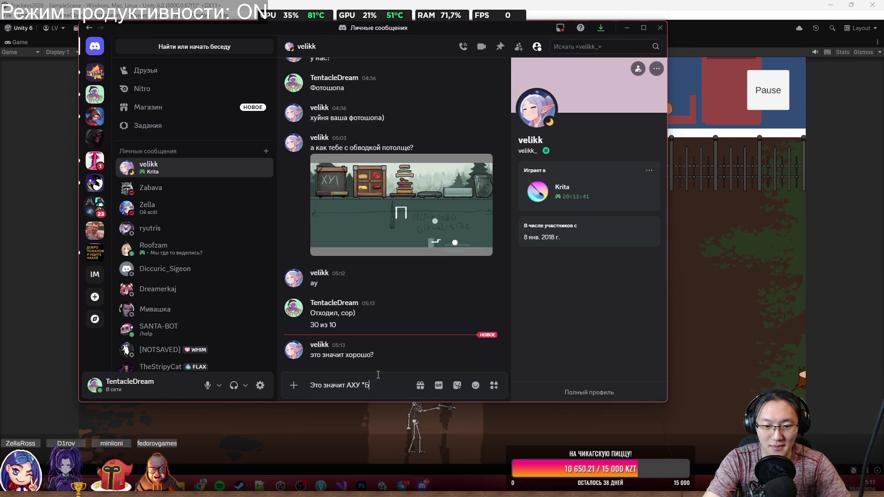
text(*)
key(Return)
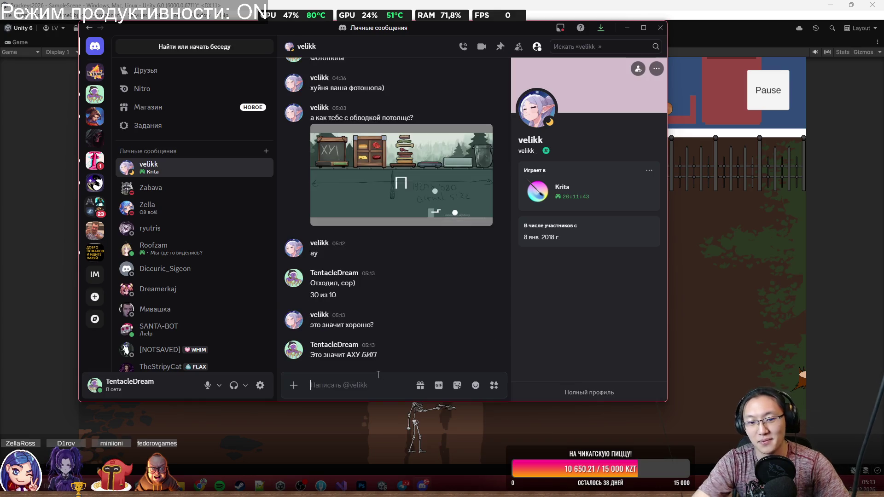
click(773, 236)
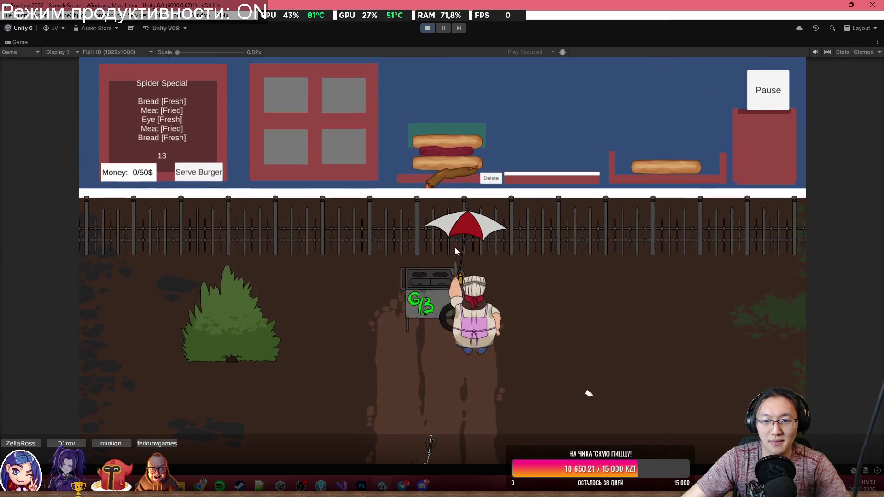
Serve a lone bun on the cleared plate, put raw meat on the grill, then open Discord's new message.
click(490, 176)
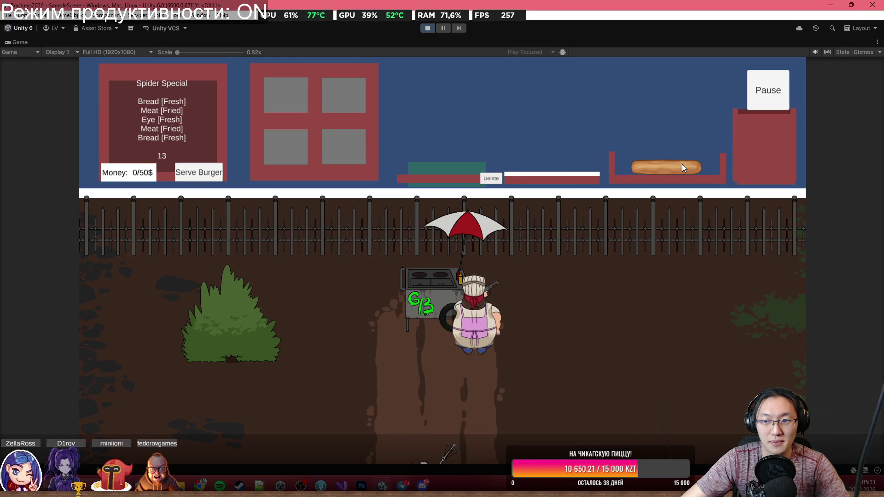
mouse_move(681, 165)
mouse_down()
mouse_move(694, 142)
mouse_move(599, 78)
mouse_up()
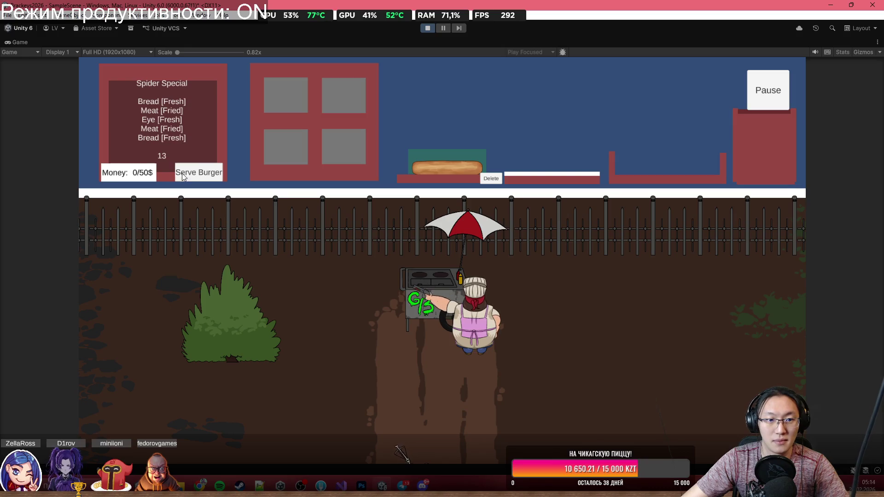
click(199, 174)
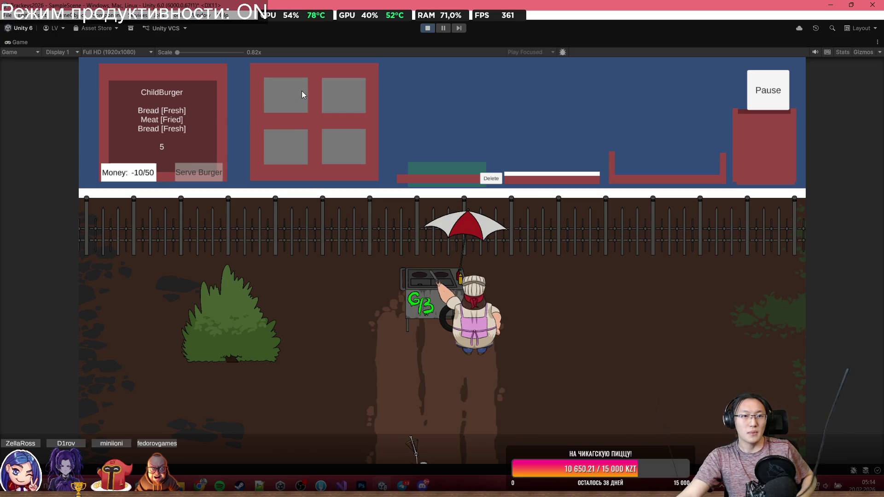
mouse_move(297, 89)
mouse_down()
mouse_move(434, 82)
mouse_move(534, 116)
mouse_move(561, 161)
mouse_up()
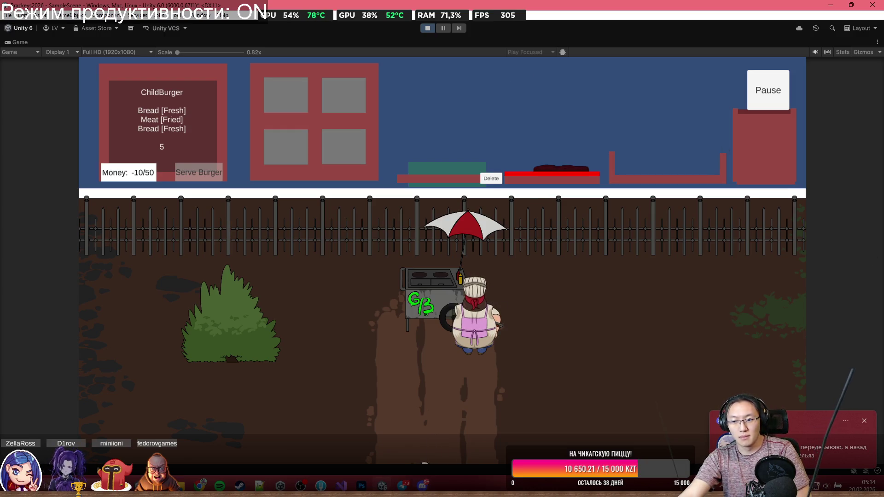
click(798, 429)
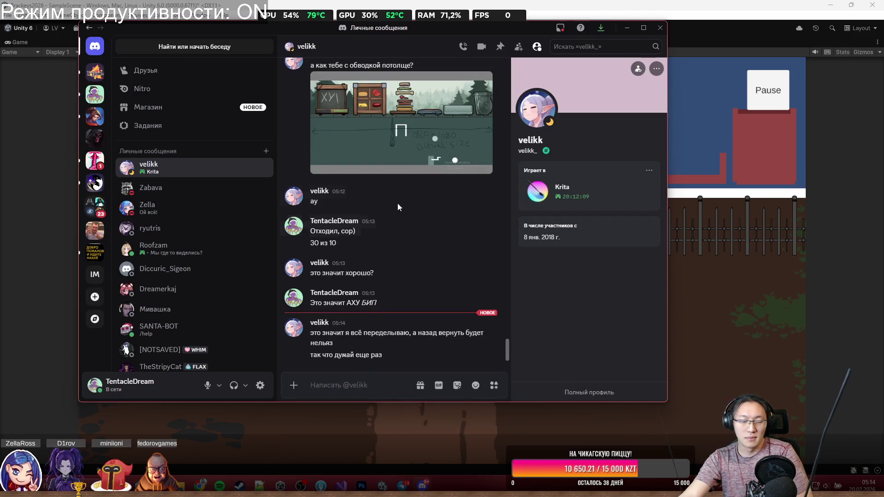
View the shared kitchen mock-up at full size and reply 'Погоди'.
click(388, 96)
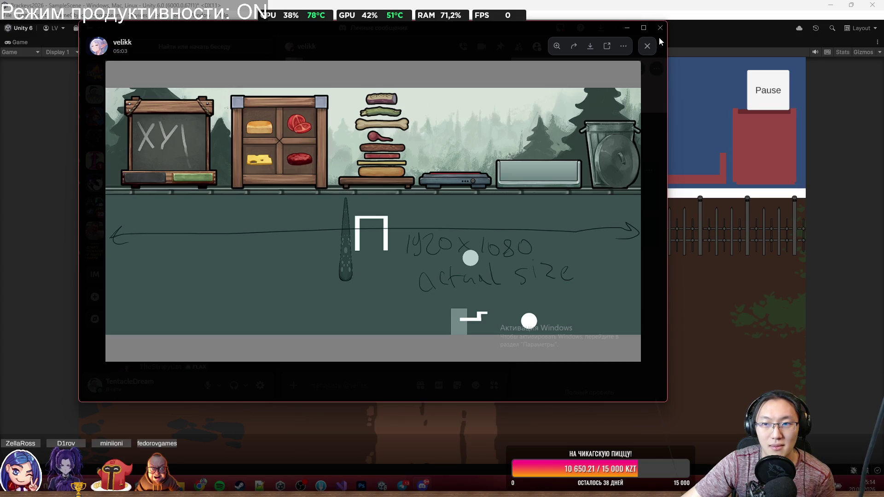
click(643, 69)
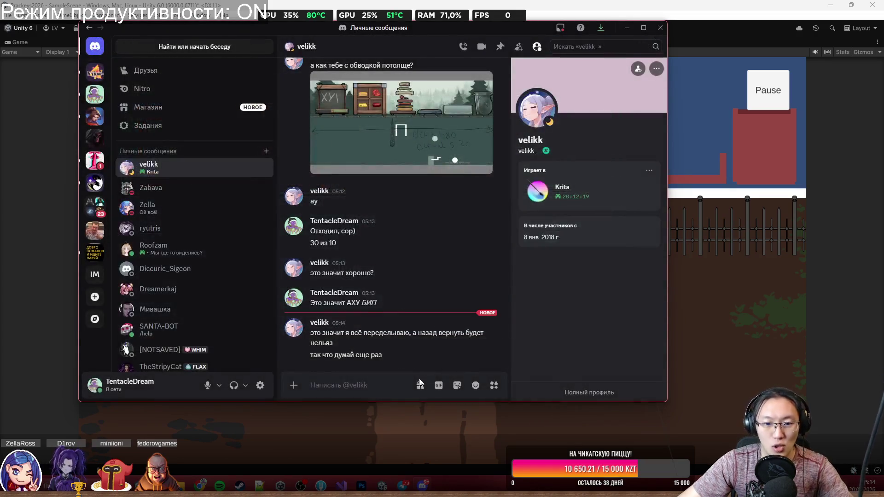
text(Погоди)
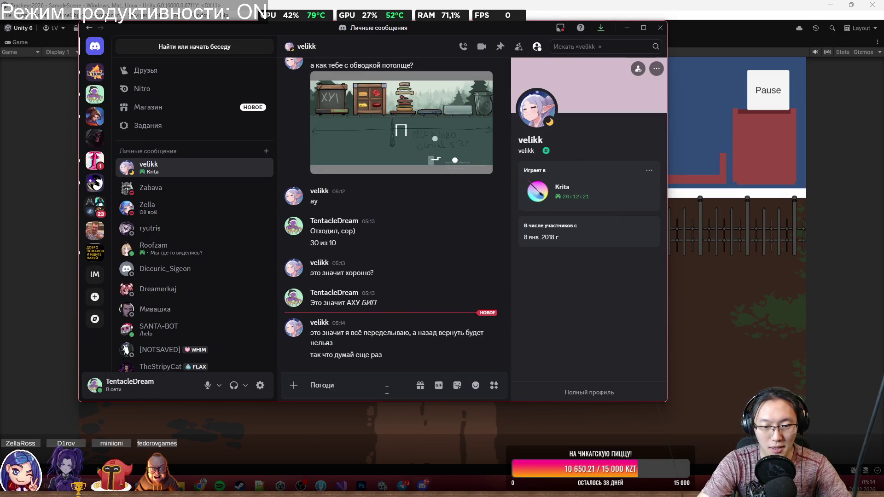
key(Return)
Send 'Что ты переделываешь?', recheck the mock-up image, and switch back to Unity.
text(Что ты переде)
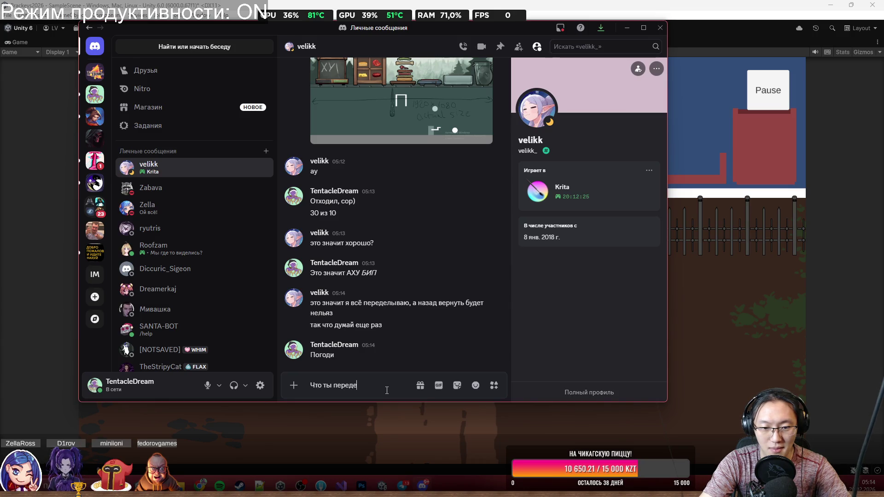
text(лываешь?)
key(Return)
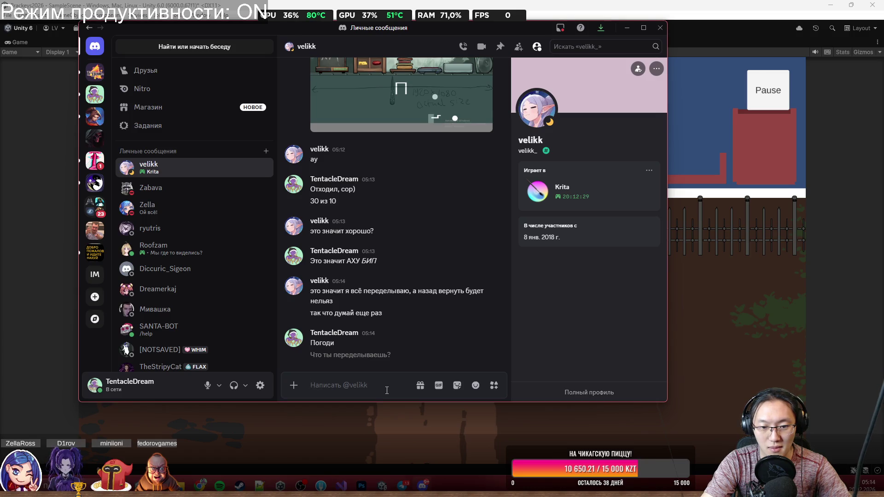
scroll(440, 278, up, 4)
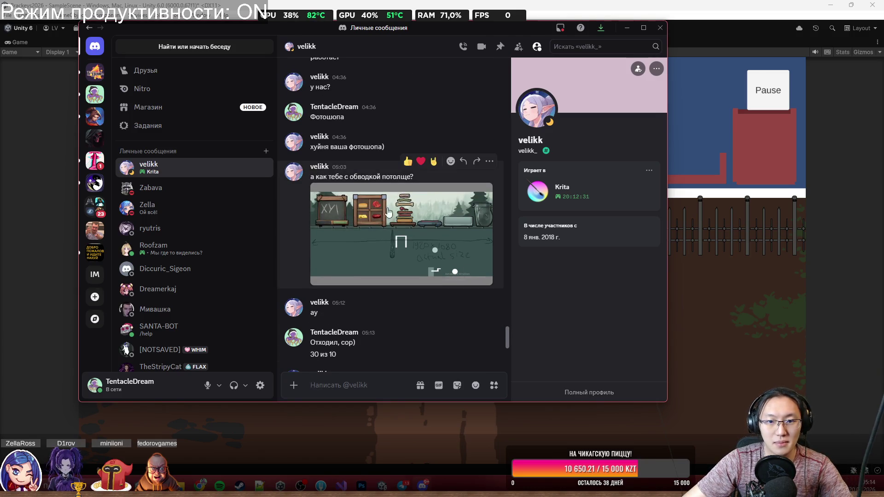
click(391, 211)
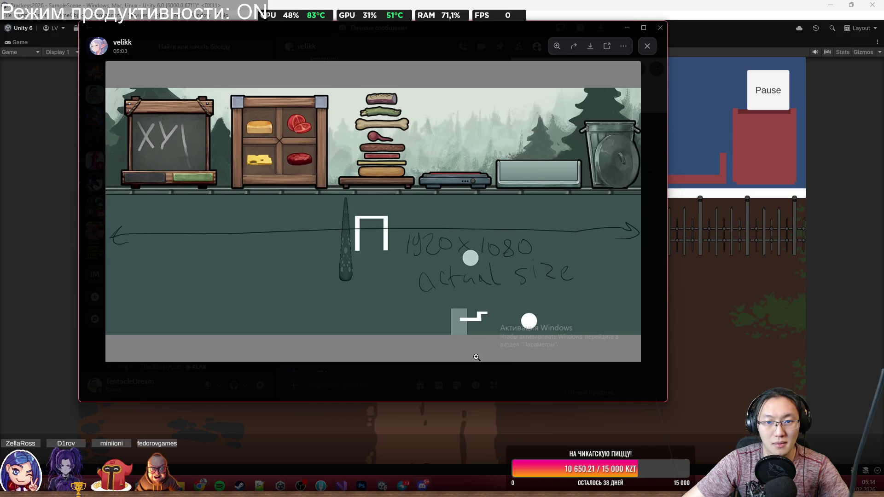
click(482, 374)
key(alt+Tab)
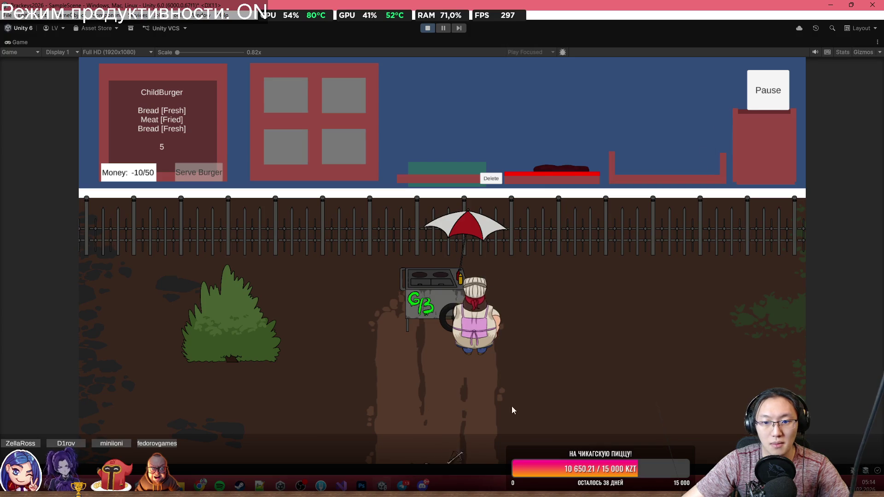
Relaunch the game in a maximized Game view and walk the chef around with D, W and A.
click(423, 28)
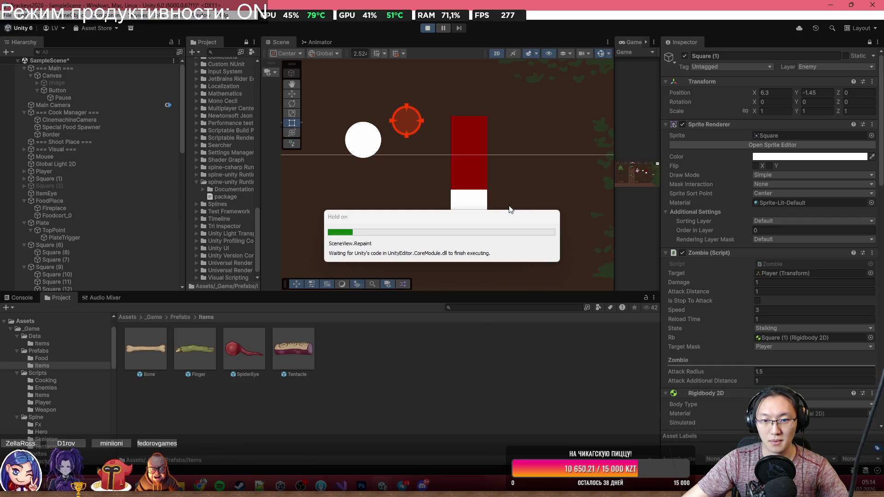
double_click(632, 41)
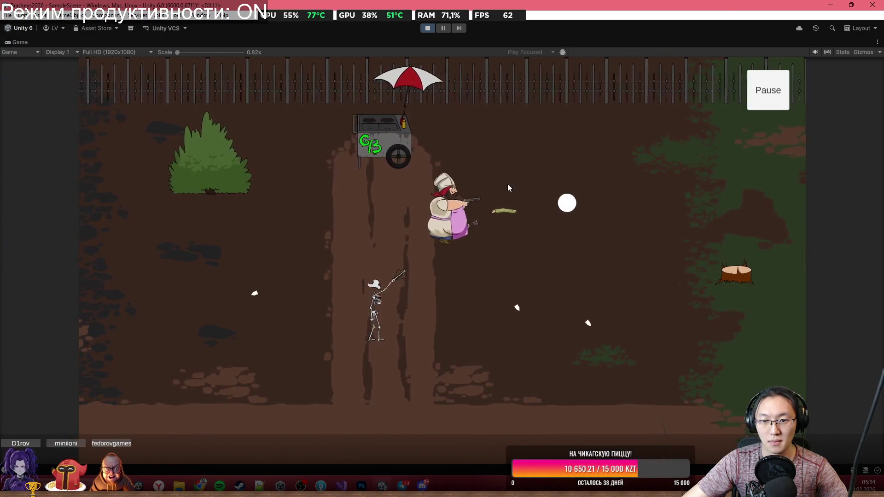
key(d)
key(w)
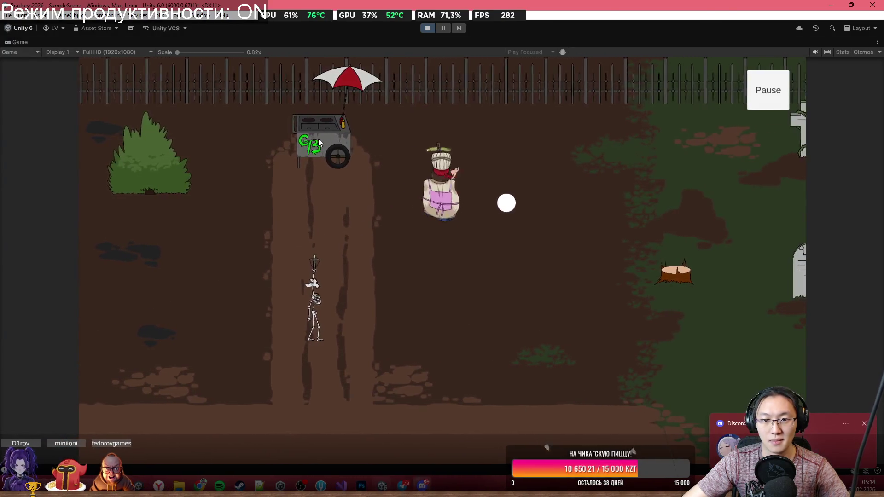
key(a)
text(А, обвод)
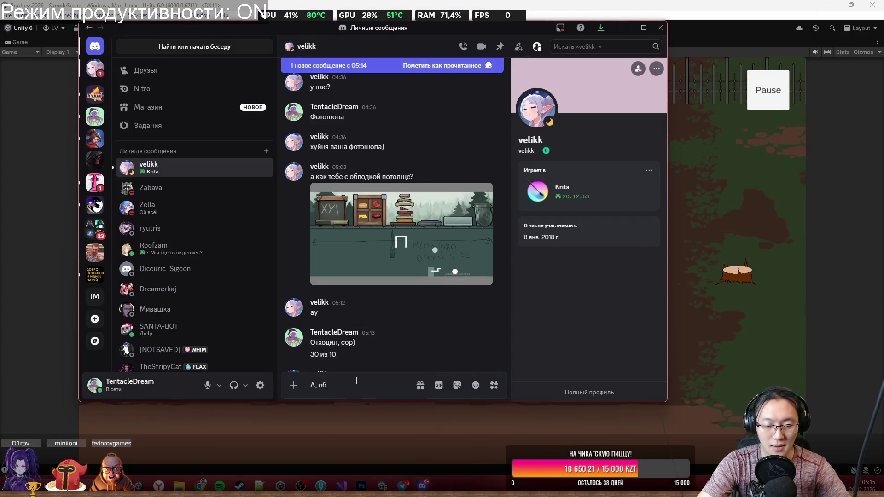
Send the reply 'А, обводка', start a voice call with the contact, and minimize Discord.
text(ка)
key(Return)
text(А з)
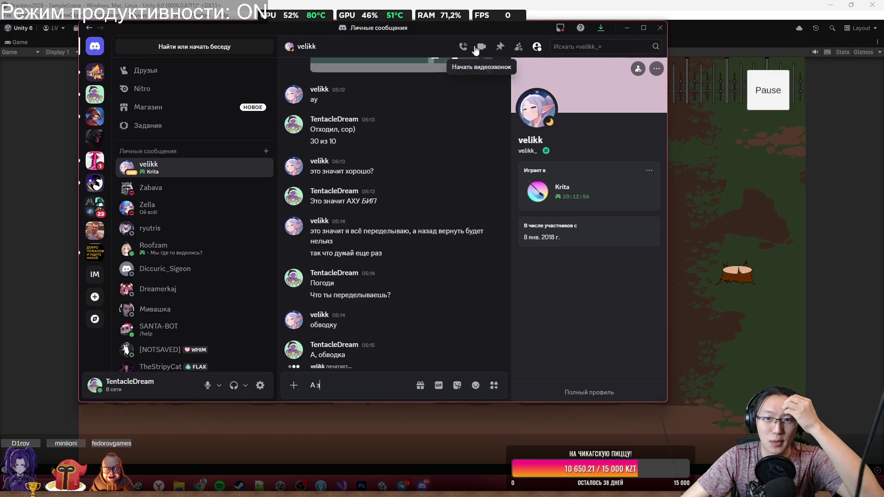
click(463, 46)
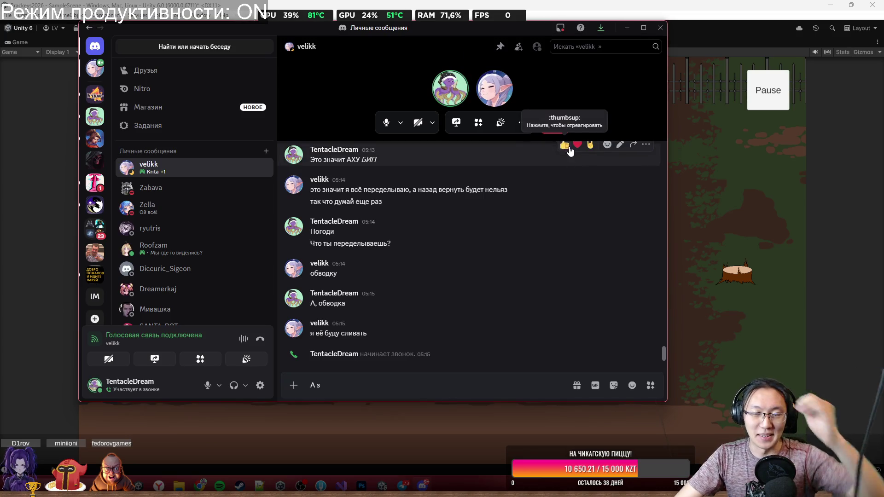
click(633, 28)
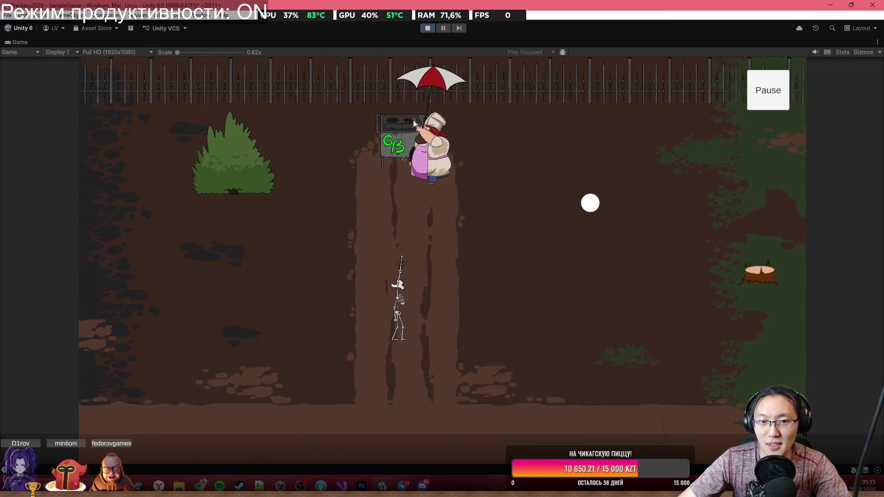
Open the burger kitchen at the cart and move a meat piece into the right-hand tray.
click(413, 123)
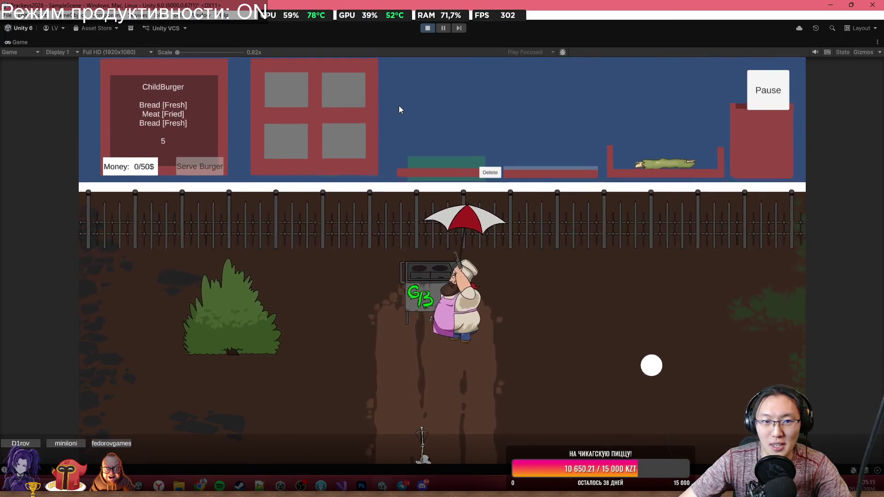
mouse_move(322, 89)
mouse_down()
mouse_move(550, 101)
mouse_move(639, 138)
mouse_up()
mouse_move(680, 170)
mouse_down()
mouse_move(684, 121)
mouse_move(603, 86)
mouse_move(634, 125)
mouse_move(612, 145)
mouse_up()
Open the new Discord message and view the earlier mock-up image at full size.
click(736, 442)
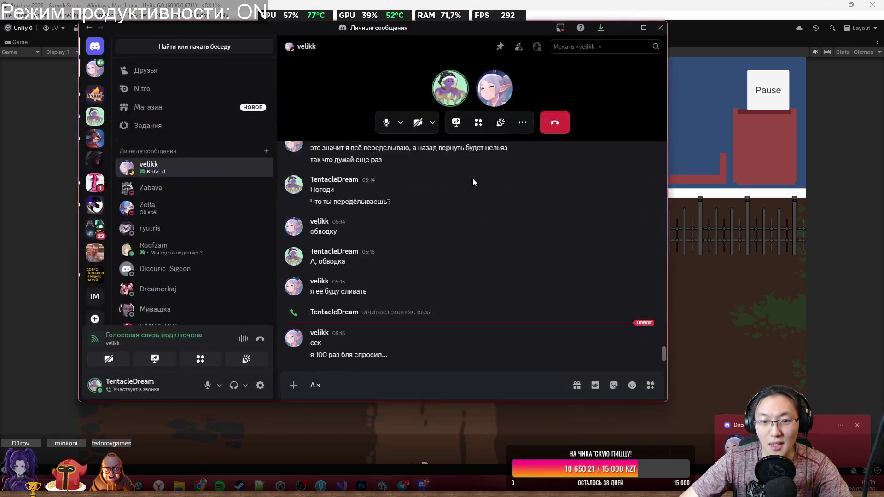
scroll(432, 285, up, 15)
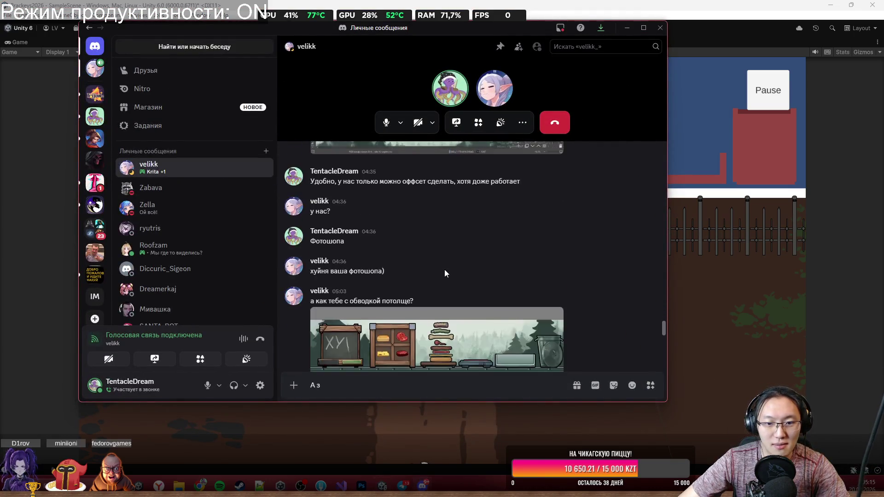
scroll(444, 271, up, 10)
click(444, 276)
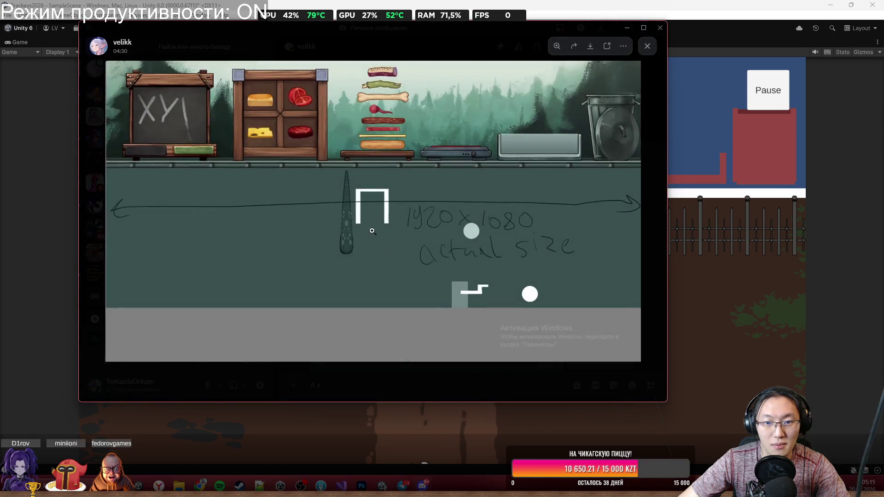
click(559, 371)
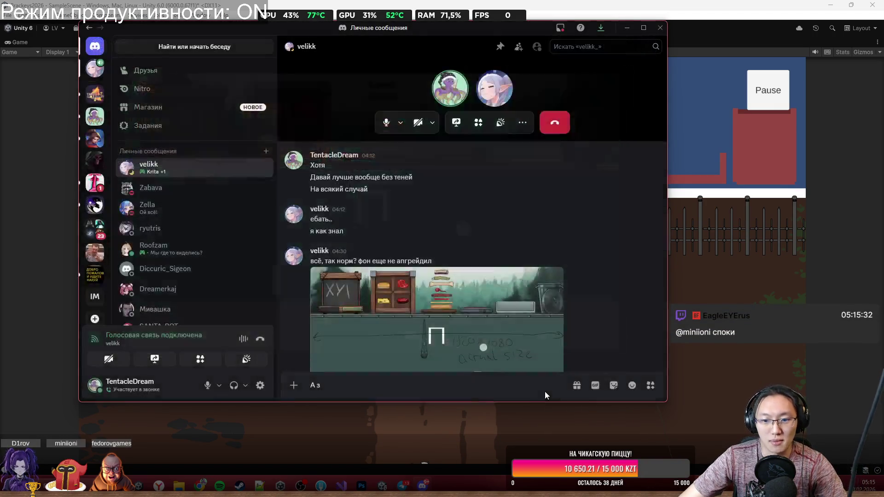
Highlight the messages about the moving screen and Krita's tiling feature.
scroll(421, 213, up, 2)
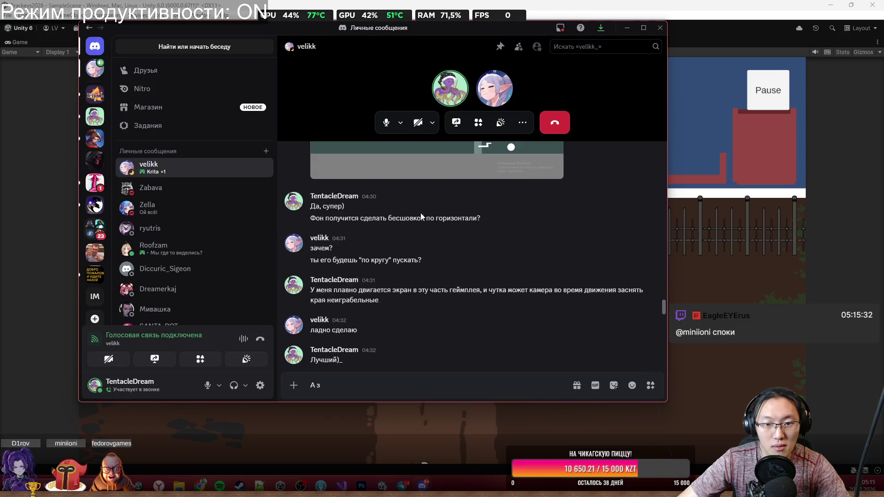
drag(345, 218, 380, 231)
mouse_move(396, 260)
mouse_down()
mouse_move(421, 261)
mouse_move(399, 291)
mouse_up()
click(418, 320)
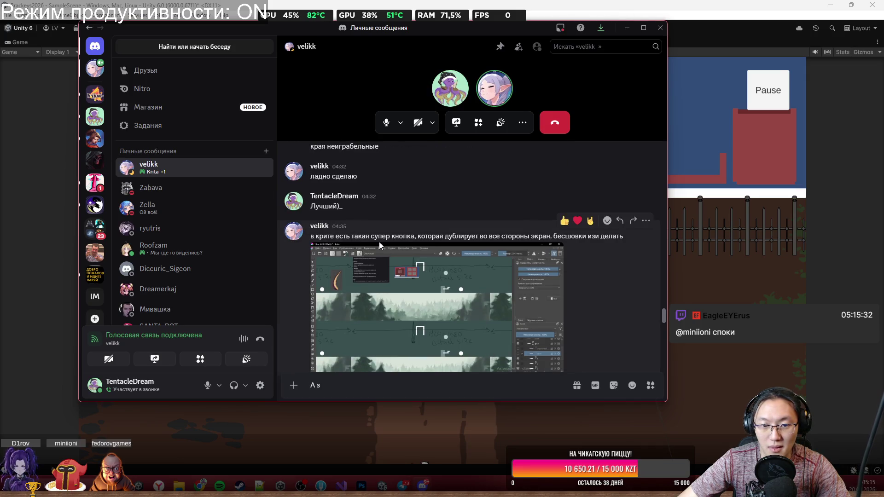
mouse_move(370, 237)
mouse_down()
mouse_move(490, 236)
mouse_move(587, 268)
mouse_up()
Scroll back through the background-art conversation, then minimize Discord.
scroll(587, 268, down, 5)
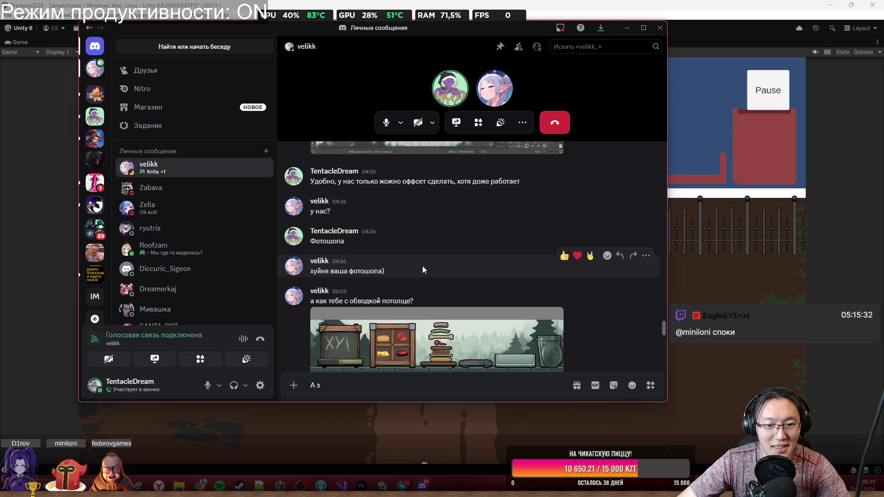
scroll(423, 266, down, 3)
scroll(424, 266, up, 3)
scroll(408, 276, down, 3)
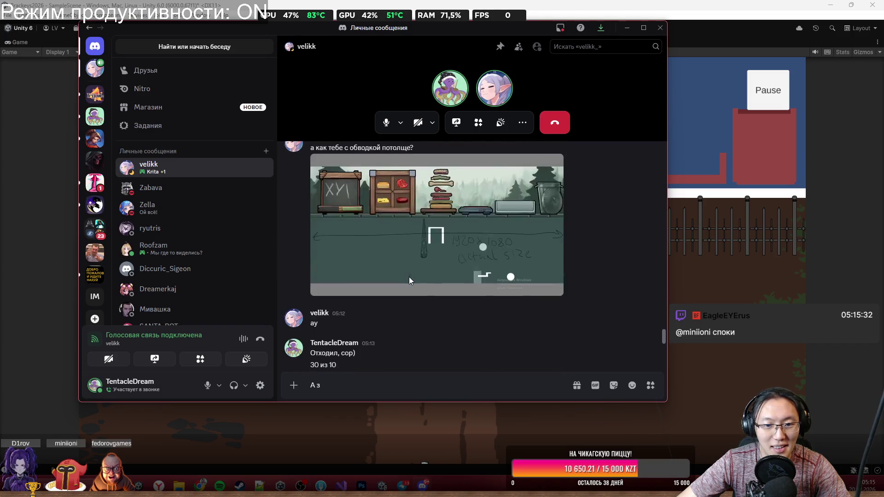
scroll(370, 342, down, 2)
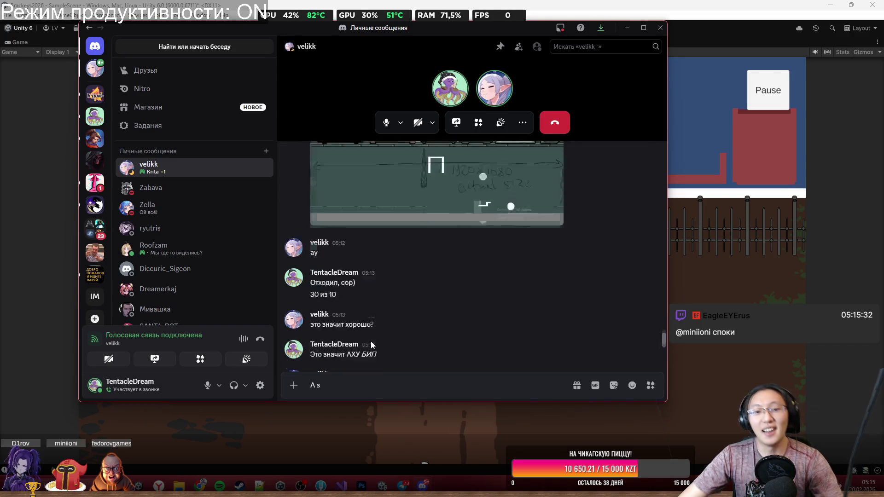
scroll(414, 352, down, 3)
scroll(441, 347, up, 3)
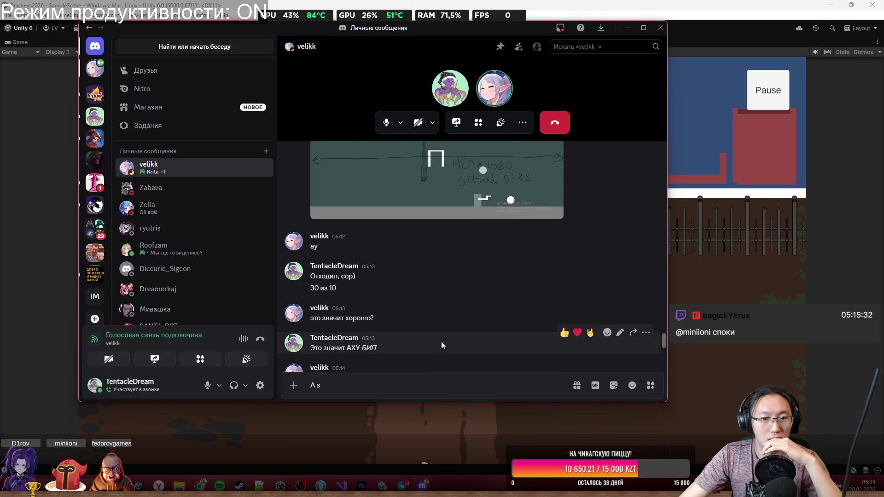
scroll(440, 332, up, 3)
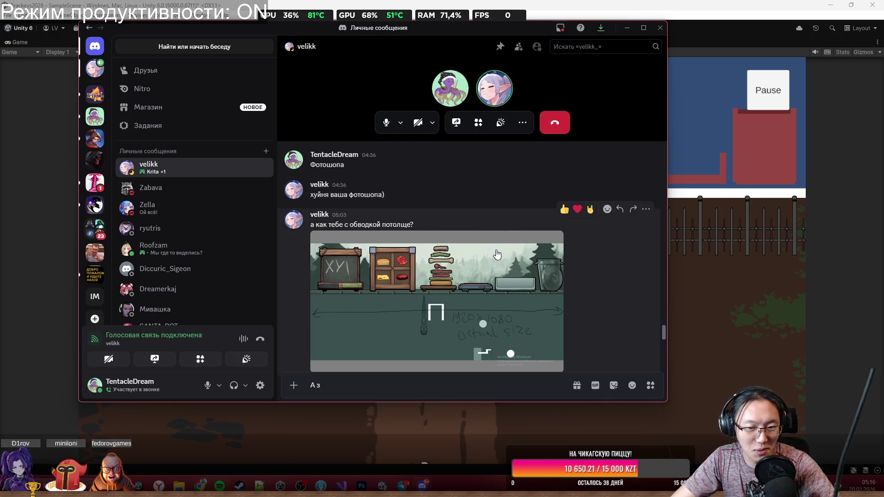
scroll(493, 260, up, 8)
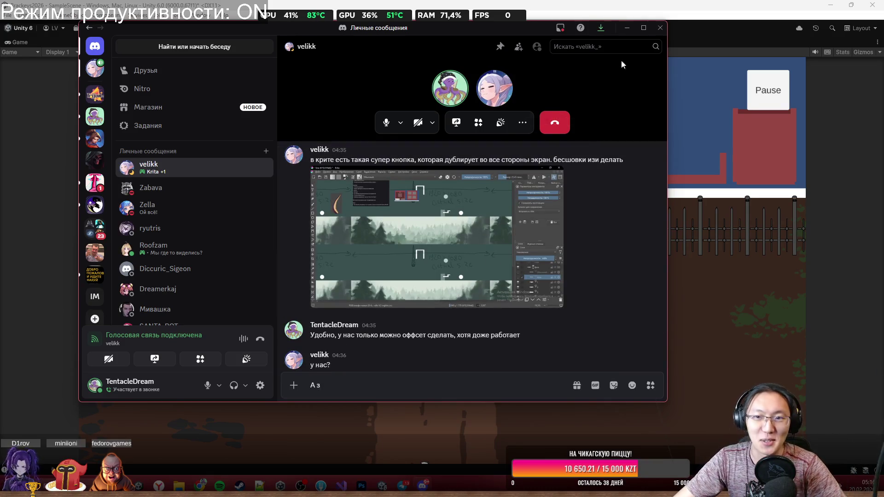
click(628, 29)
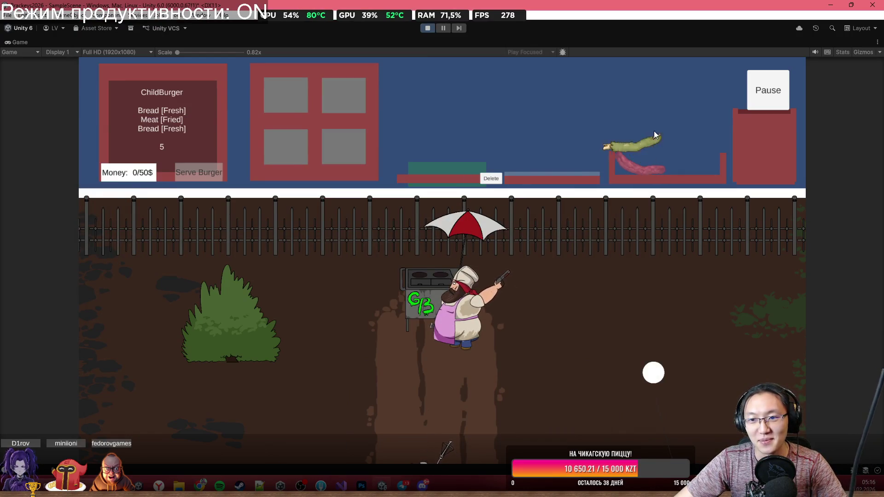
Carry the finger and meat around the kitchen, drop the grilled meat, stop play, and switch to Discord.
mouse_move(652, 133)
mouse_down()
mouse_move(561, 102)
mouse_move(602, 70)
mouse_move(650, 102)
mouse_move(628, 81)
mouse_move(559, 105)
mouse_move(672, 115)
mouse_move(644, 115)
mouse_up()
mouse_move(663, 169)
mouse_down()
mouse_move(661, 107)
mouse_move(627, 78)
mouse_move(510, 138)
mouse_move(555, 137)
mouse_move(510, 136)
mouse_move(551, 135)
mouse_move(565, 120)
mouse_move(535, 117)
mouse_move(562, 127)
mouse_move(543, 129)
mouse_move(584, 131)
mouse_move(540, 120)
mouse_move(581, 104)
mouse_move(520, 102)
mouse_move(567, 82)
mouse_move(576, 63)
mouse_move(596, 101)
mouse_move(561, 141)
mouse_move(561, 106)
mouse_move(547, 151)
mouse_up()
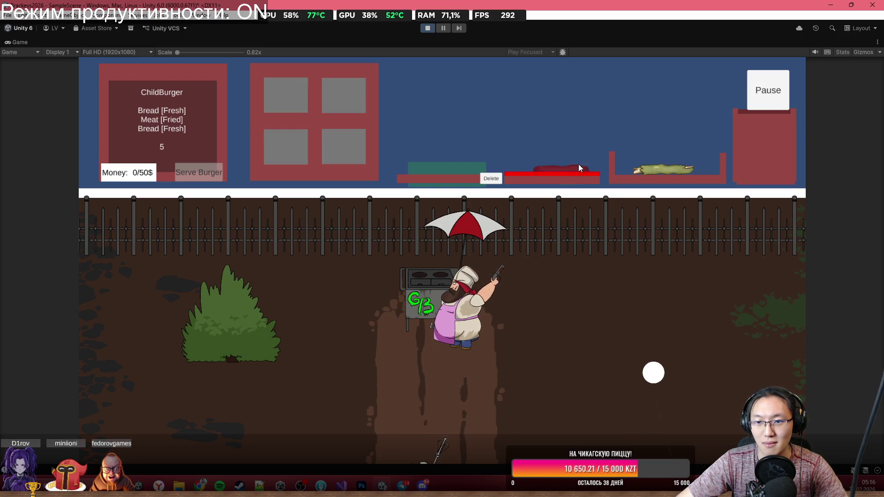
drag(578, 164, 638, 133)
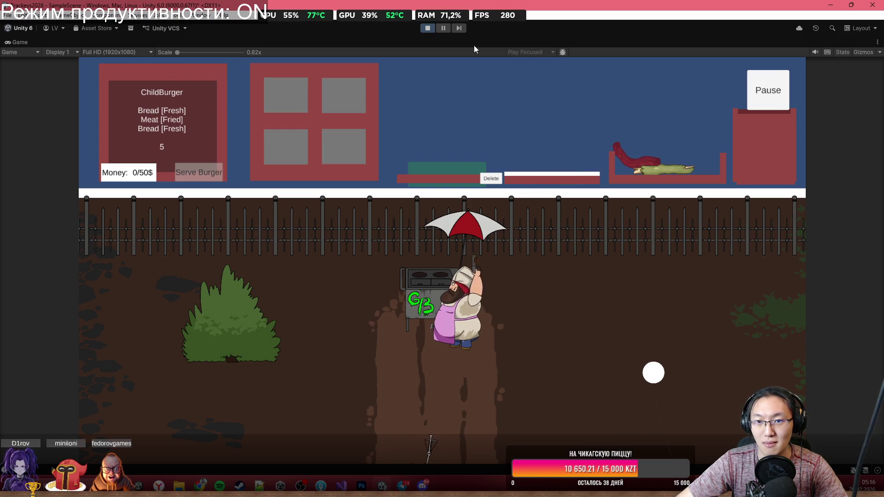
click(427, 28)
key(alt+Tab)
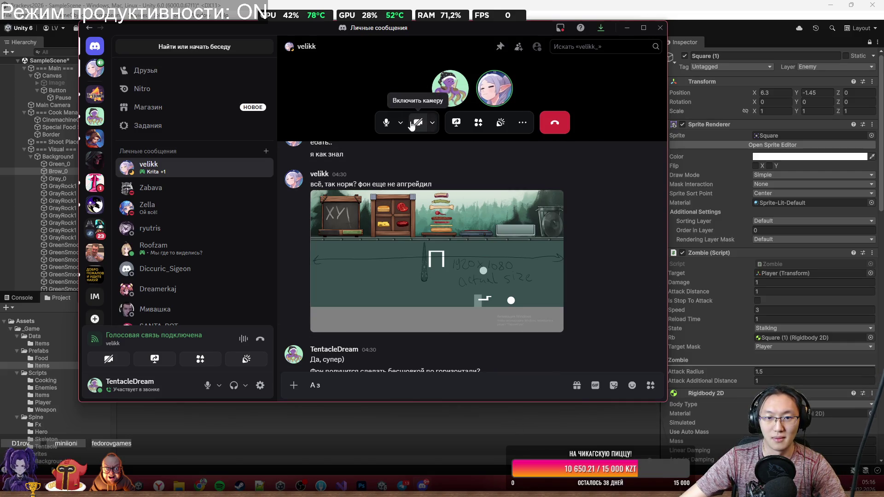
Share Экран 1 from the Весь экран tab in the voice call, then return to Unity.
click(455, 124)
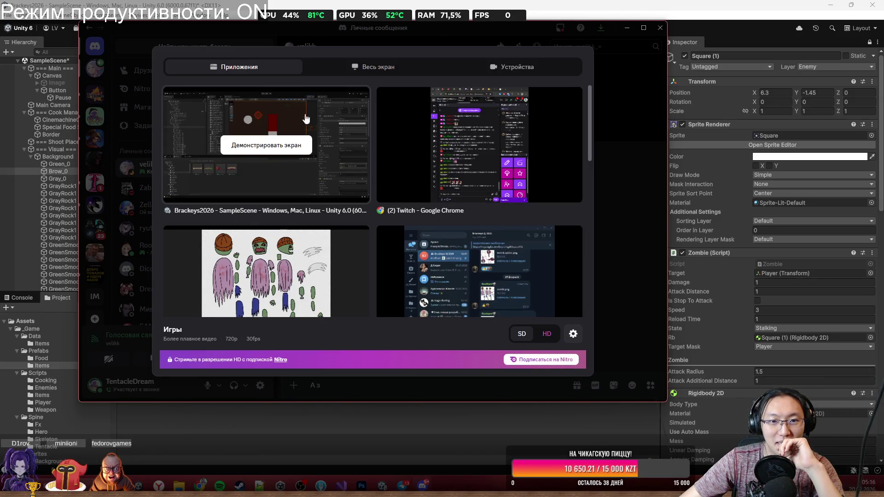
click(389, 69)
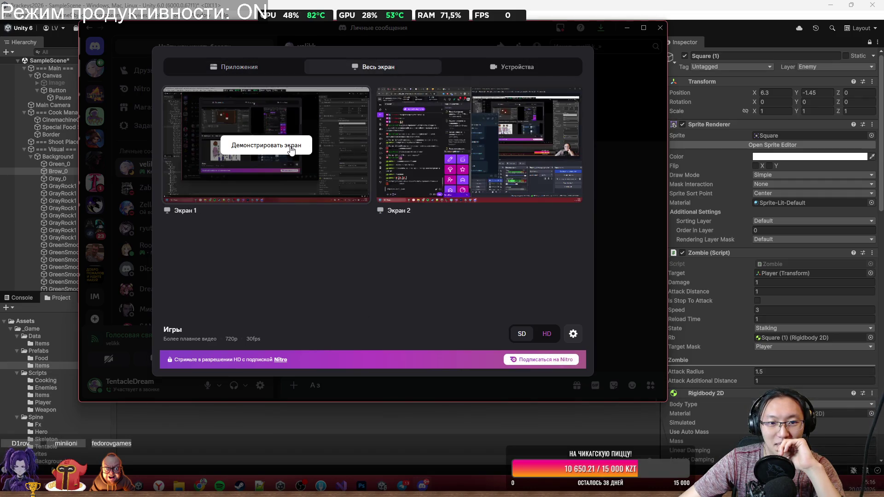
click(291, 147)
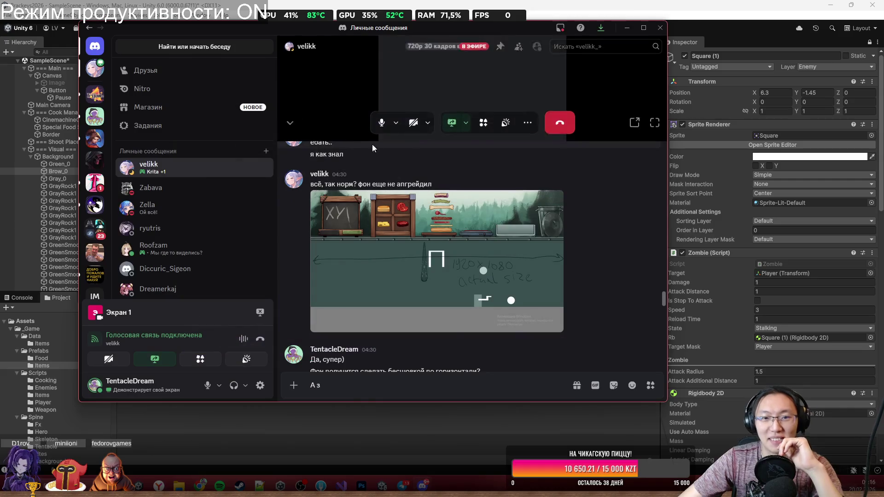
click(632, 6)
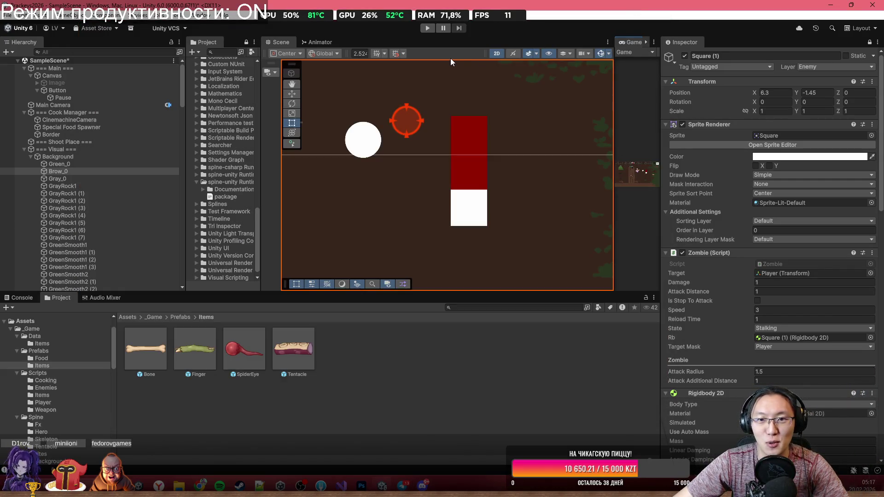
From Assets/_Game/Prefabs/Food, drag помидор_0, SpiderEye, Tentacle, Meat 1, Finger, Cheese, Bread and Bone into the scene.
scroll(331, 142, down, 5)
click(180, 317)
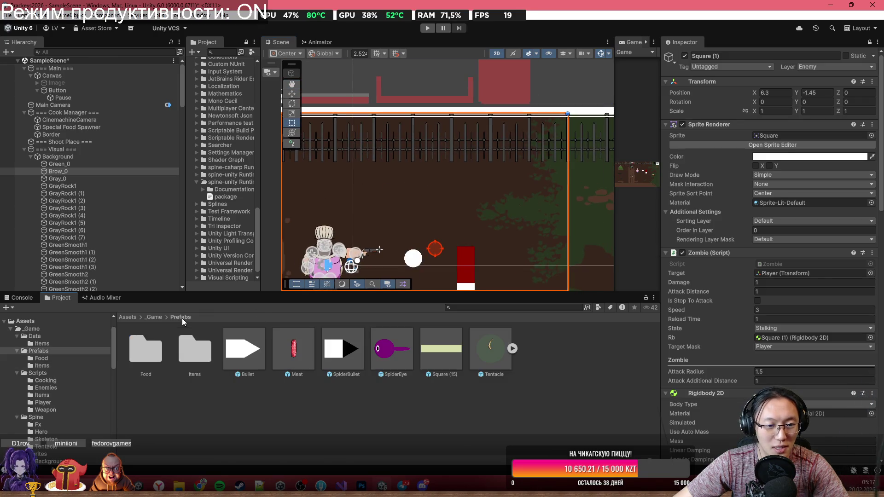
double_click(154, 346)
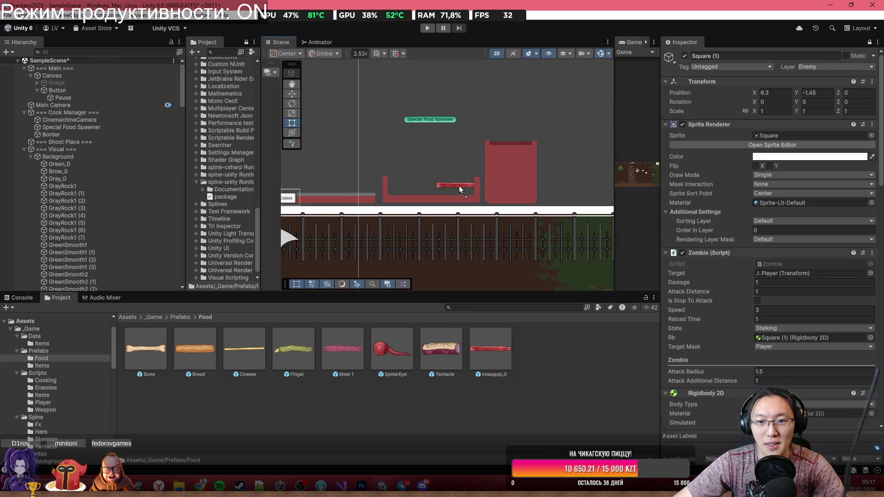
drag(459, 186, 448, 181)
drag(406, 203, 407, 174)
drag(441, 348, 449, 190)
drag(402, 153, 410, 150)
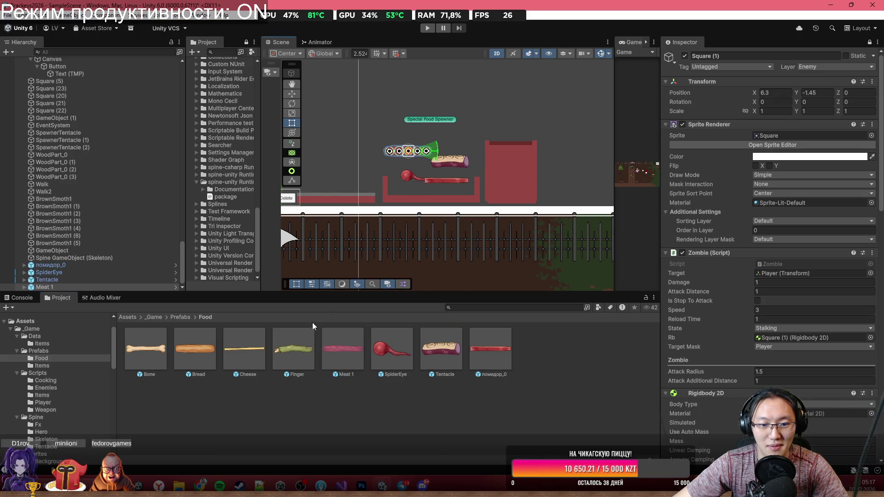
mouse_move(293, 348)
mouse_down()
mouse_move(416, 148)
mouse_move(444, 133)
mouse_up()
drag(374, 183, 415, 123)
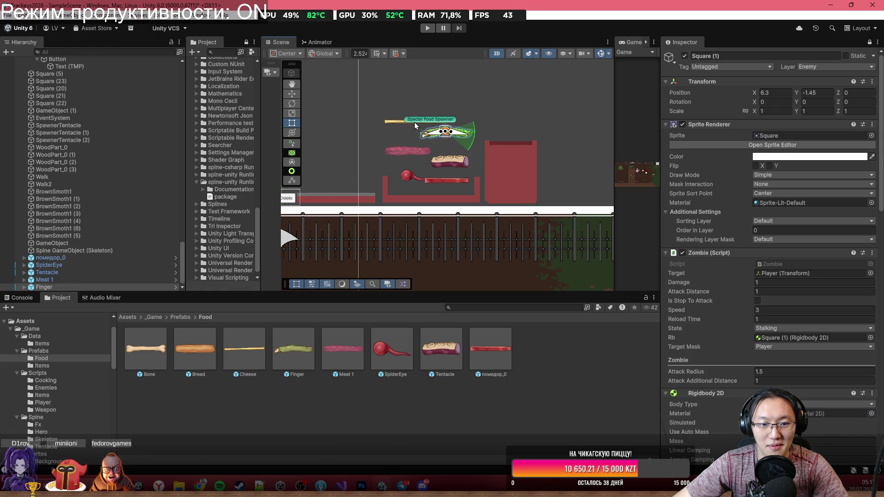
drag(204, 346, 438, 113)
mouse_move(146, 349)
mouse_down()
mouse_move(161, 344)
mouse_move(401, 92)
mouse_up()
Run the Unity scene with the Game view maximized, then bring up the Discord notification.
key(alt+Tab)
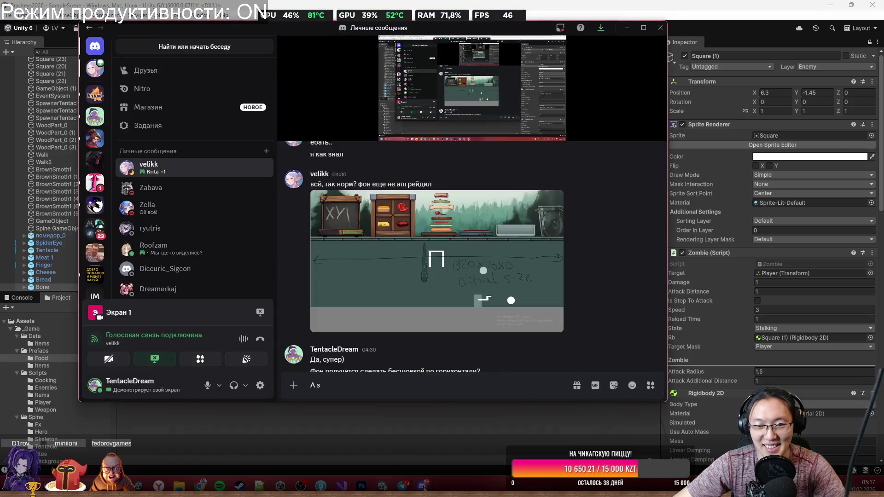
click(601, 4)
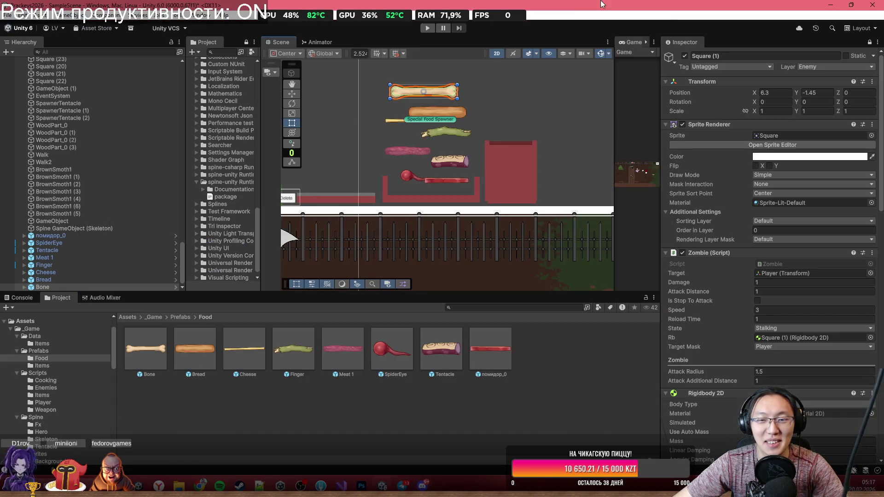
click(425, 28)
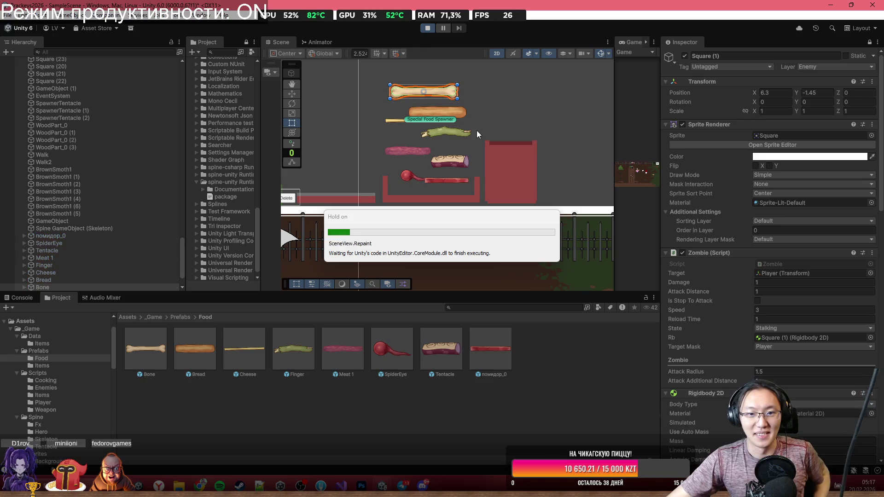
double_click(633, 42)
click(737, 442)
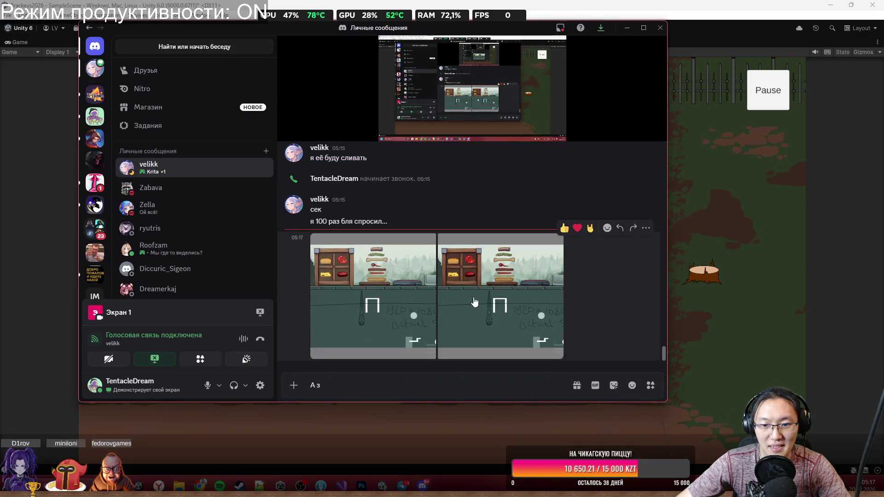
Flip between the two kitchen mockup images in Discord's viewer, then close it and minimize Discord.
click(503, 277)
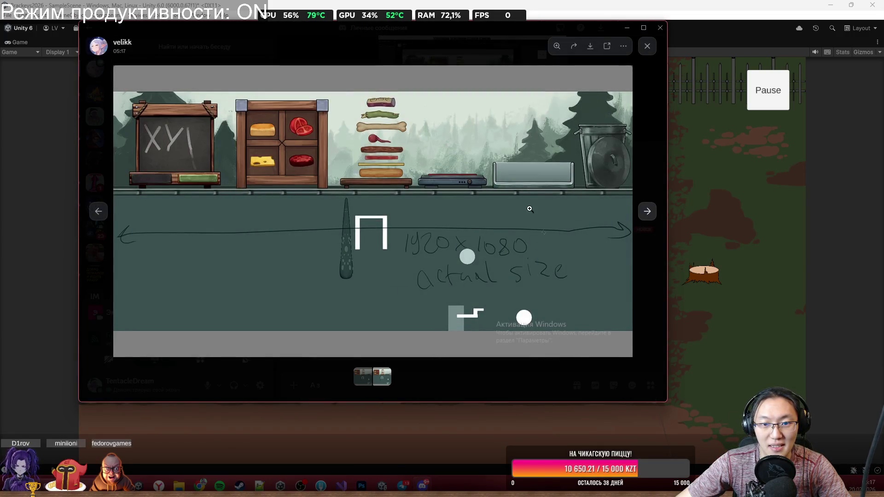
click(90, 210)
click(373, 295)
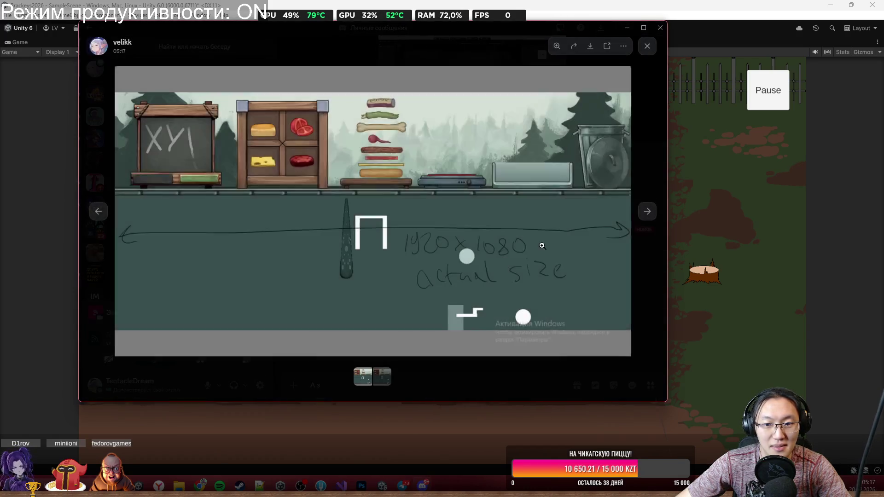
click(647, 214)
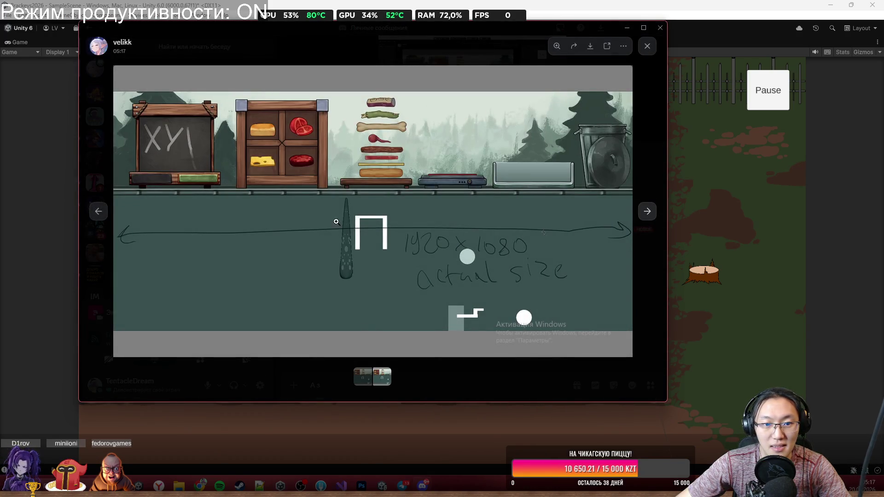
click(99, 214)
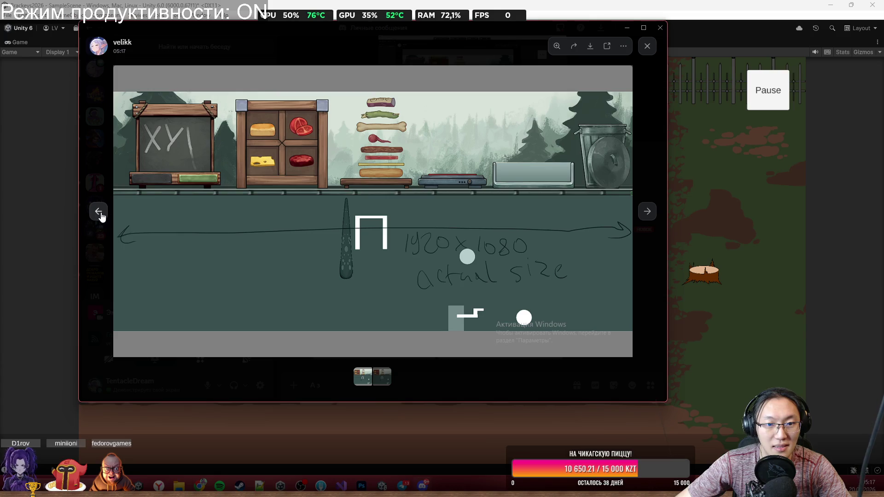
click(646, 214)
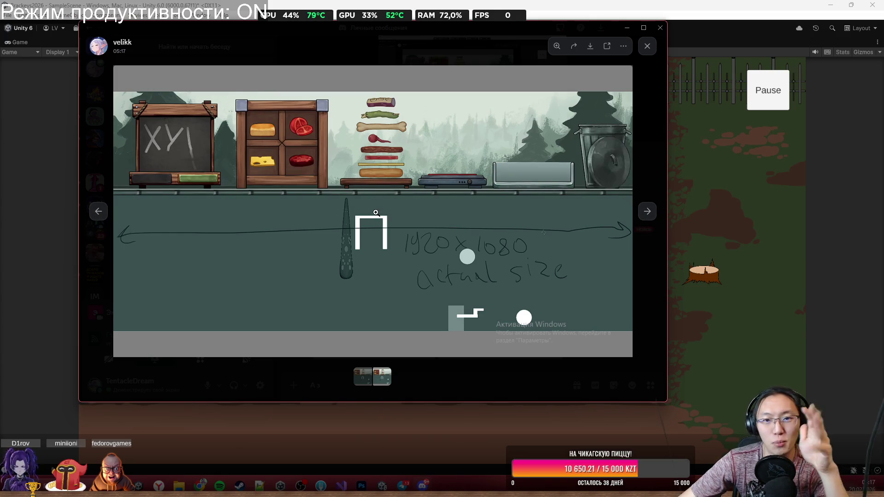
click(98, 212)
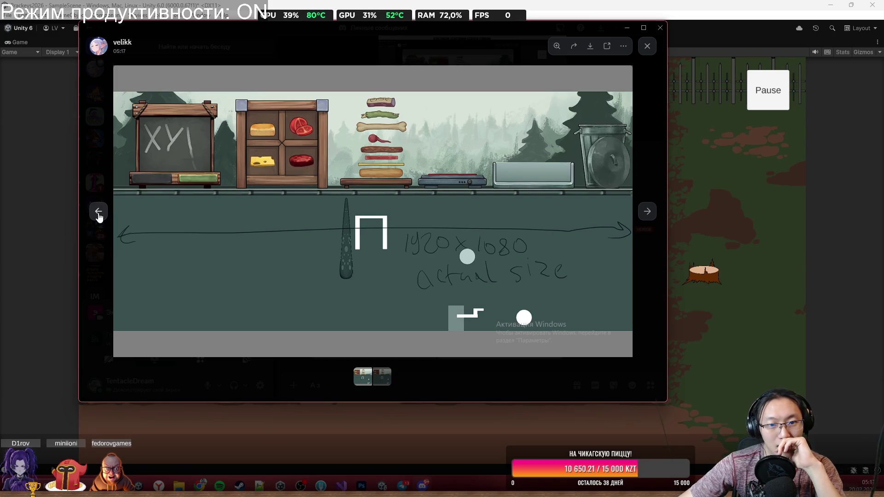
click(647, 211)
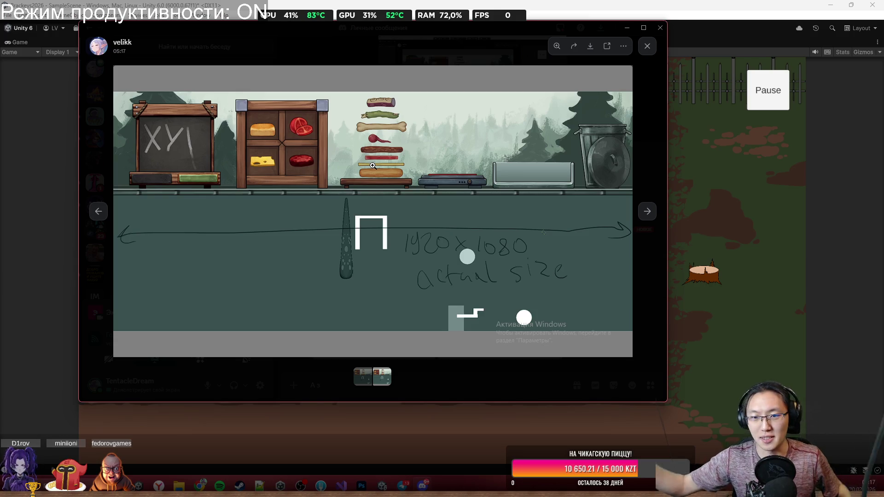
click(646, 47)
click(627, 27)
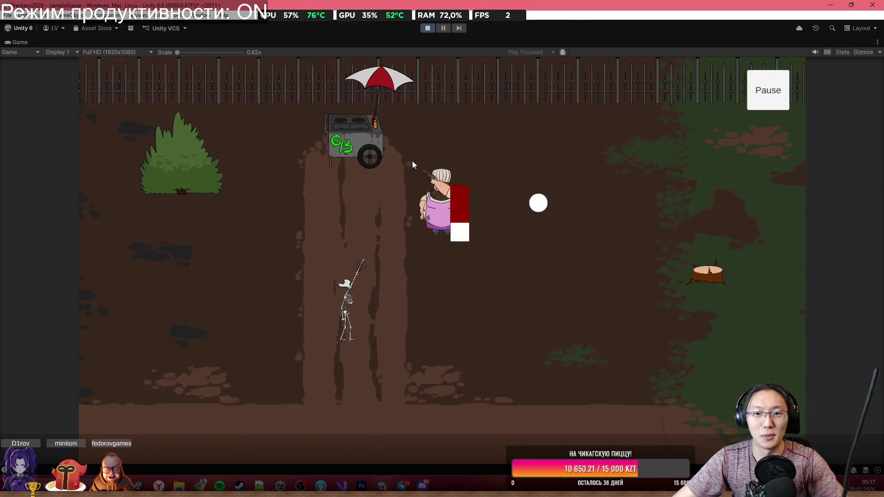
Walk the chef to the cart and start the burger with a bun, grilled sausage and bone.
key(a)
click(463, 225)
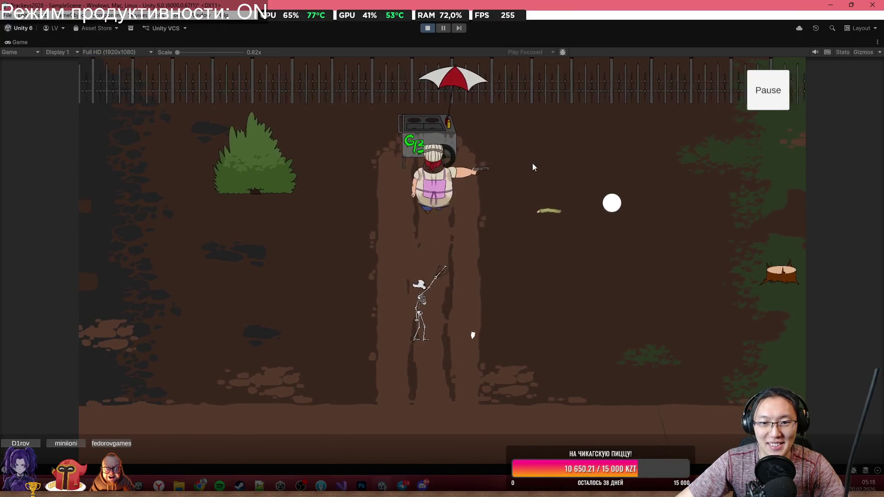
click(463, 105)
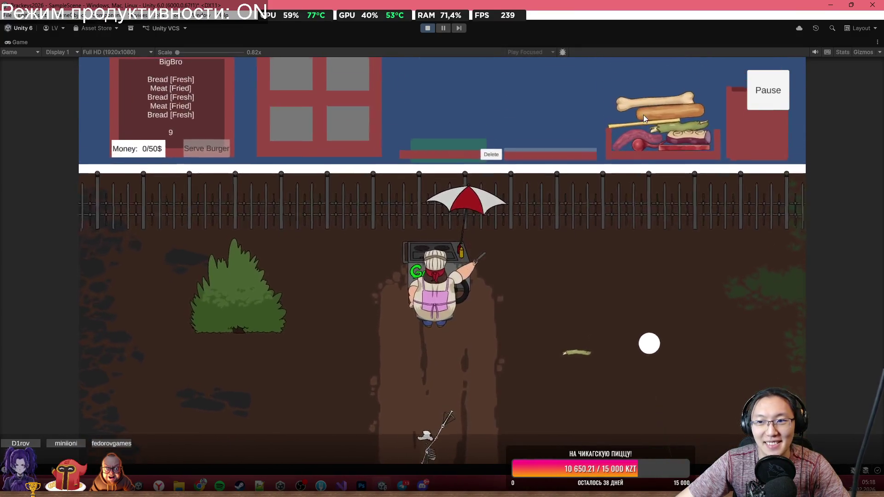
mouse_move(336, 109)
mouse_down()
mouse_move(417, 87)
mouse_move(449, 163)
mouse_up()
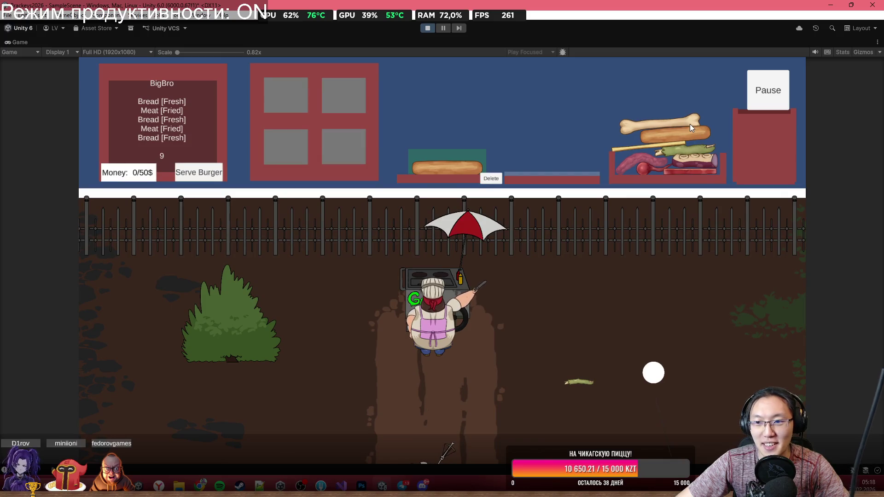
mouse_move(636, 147)
mouse_down()
mouse_move(625, 134)
mouse_move(510, 101)
mouse_move(448, 156)
mouse_up()
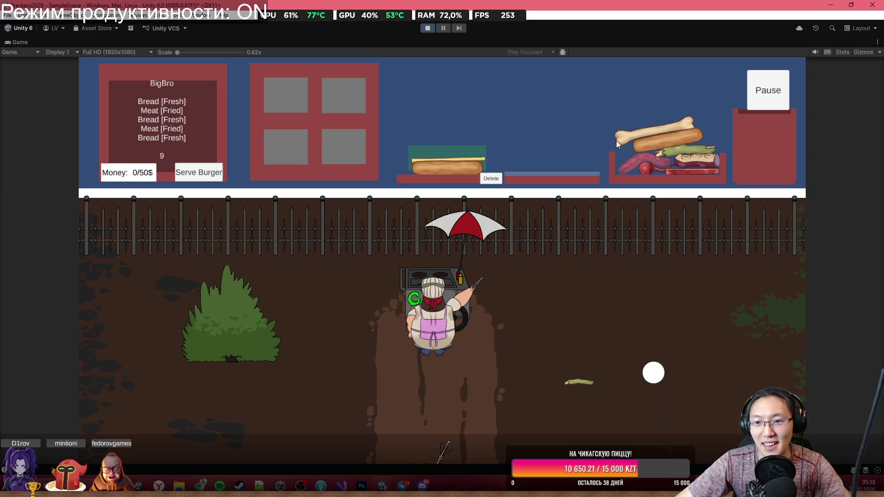
mouse_move(630, 167)
mouse_down()
mouse_move(605, 123)
mouse_move(563, 112)
mouse_move(543, 80)
mouse_move(521, 87)
mouse_move(548, 89)
mouse_move(560, 64)
mouse_up()
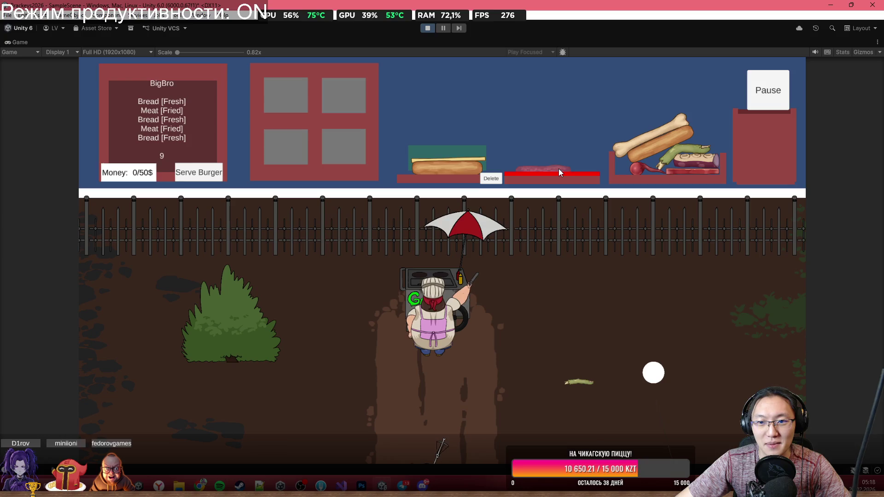
drag(559, 168, 505, 91)
drag(476, 120, 479, 124)
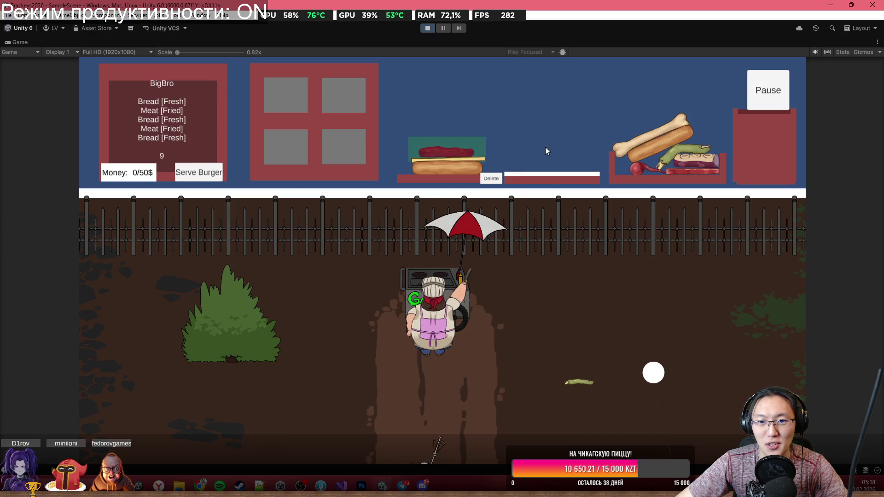
mouse_move(654, 144)
mouse_down()
mouse_move(656, 128)
mouse_move(548, 71)
mouse_move(466, 111)
mouse_move(453, 128)
mouse_up()
Add a purple meat patty, a red round ingredient and a grilled pickle to the burger.
mouse_move(402, 113)
mouse_down()
mouse_move(411, 80)
mouse_move(335, 134)
mouse_up()
mouse_move(309, 93)
mouse_down()
mouse_move(413, 70)
mouse_move(423, 85)
mouse_up()
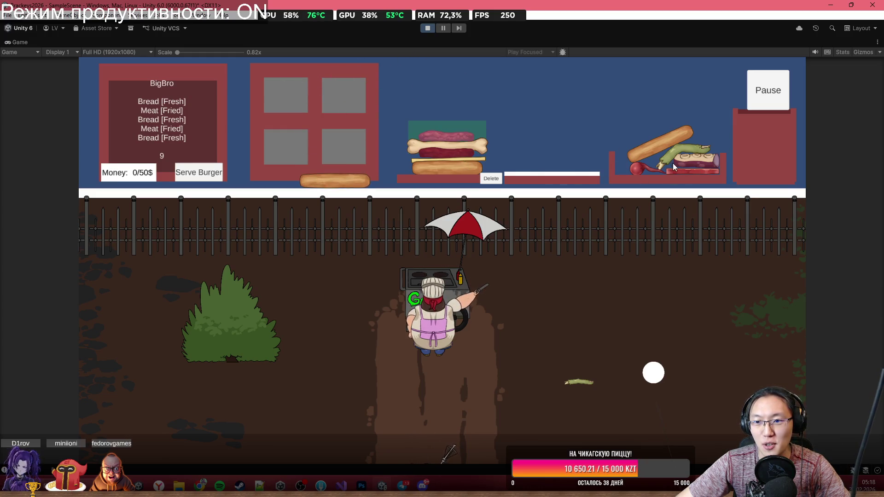
mouse_move(620, 158)
mouse_down()
mouse_move(526, 95)
mouse_move(529, 135)
mouse_up()
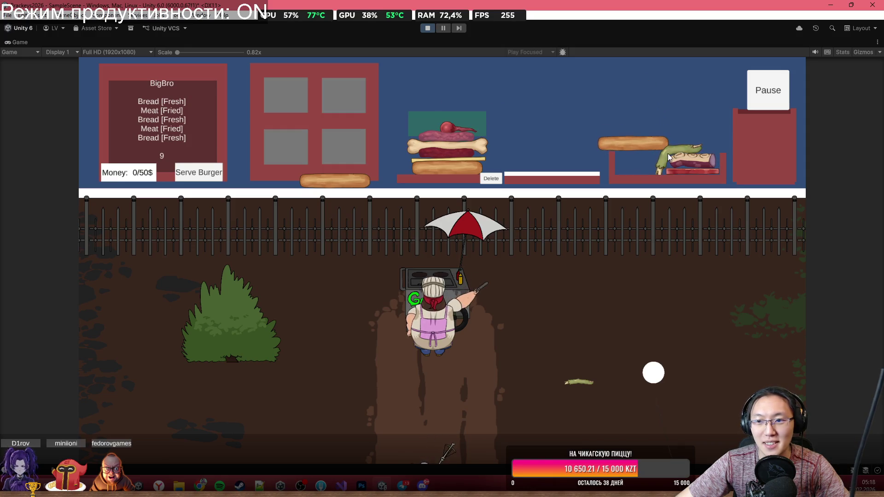
mouse_move(677, 154)
mouse_down()
mouse_move(692, 114)
mouse_move(564, 99)
mouse_move(570, 105)
mouse_up()
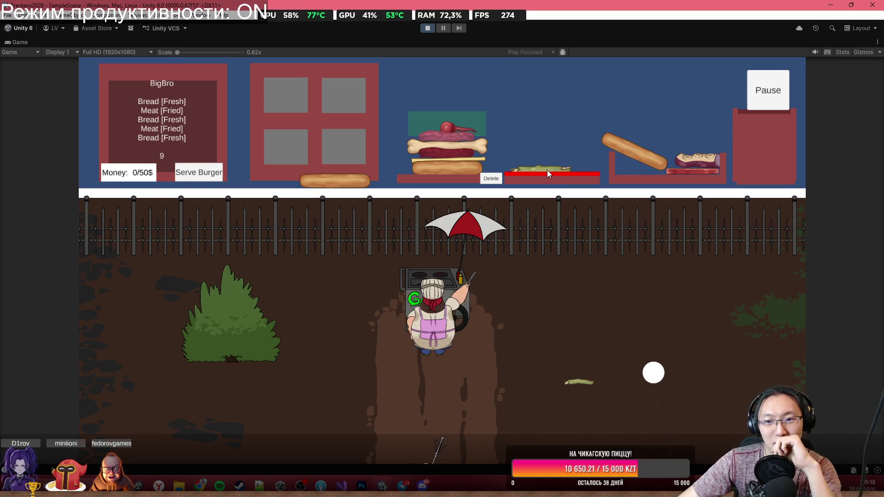
drag(543, 171, 544, 154)
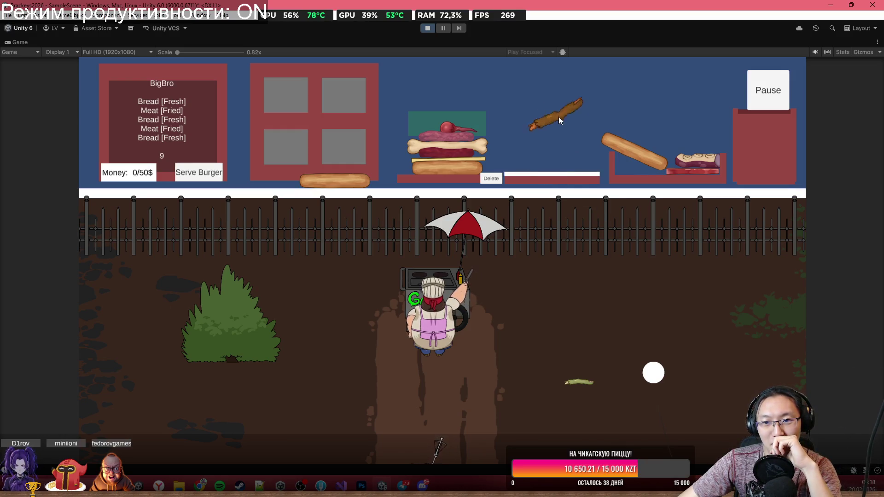
drag(556, 89, 551, 79)
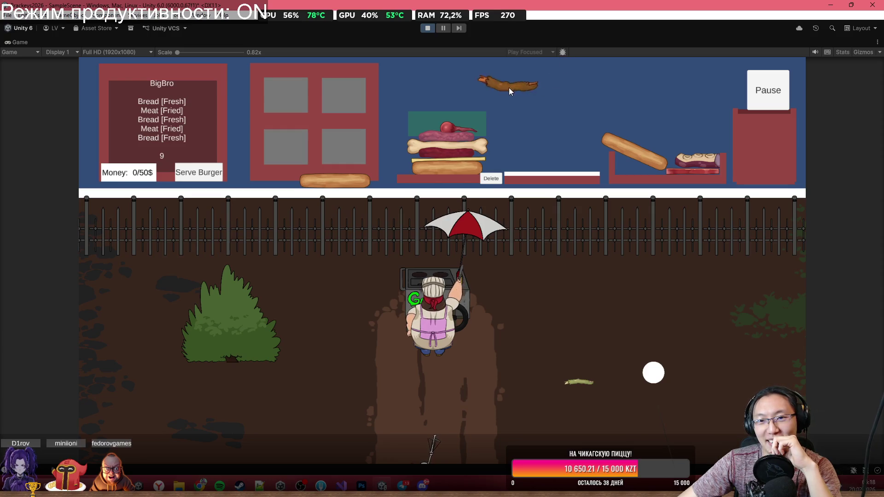
drag(452, 93, 453, 95)
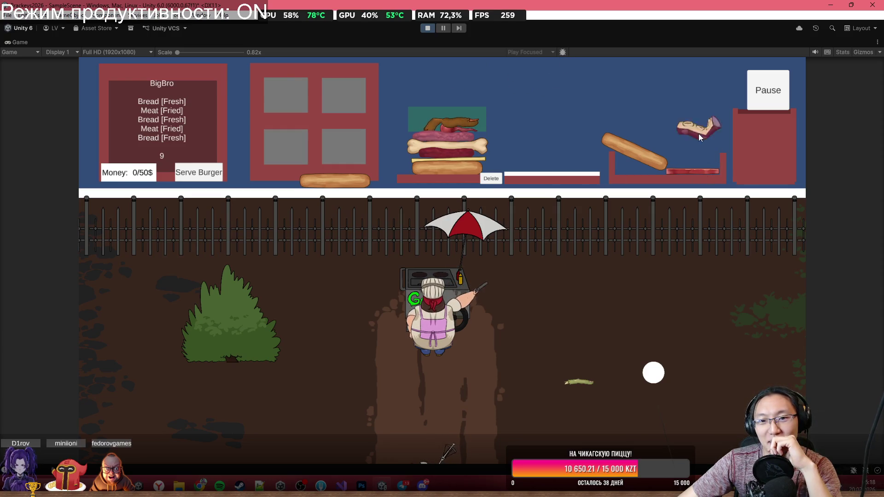
Grill a meat piece and stack the cooked meat and a bread roll onto the burger.
mouse_move(697, 136)
mouse_down()
mouse_move(540, 142)
mouse_move(552, 159)
mouse_up()
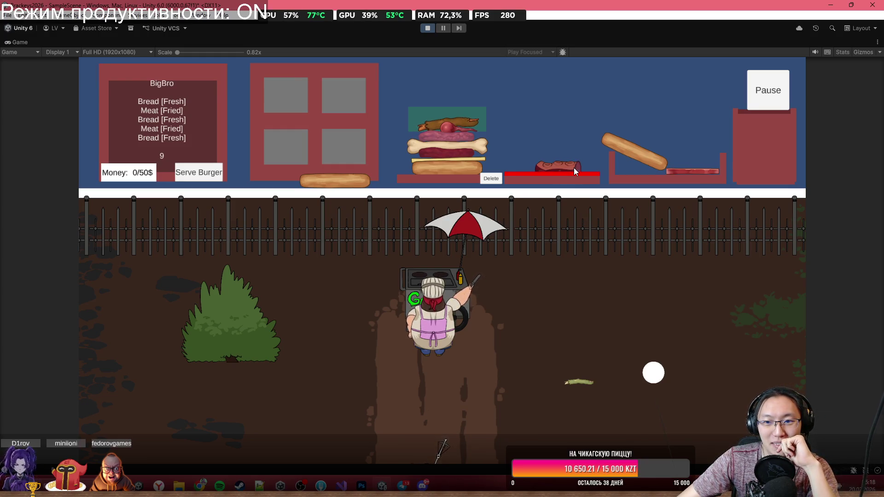
mouse_move(574, 167)
mouse_down()
mouse_move(534, 112)
mouse_move(559, 98)
mouse_move(540, 84)
mouse_move(570, 103)
mouse_move(581, 99)
mouse_move(556, 99)
mouse_move(647, 93)
mouse_move(509, 62)
mouse_up()
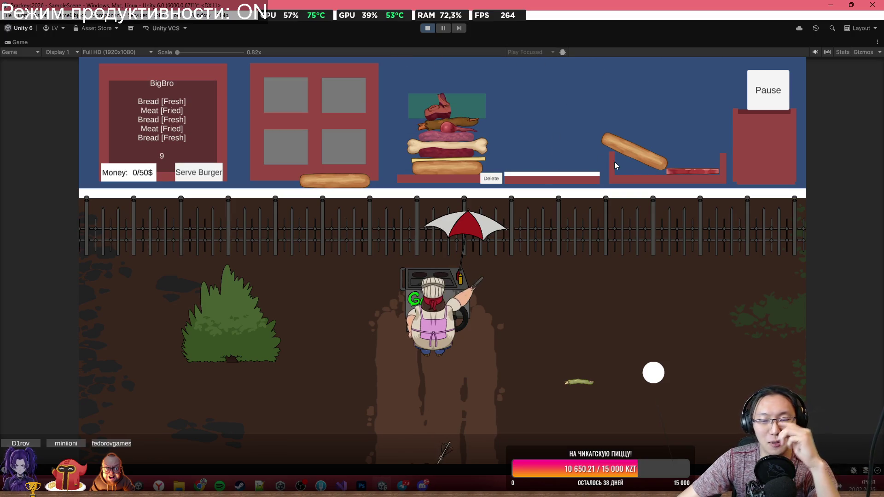
mouse_move(690, 173)
mouse_down()
mouse_move(553, 89)
mouse_move(634, 85)
mouse_move(449, 82)
mouse_up()
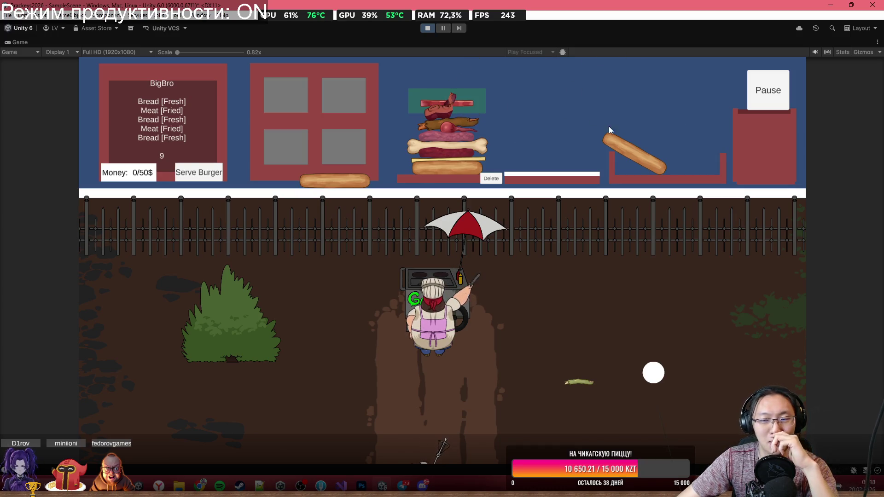
mouse_move(632, 155)
mouse_down()
mouse_move(632, 123)
mouse_move(644, 122)
mouse_move(610, 101)
mouse_move(455, 89)
mouse_up()
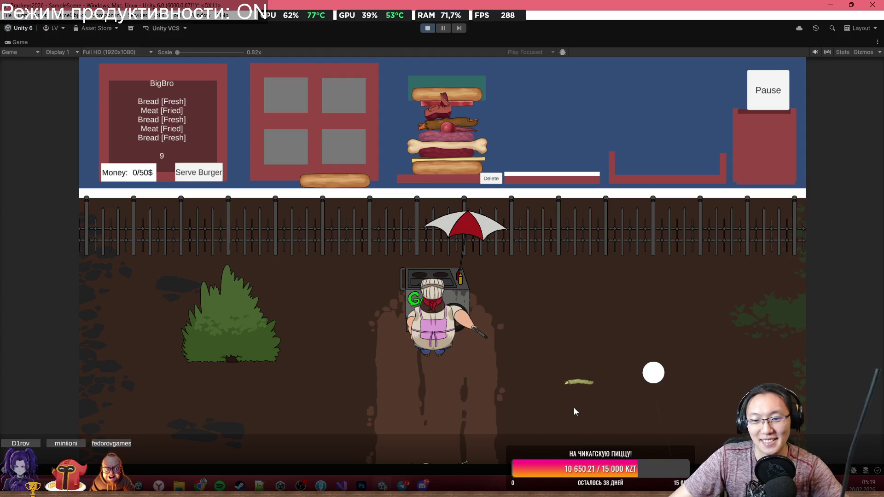
Walk back to the cart, drop the blackened meat on top of the burger, and stop Play mode.
click(570, 388)
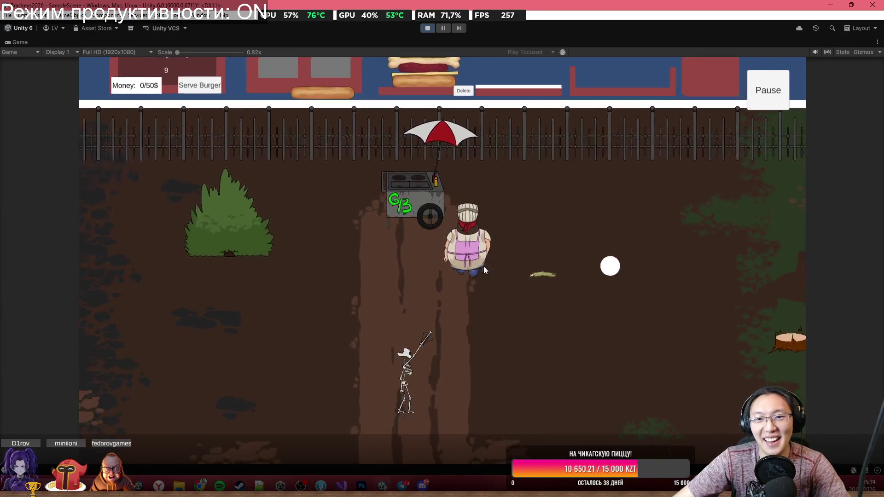
click(380, 163)
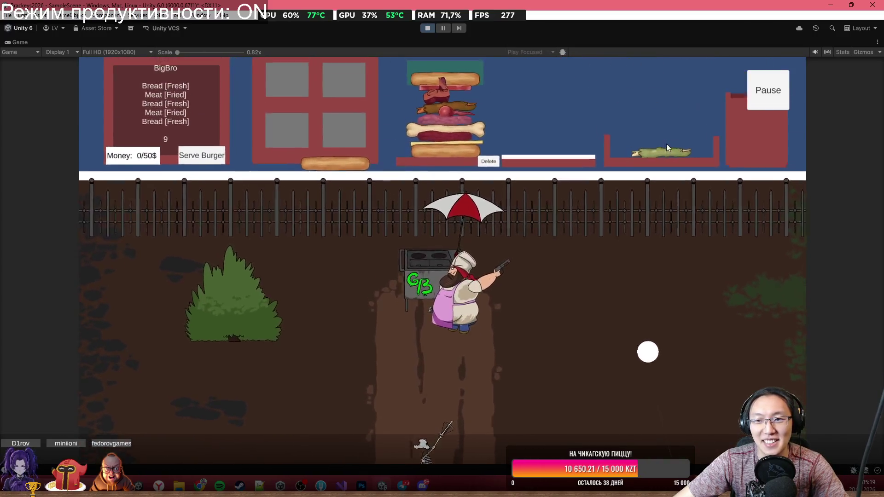
mouse_move(673, 150)
mouse_down()
mouse_move(626, 111)
mouse_move(569, 80)
mouse_move(535, 74)
mouse_move(547, 73)
mouse_up()
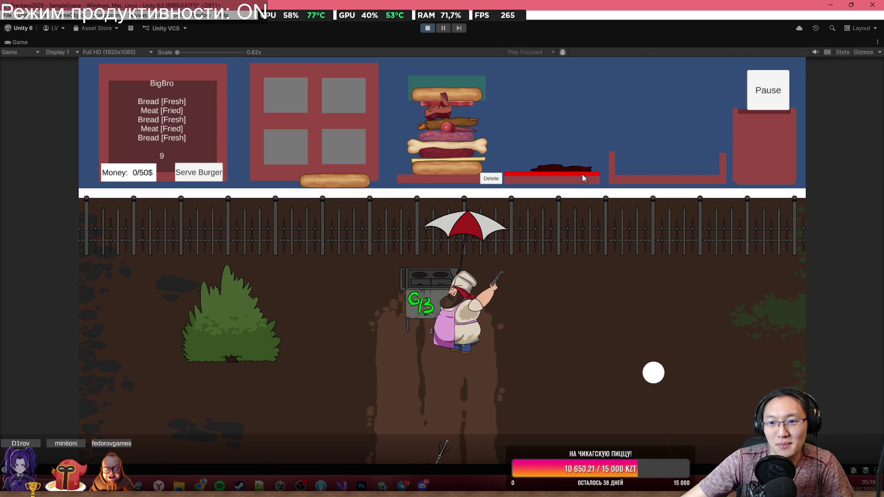
mouse_move(585, 157)
mouse_down()
mouse_move(573, 110)
mouse_move(537, 115)
mouse_move(486, 62)
mouse_move(480, 84)
mouse_up()
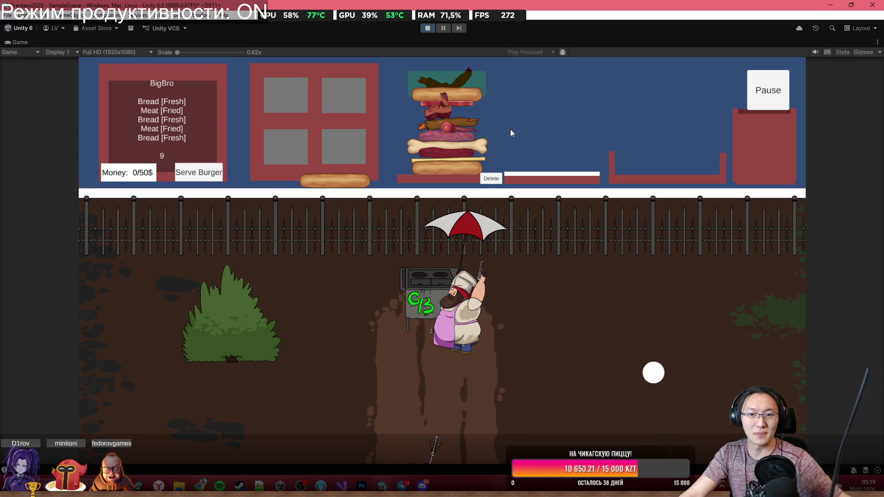
click(427, 28)
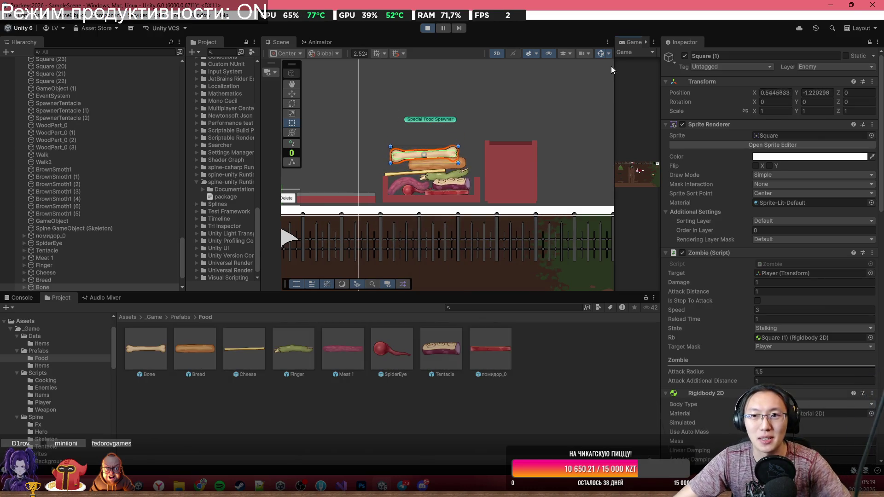
Maximize the Game view, walk the chef left, right and up, stop, then switch to Discord's mockup.
double_click(623, 45)
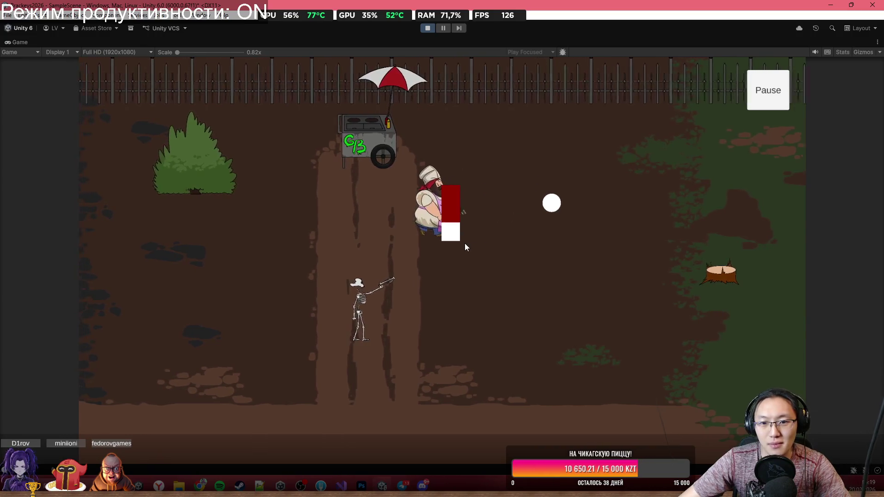
key(a)
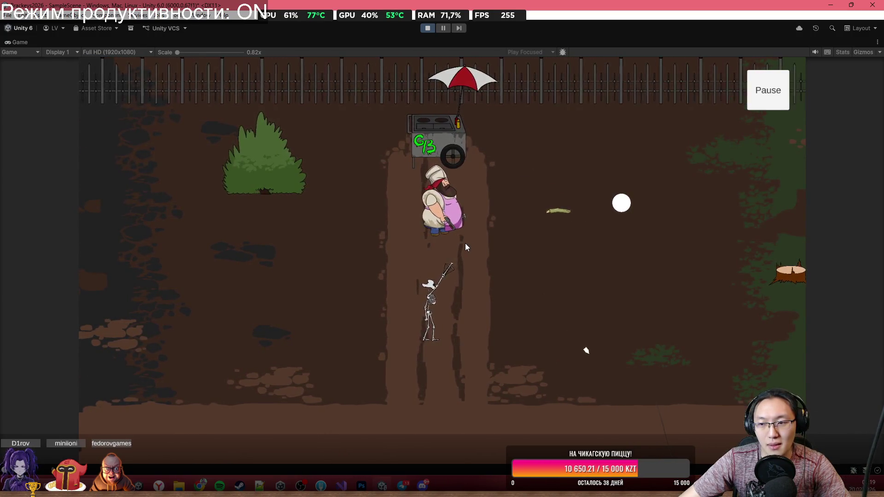
key(d)
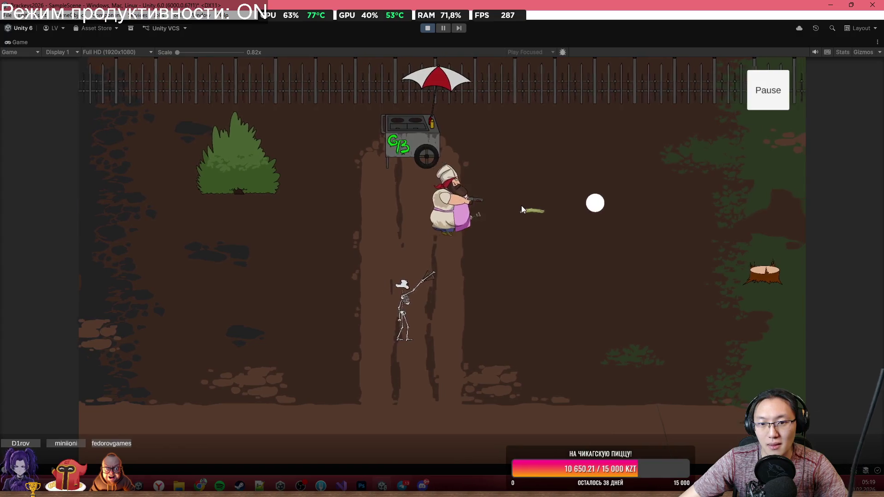
key(w)
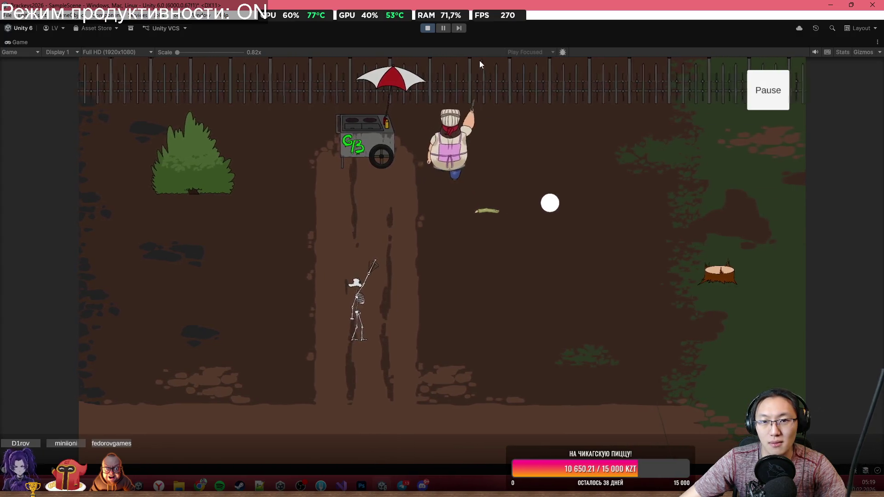
key(ctrl+p)
key(alt+Tab)
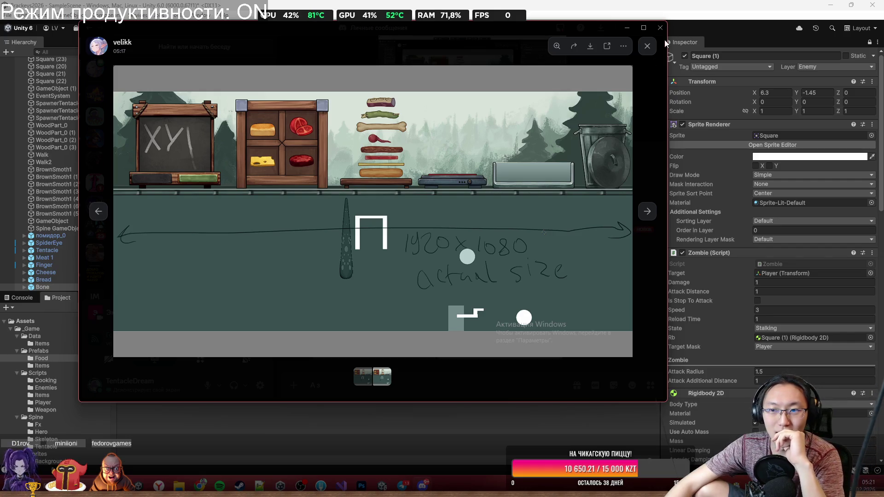
Close the screenshot viewer, launch Paint through Windows search, and maximize its window.
click(647, 46)
key(super)
text(зфшщт)
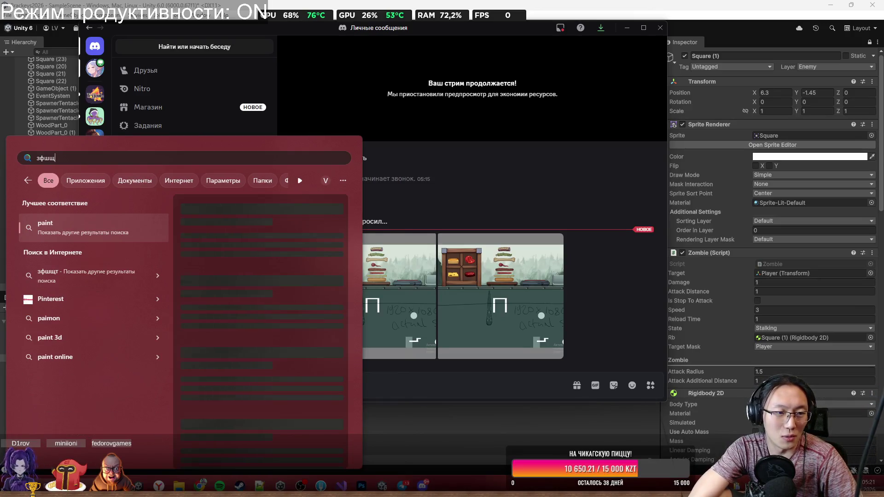
key(BackSpace)
key(BackSpace)
key(BackSpace)
text(pai)
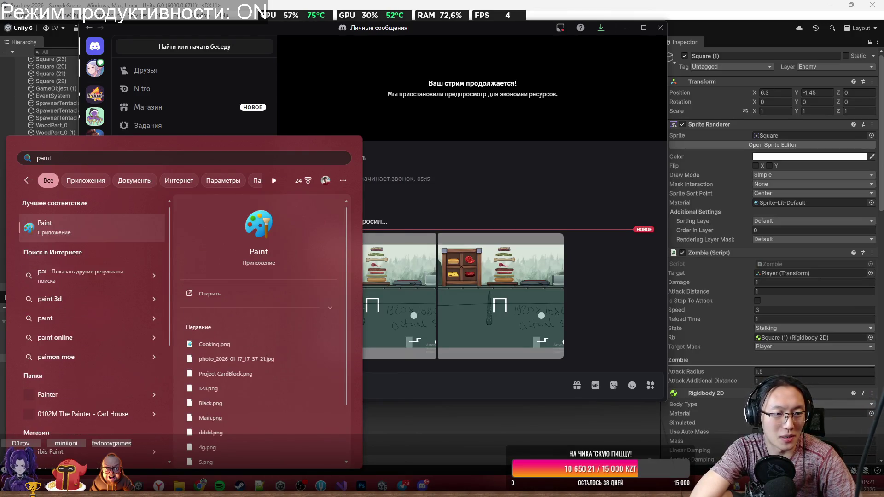
key(Return)
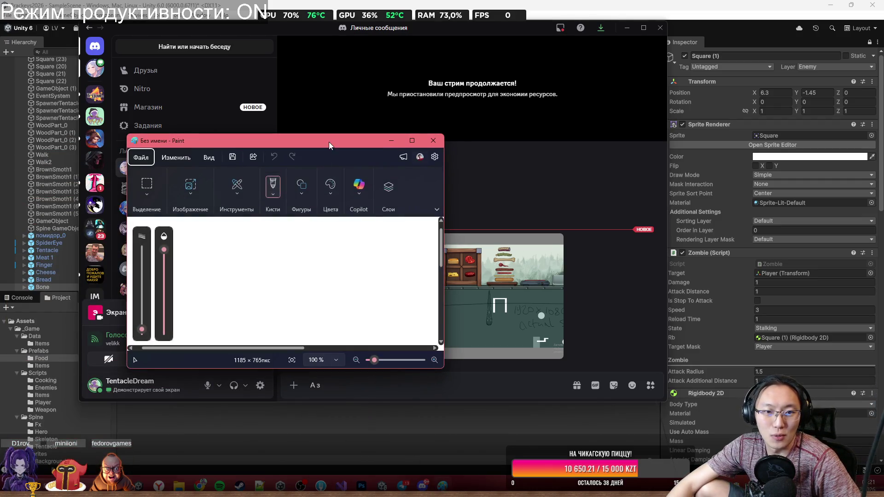
double_click(328, 142)
Sketch a pointing hand and a small face with eyes and a mouth on the canvas.
drag(400, 299, 419, 299)
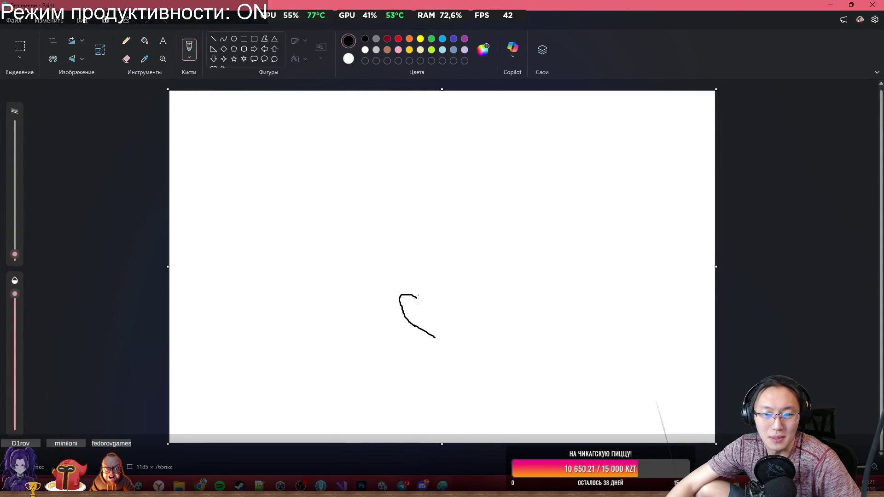
drag(387, 244, 387, 215)
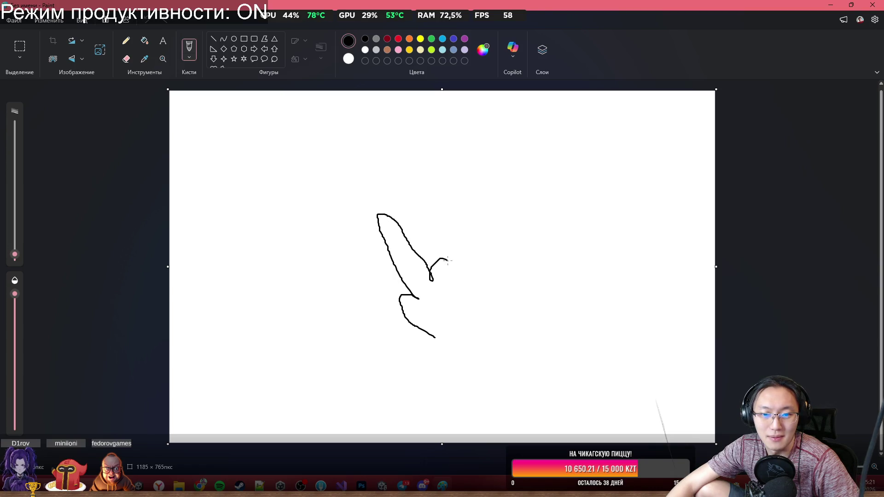
mouse_move(447, 260)
mouse_down()
mouse_move(461, 243)
mouse_move(529, 288)
mouse_up()
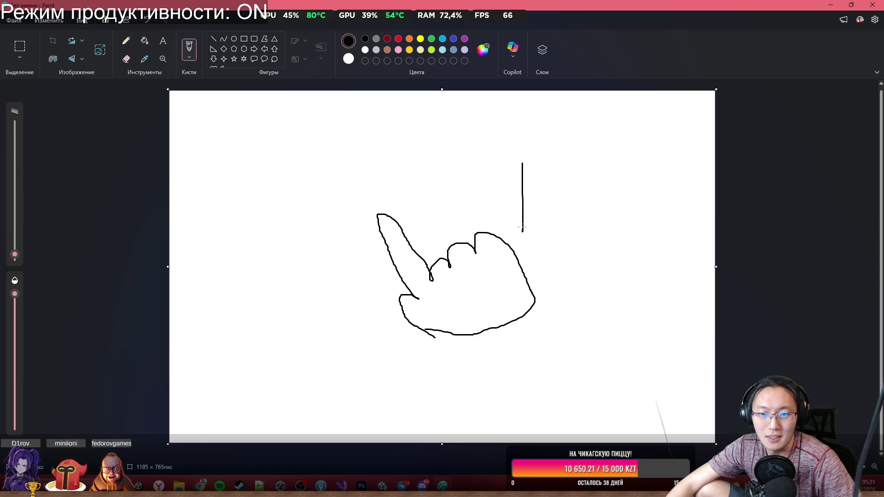
mouse_move(520, 214)
mouse_down()
mouse_move(539, 157)
mouse_move(584, 156)
mouse_move(635, 214)
mouse_move(528, 229)
mouse_up()
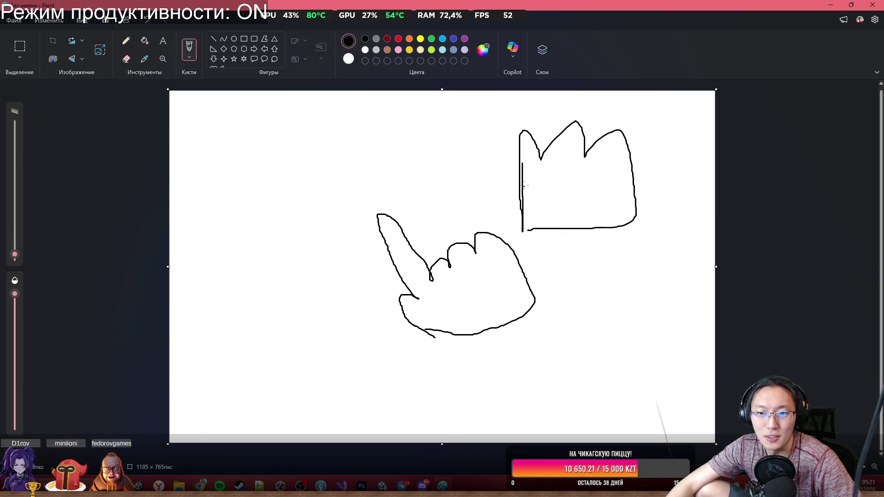
mouse_move(500, 157)
mouse_down()
mouse_move(503, 192)
mouse_move(520, 152)
mouse_up()
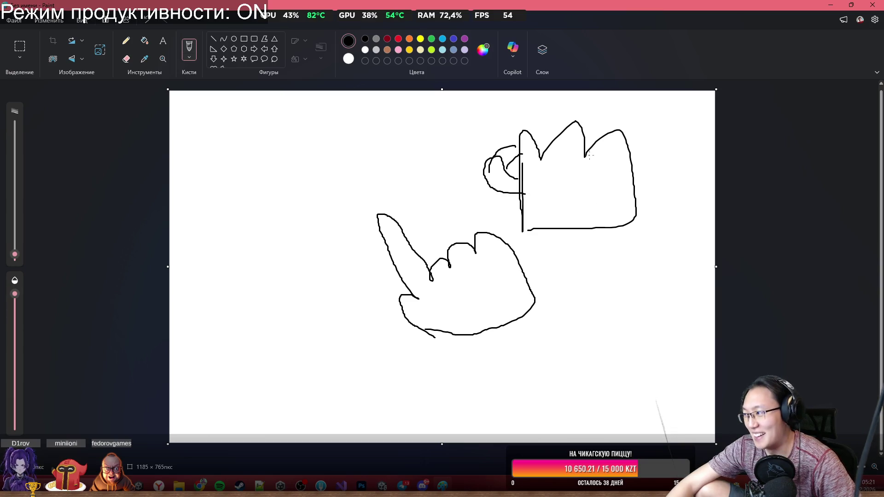
mouse_move(547, 186)
mouse_down()
mouse_move(549, 170)
mouse_move(581, 186)
mouse_up()
drag(567, 194, 581, 197)
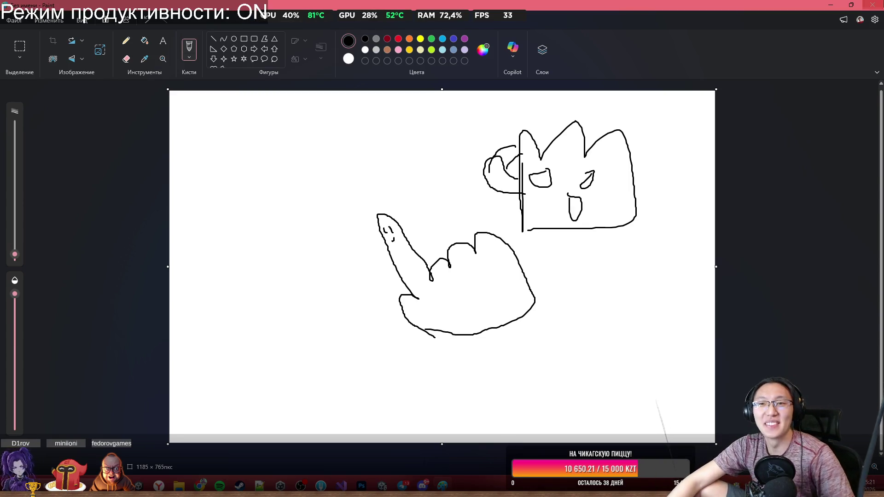
Close Paint with Don't Save, stop the Discord screen share, and minimize Discord.
click(872, 5)
click(457, 261)
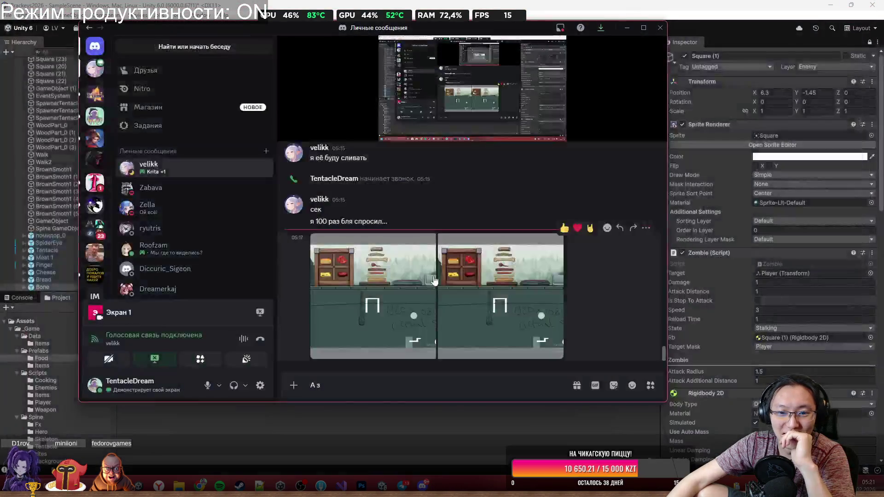
click(483, 122)
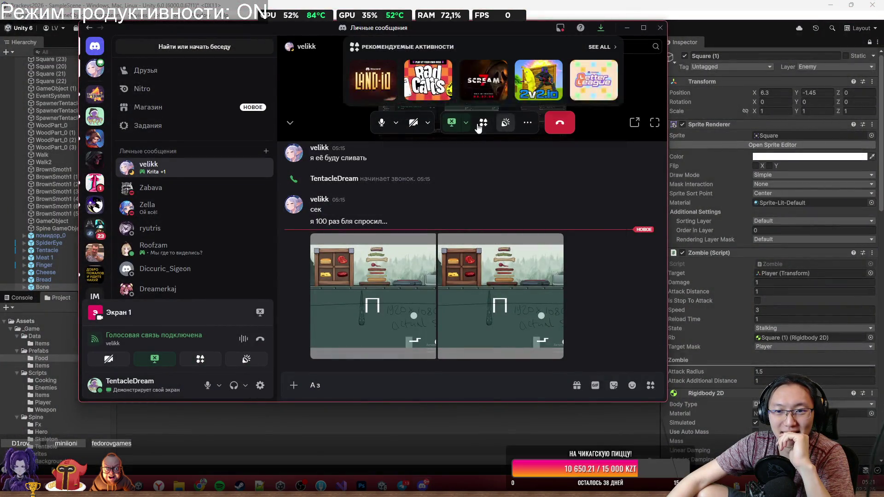
click(452, 123)
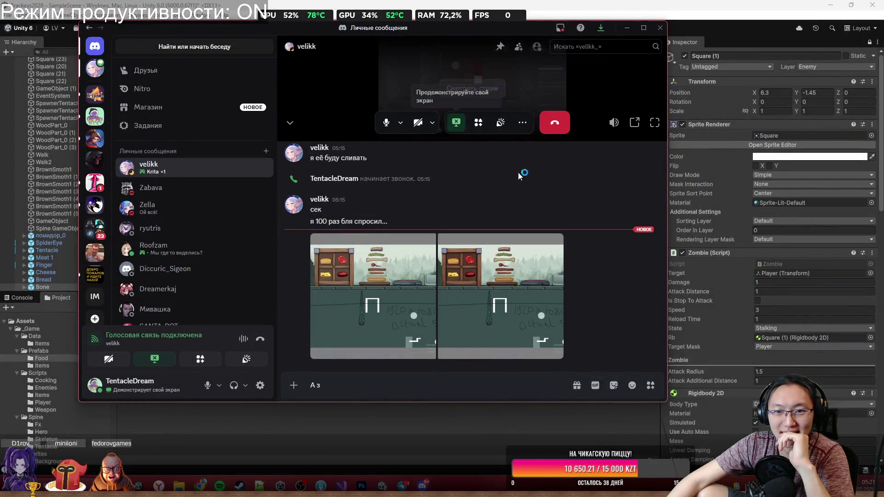
click(626, 28)
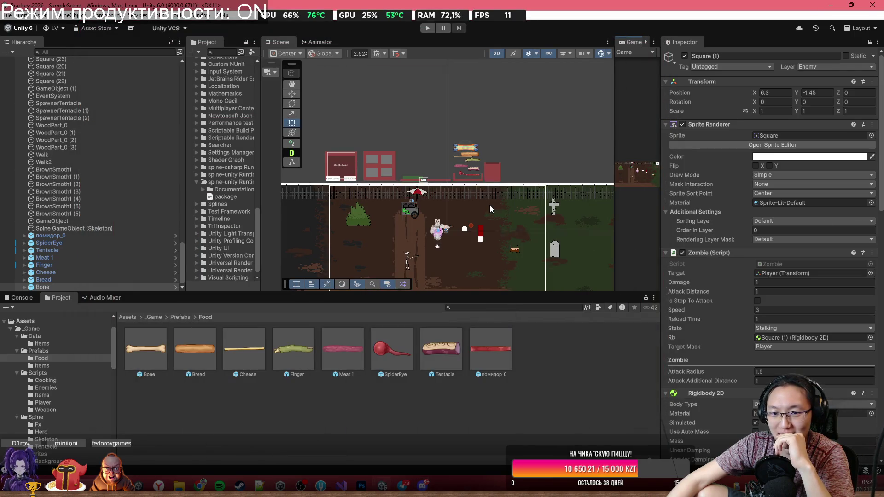
Zoom the Scene view in on the kitchen scene's characters.
scroll(490, 205, up, 5)
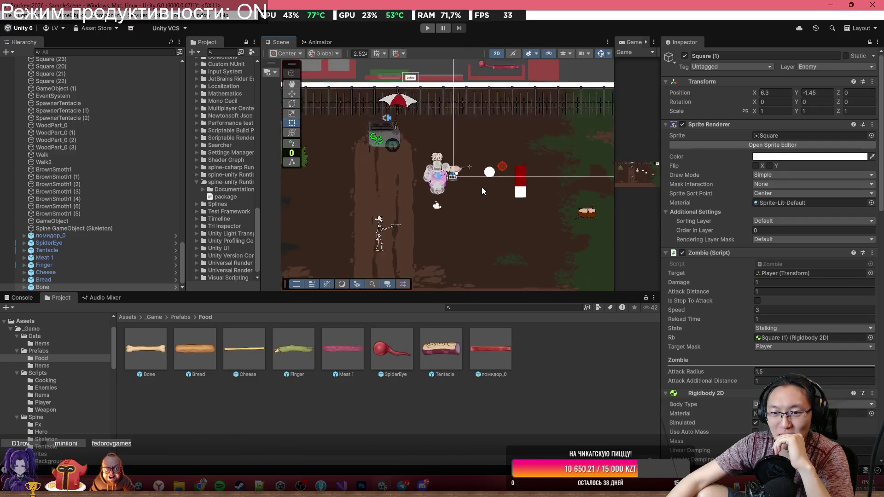
scroll(481, 191, up, 2)
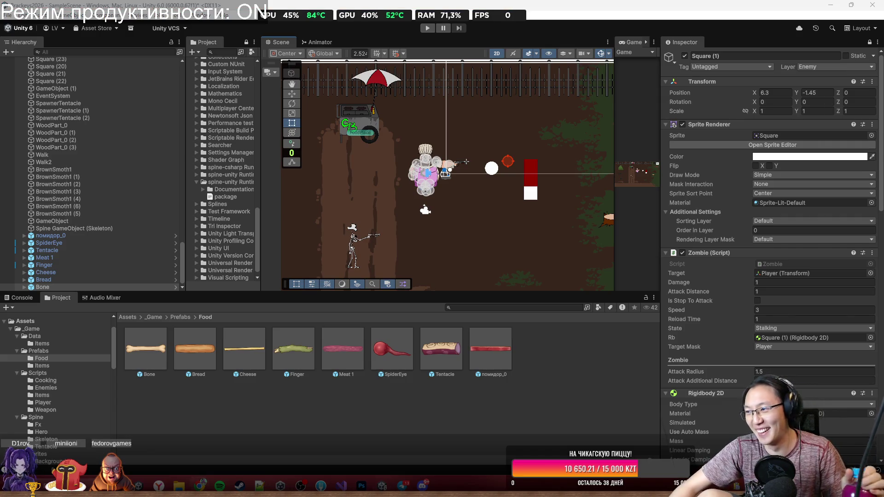
Go to itch.io/dashboard, open the Cola Delivery page and run the game.
text(it)
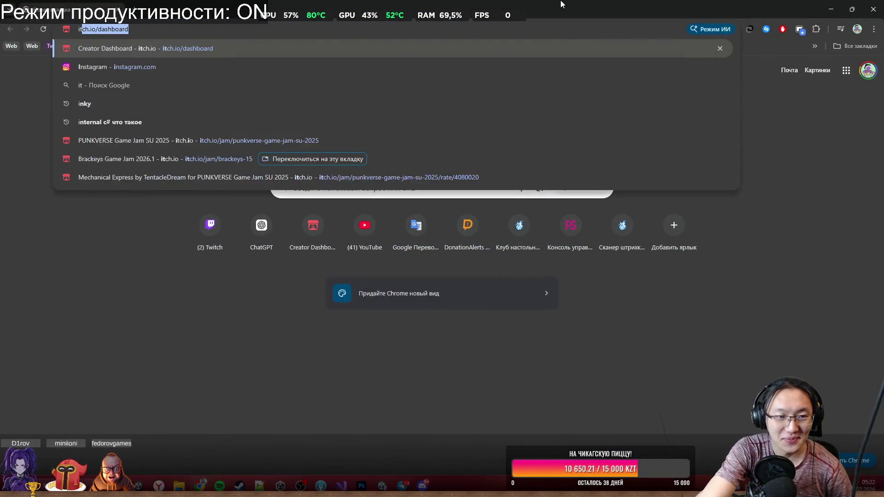
key(Return)
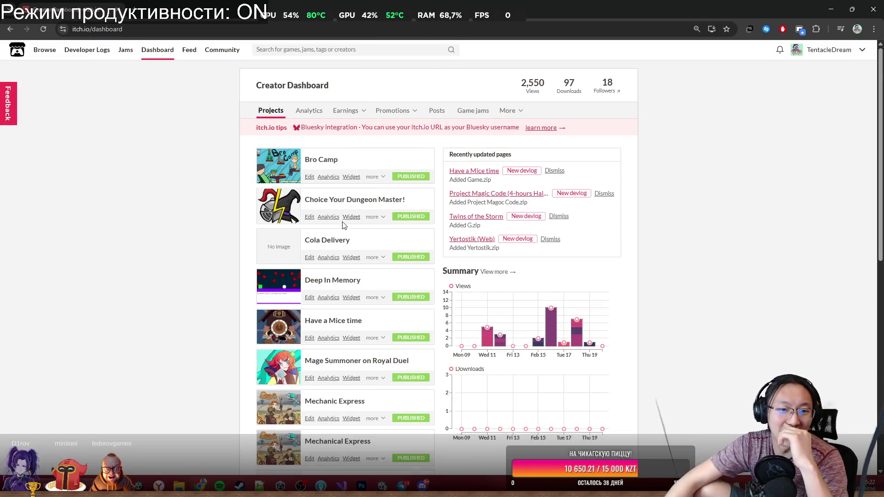
scroll(341, 225, down, 7)
scroll(329, 283, up, 4)
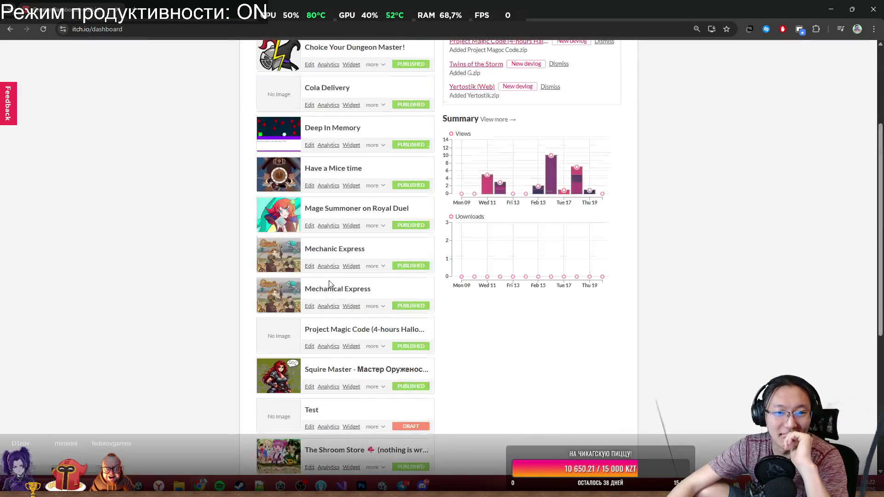
click(332, 88)
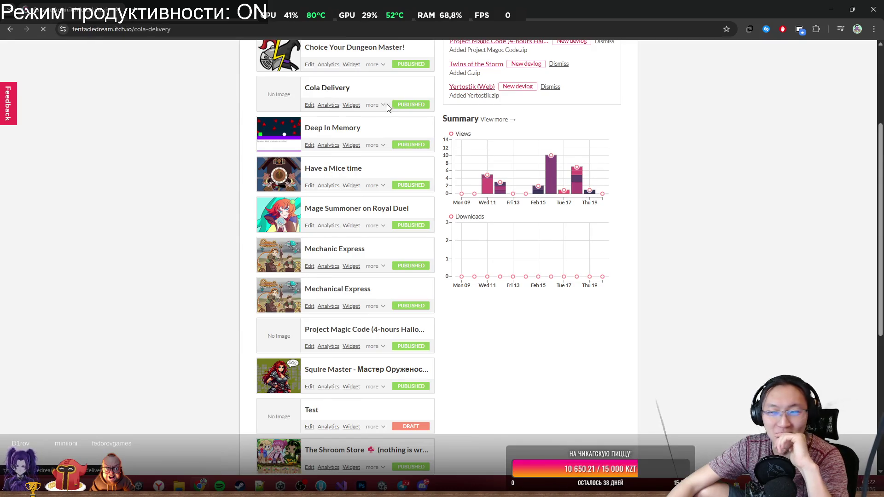
click(453, 154)
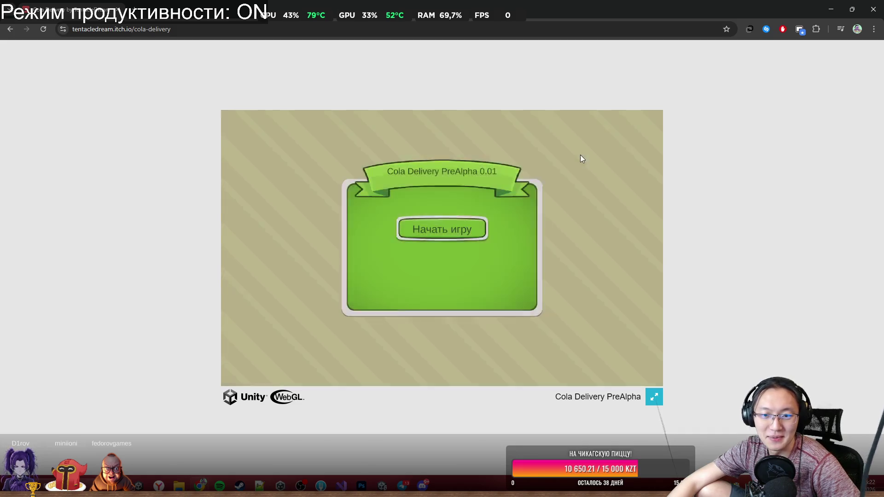
Start a new Cola Delivery game and click through the opening dialogue to the next level.
click(453, 228)
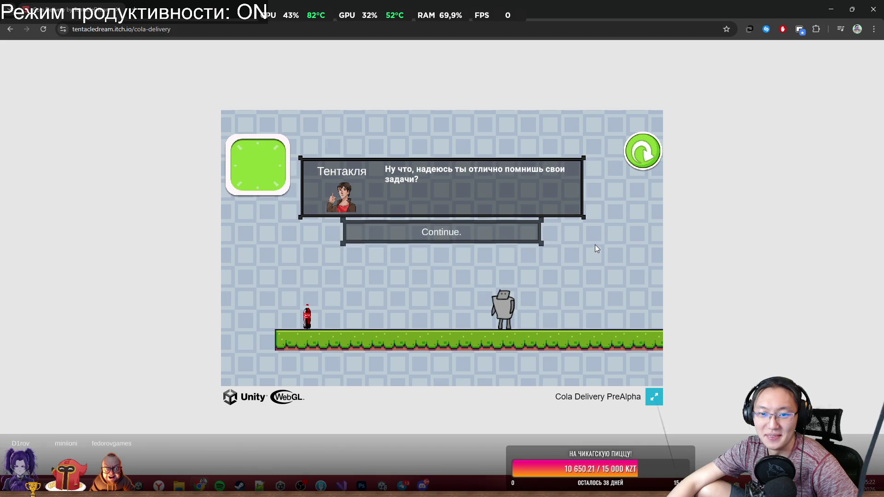
click(489, 230)
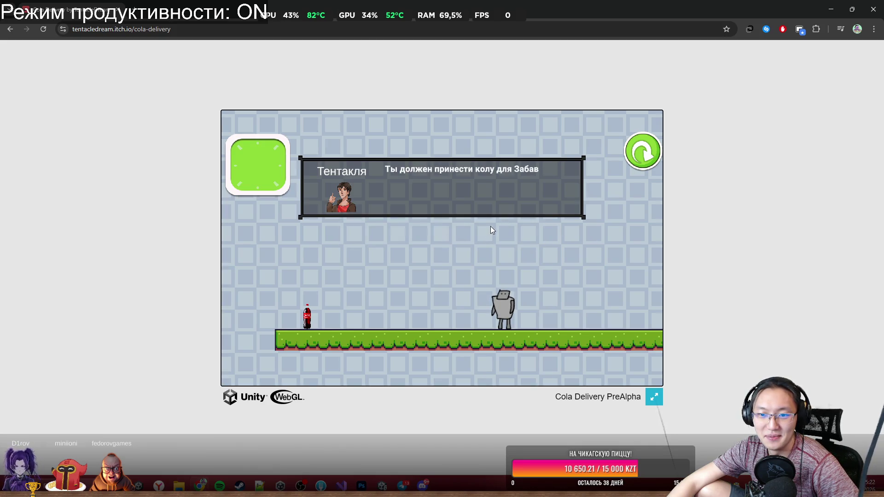
click(488, 232)
click(487, 231)
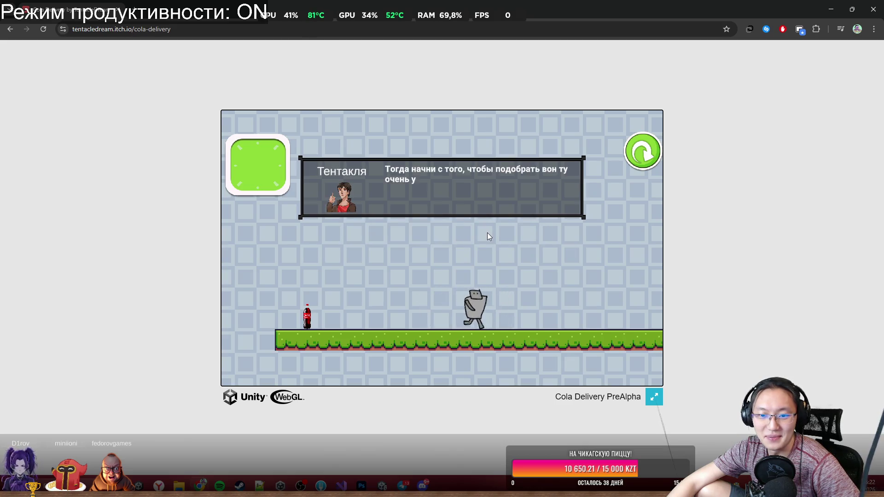
key(Left)
click(487, 233)
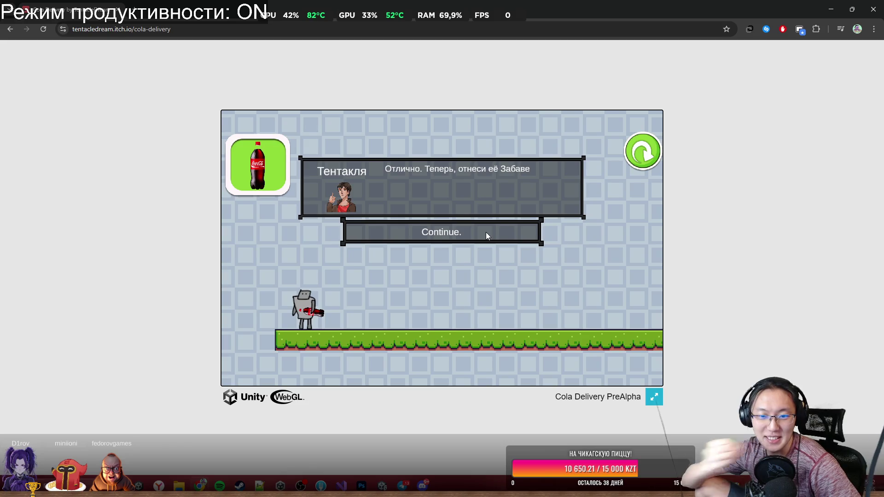
click(486, 234)
click(486, 232)
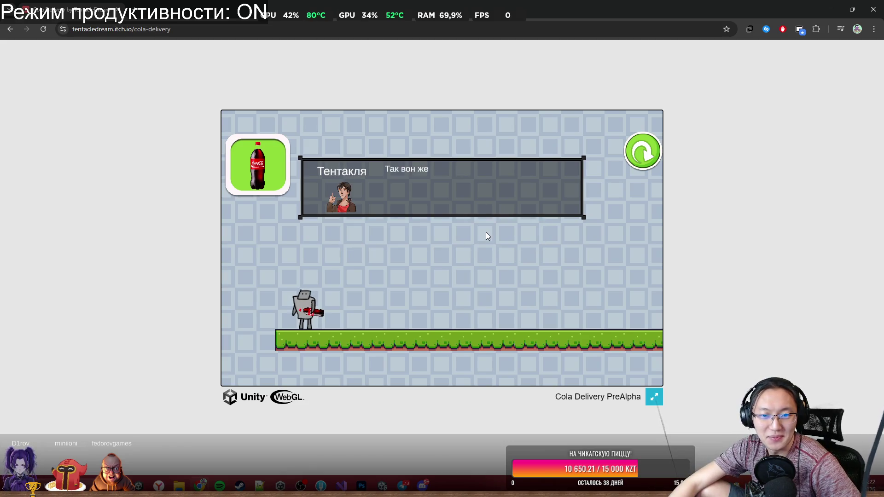
click(486, 233)
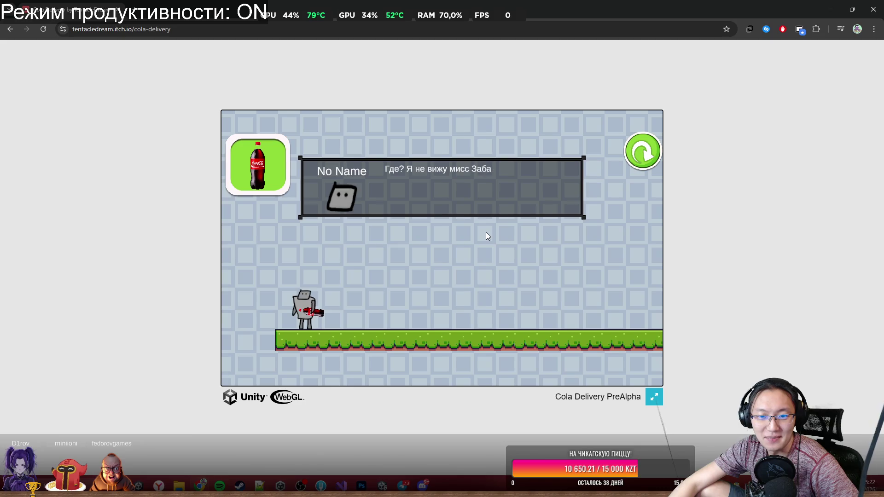
click(487, 234)
click(486, 234)
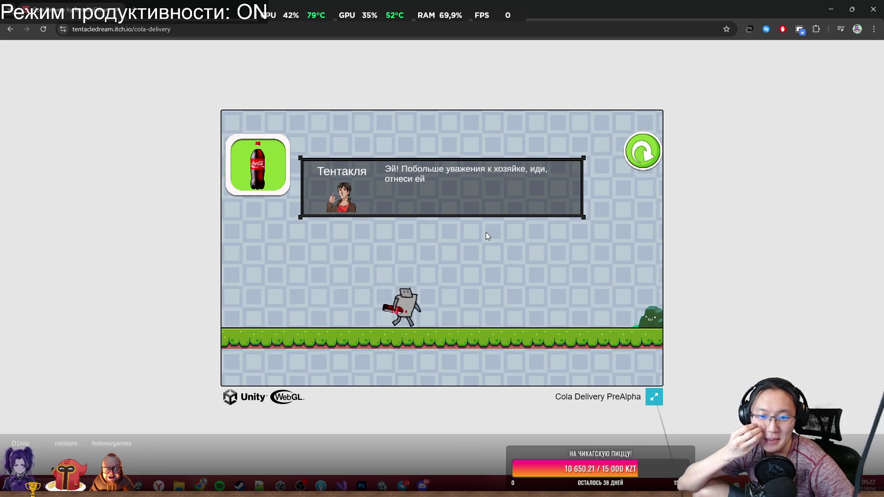
click(485, 232)
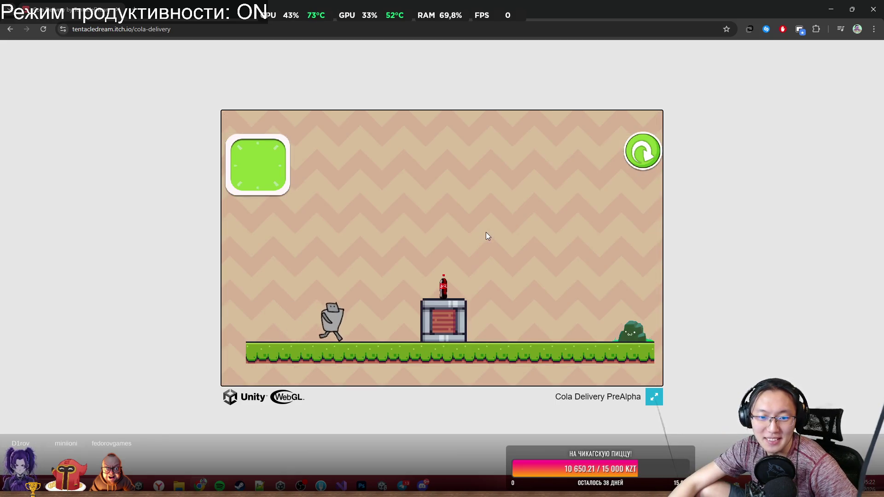
Jump toward the cola crate and click through the characters' conversation.
click(485, 232)
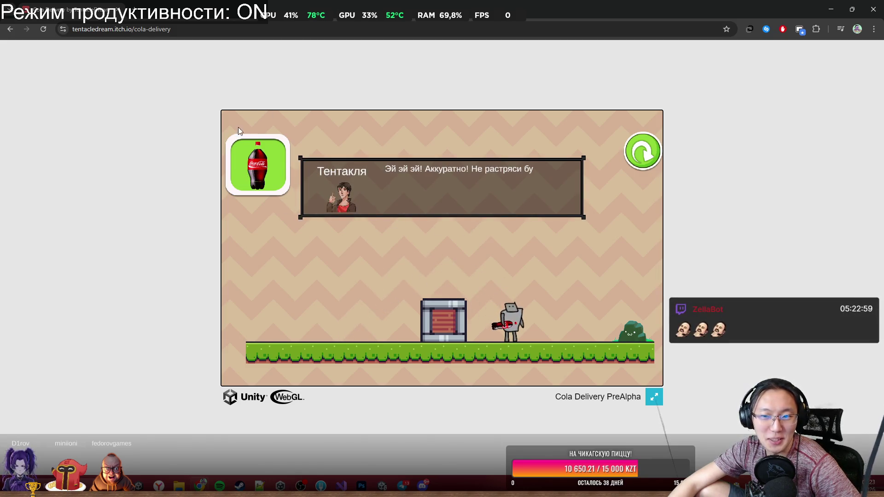
click(445, 244)
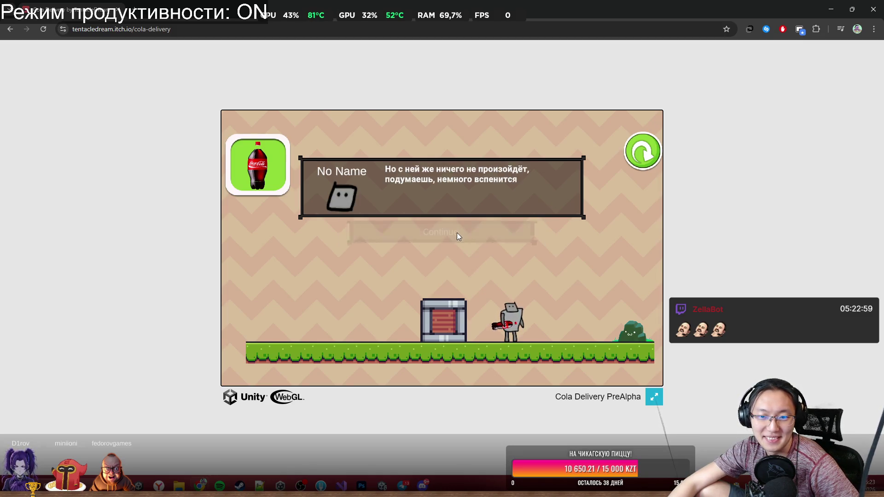
click(470, 235)
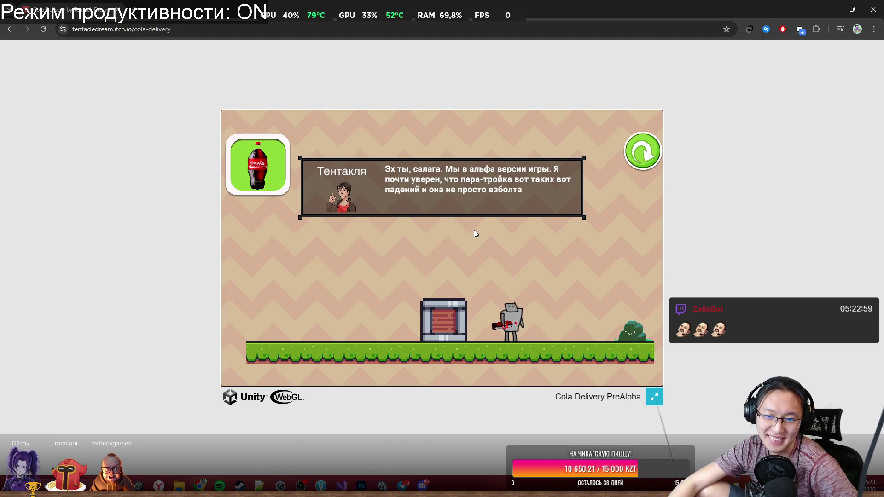
click(468, 236)
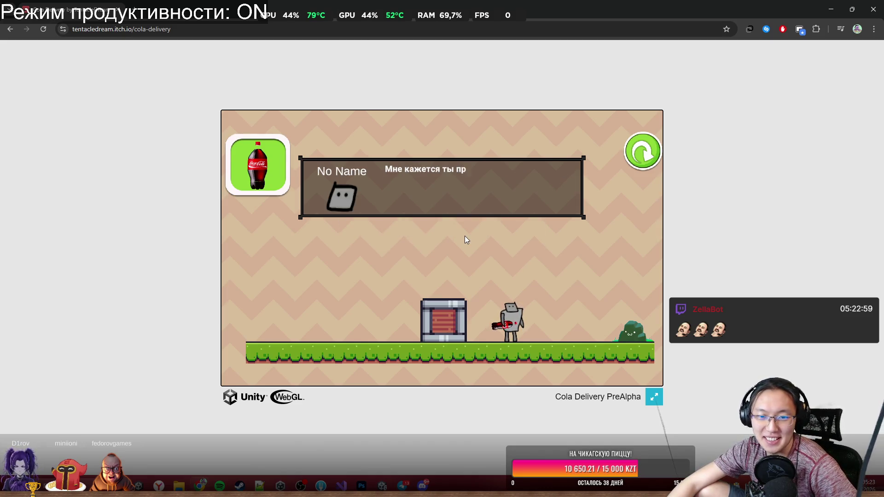
click(487, 228)
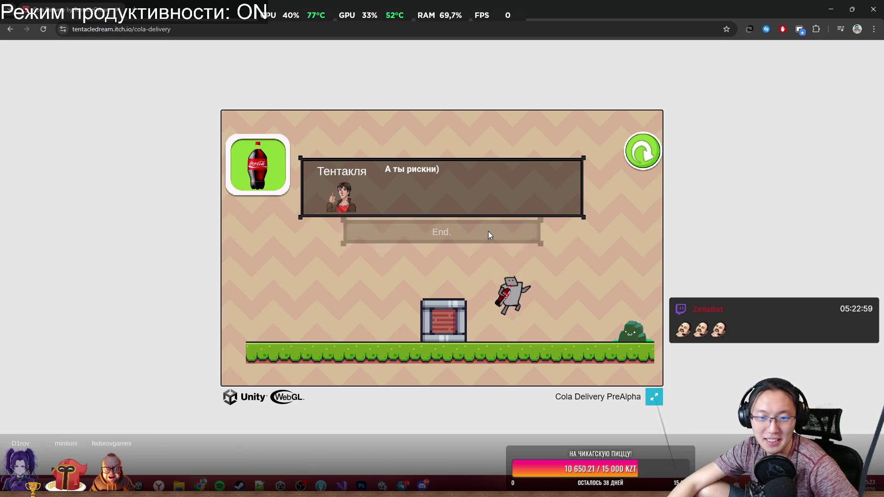
click(488, 231)
Jump onto the crate, grab the cola and head right, then bring up the Save Page dialog.
key(space)
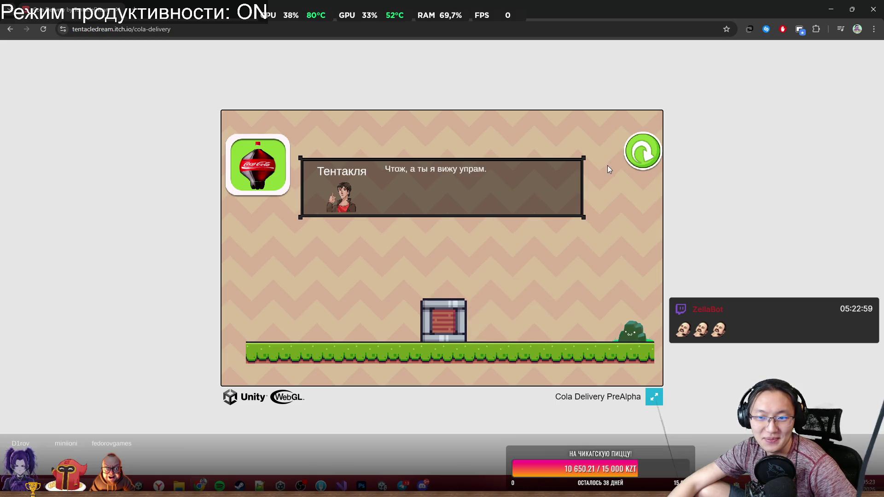
key(Right)
key(space)
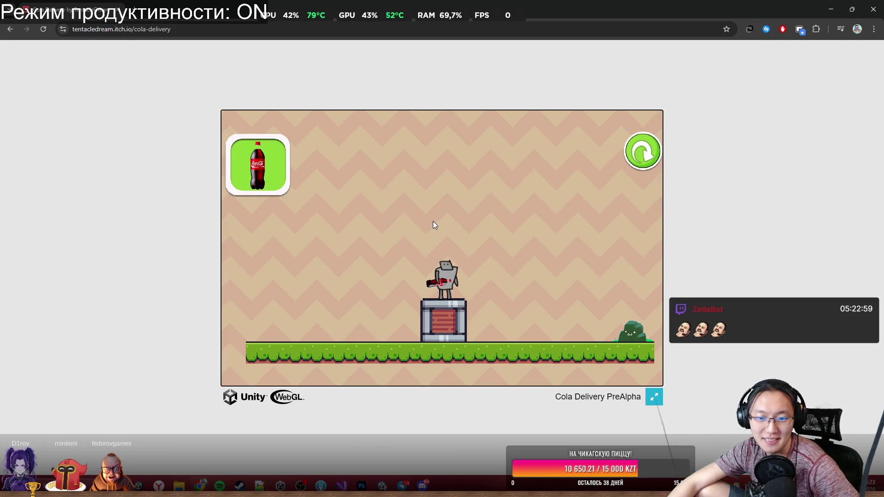
key(space)
key(space)
key(Right)
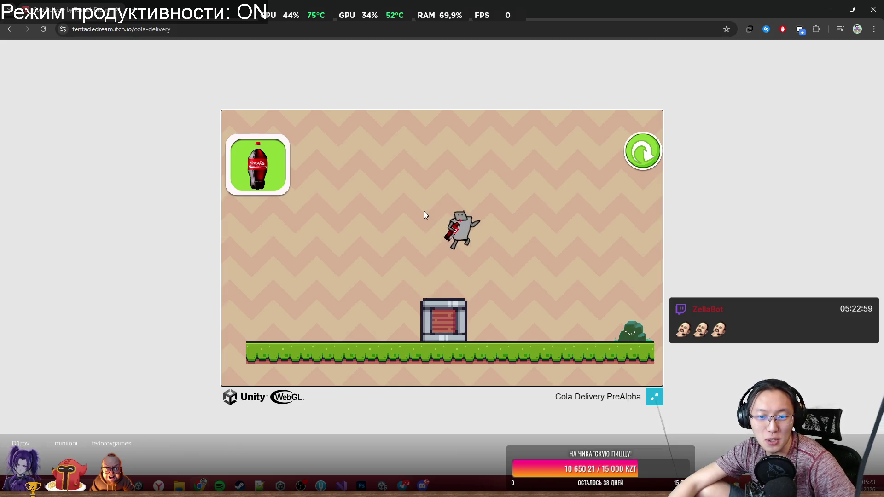
key(ctrl+d)
key(ctrl+s)
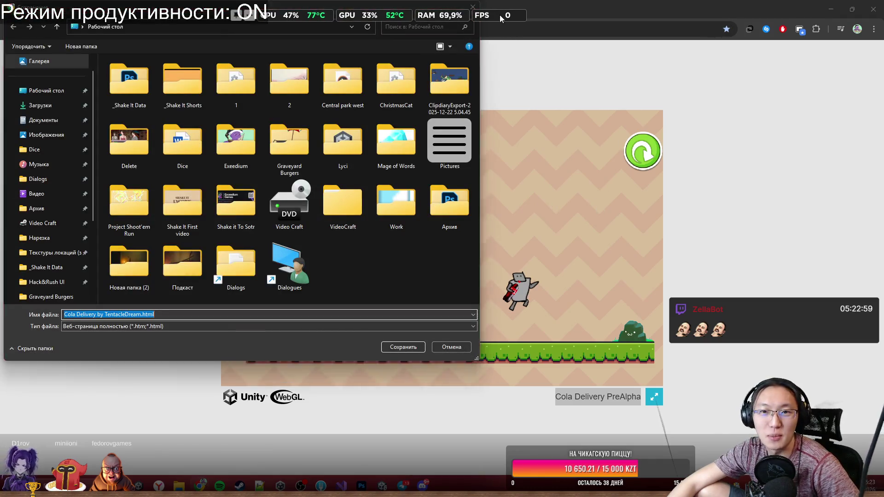
Cancel Chrome's save-page dialog, minimize the browser and switch back to the Unity editor.
key(Escape)
key(super+Down)
key(super+Down)
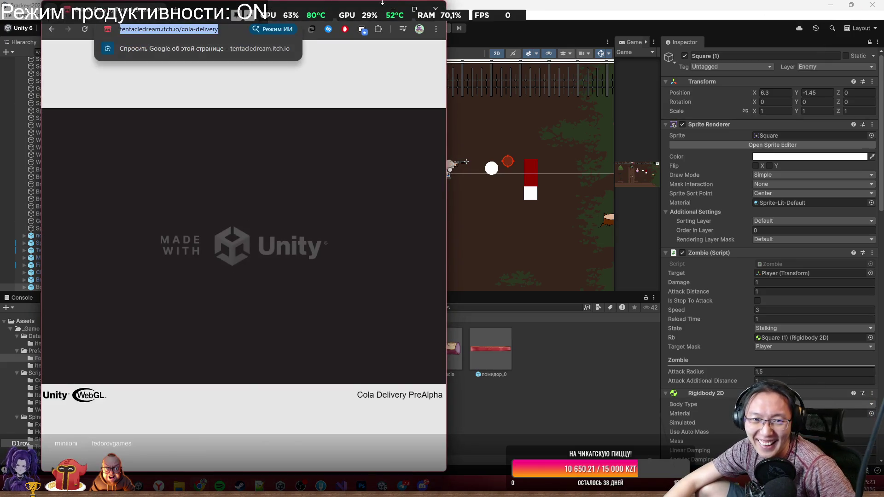
key(alt+Tab)
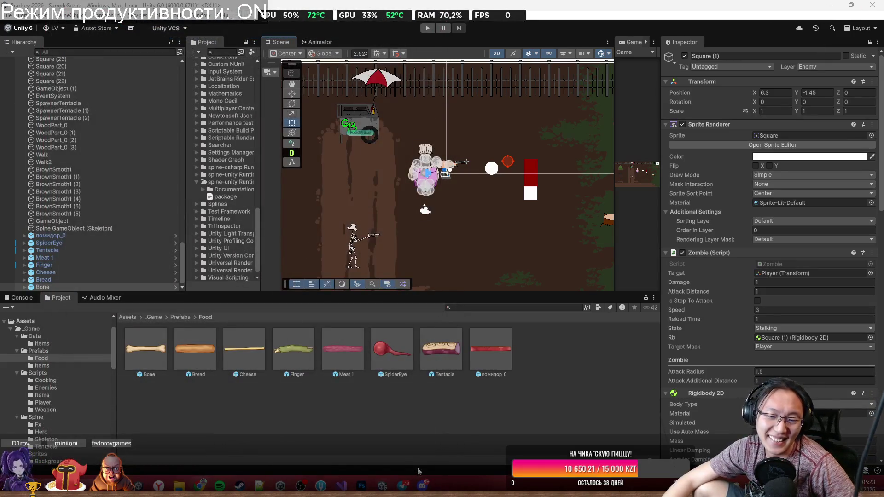
Type 'Аз', paste the Cola Delivery itch.io URL over it and send it in the DM.
click(423, 484)
text(Аз)
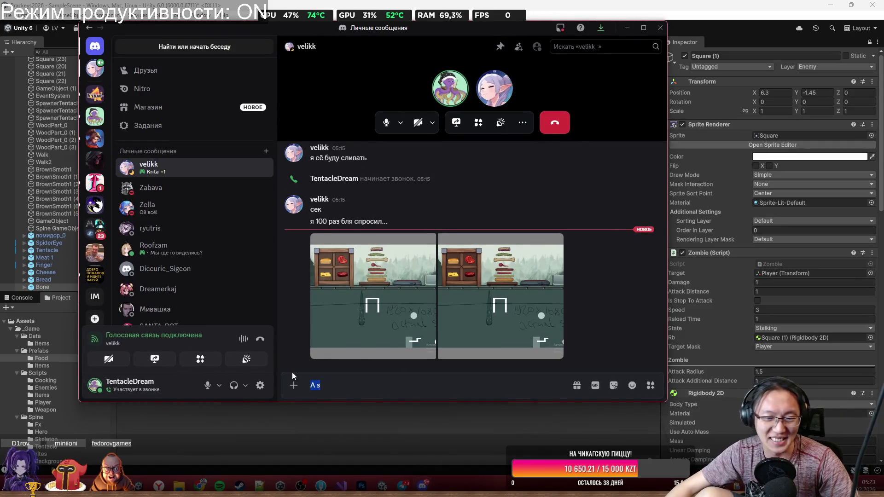
text(https://tentacledream.itch.io/cola-delivery)
key(Return)
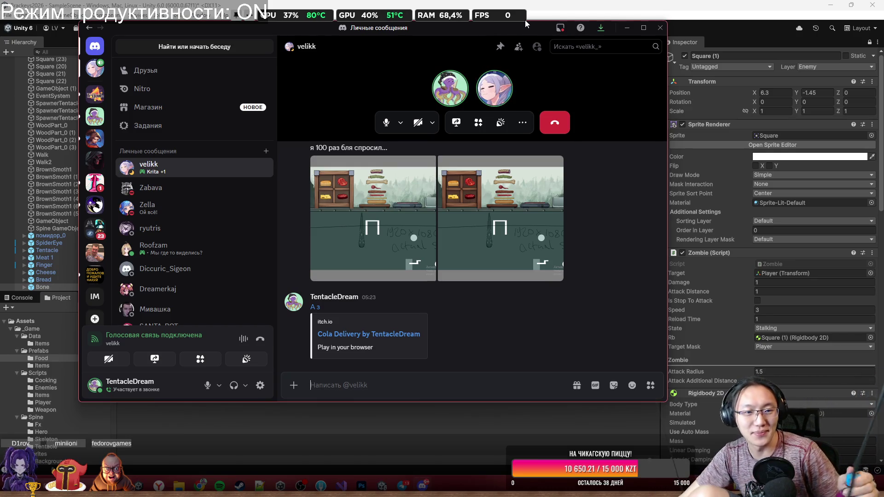
Open and close the call soundboard, minimize Discord, then bring the DM chat back up.
click(500, 122)
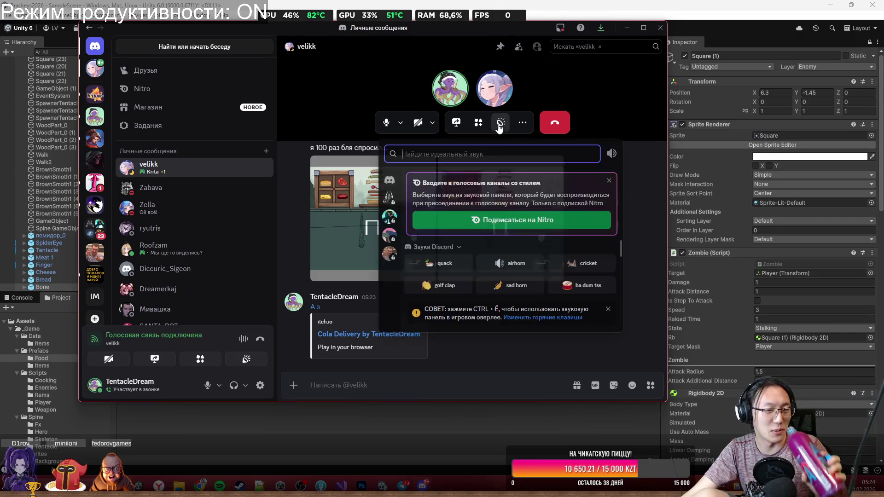
click(631, 113)
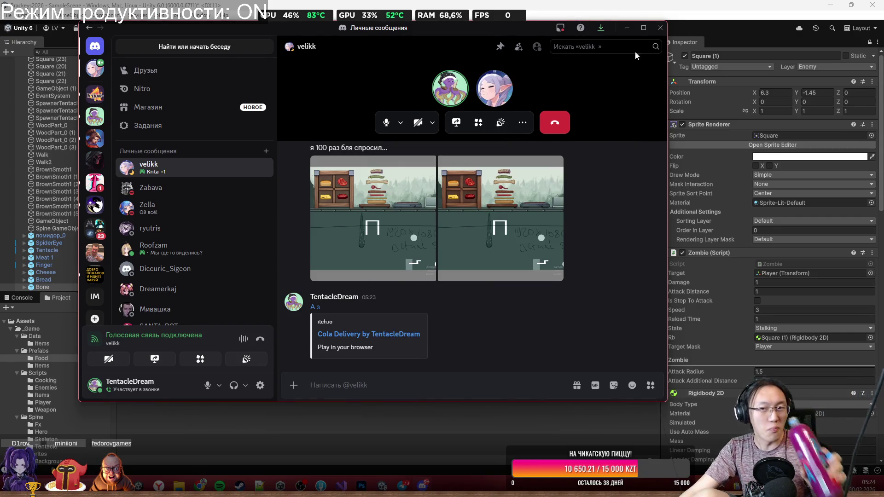
click(626, 28)
scroll(531, 194, down, 5)
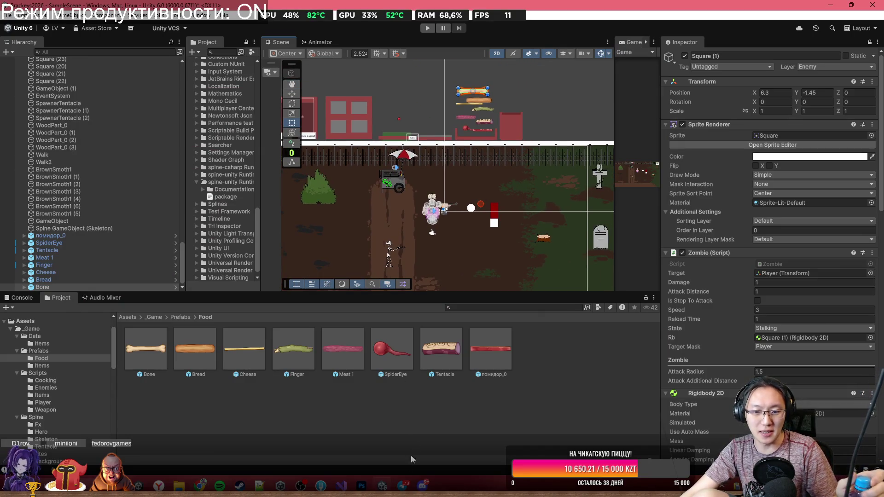
mouse_move(361, 486)
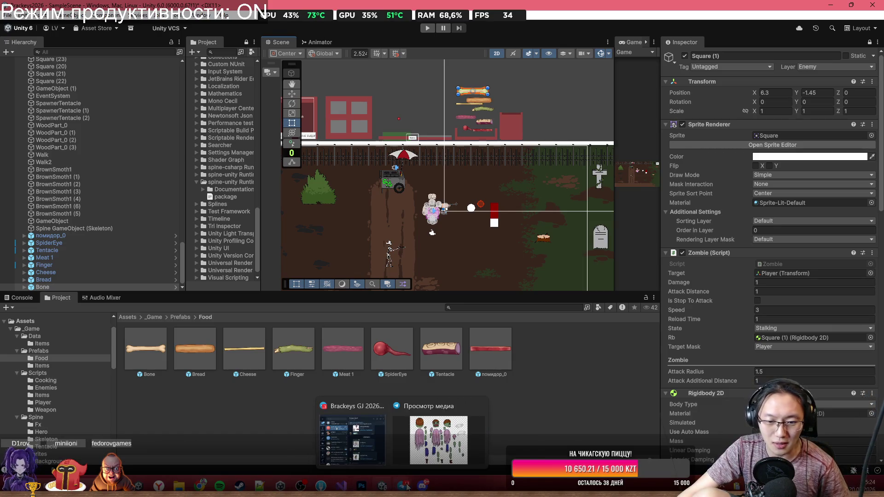
click(422, 486)
scroll(446, 251, up, 10)
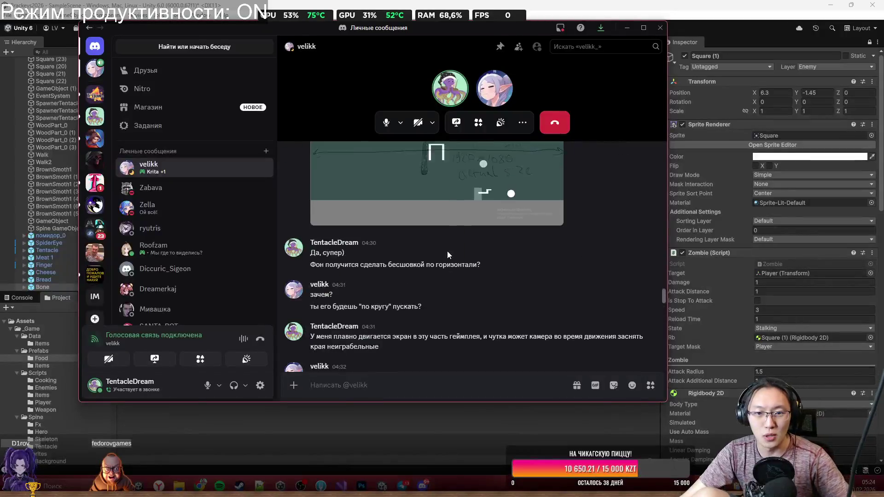
Scroll up and down through the Discord direct-message history.
scroll(446, 250, up, 15)
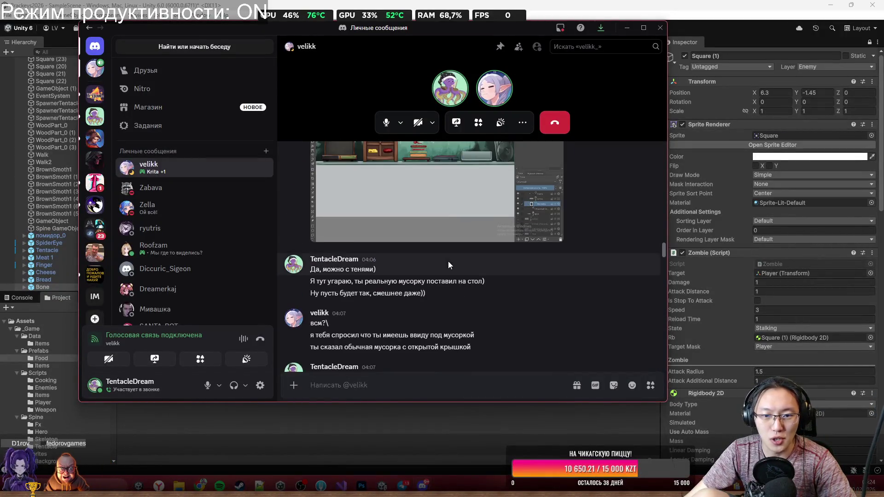
scroll(448, 265, up, 15)
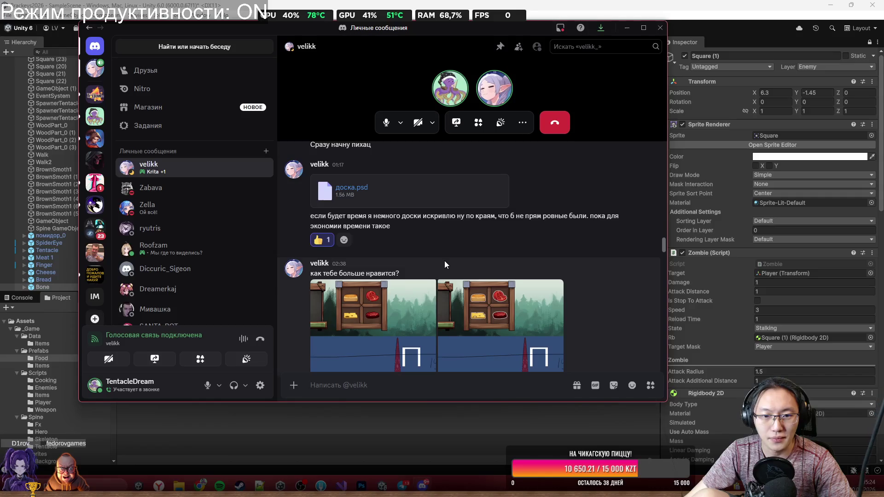
scroll(444, 264, up, 10)
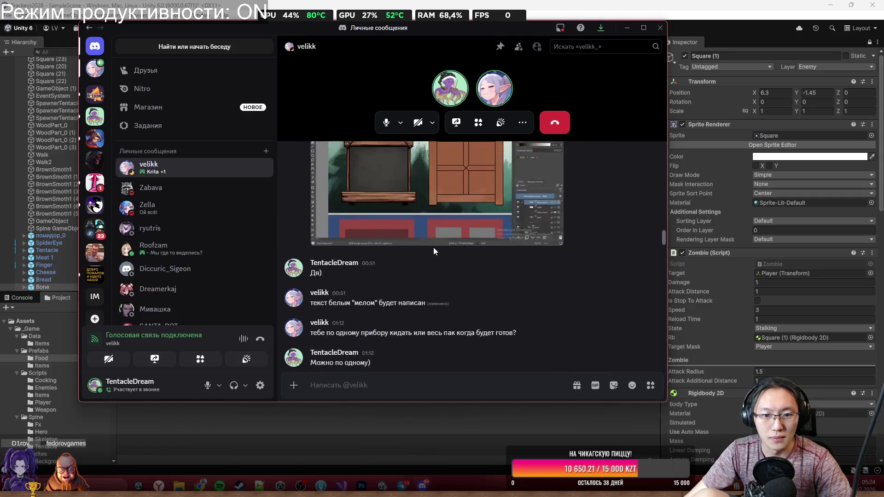
scroll(433, 250, up, 15)
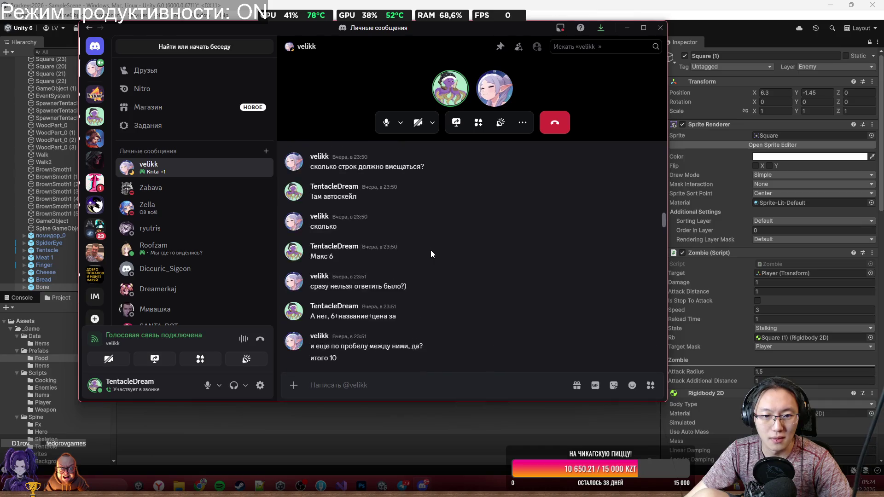
scroll(430, 250, up, 3)
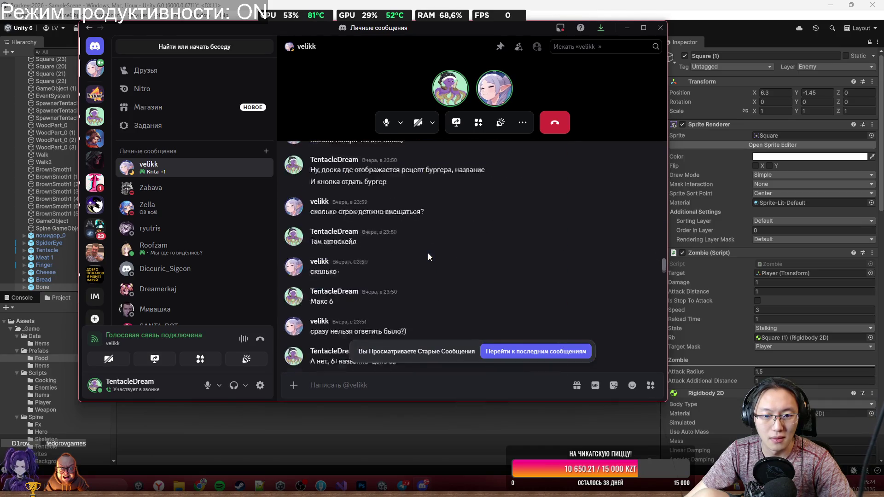
scroll(427, 253, down, 10)
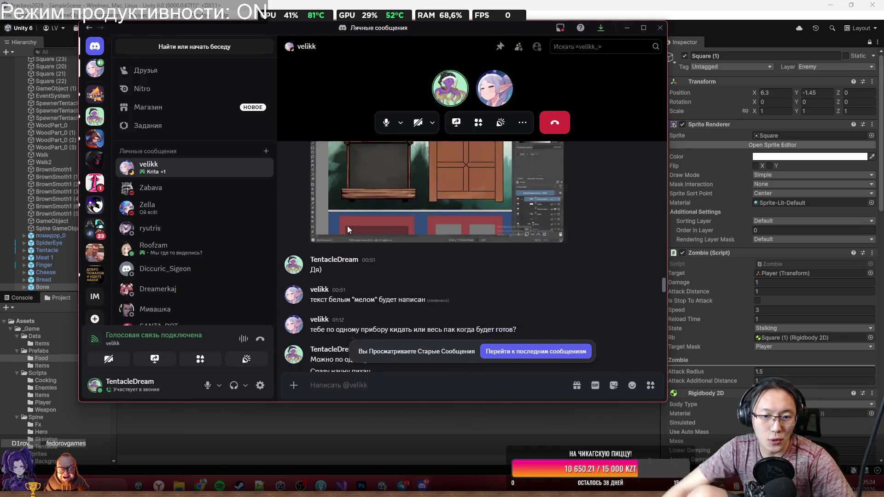
scroll(347, 226, down, 5)
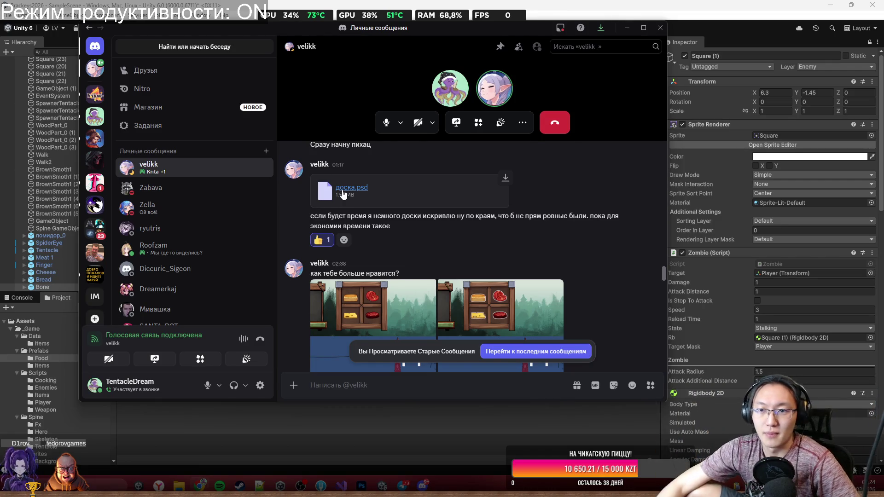
scroll(345, 224, down, 5)
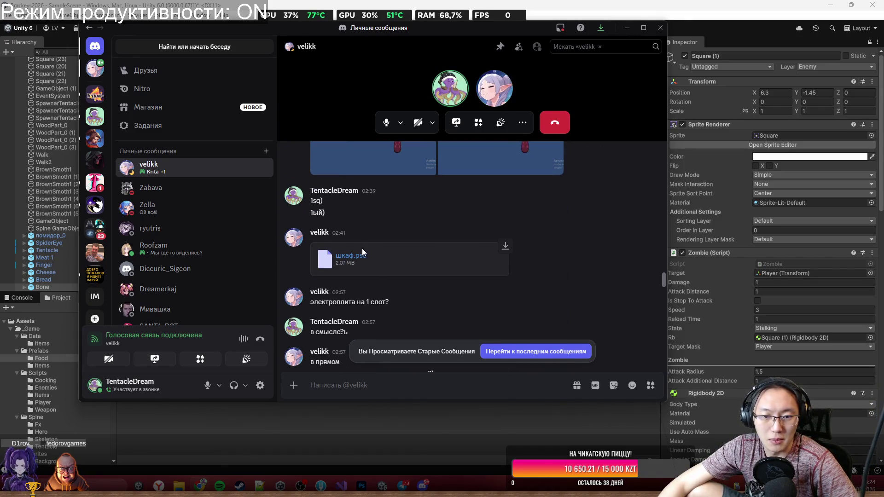
scroll(383, 264, down, 3)
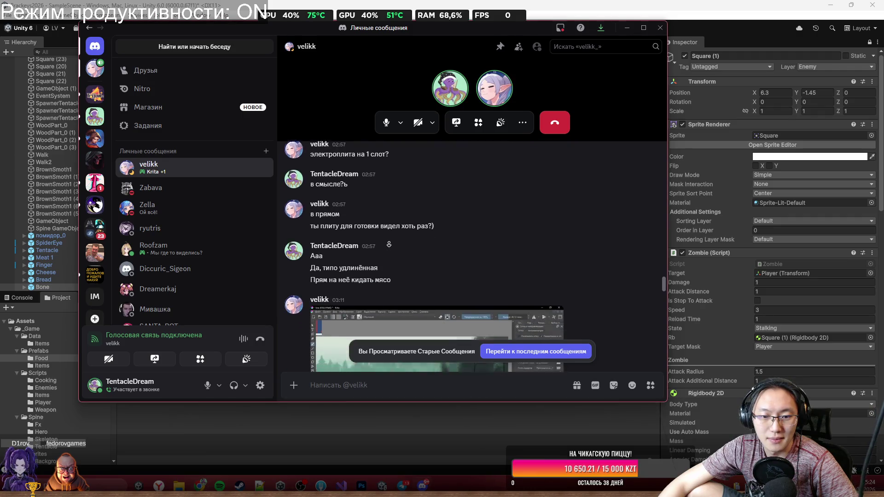
scroll(389, 243, down, 2)
scroll(416, 220, up, 4)
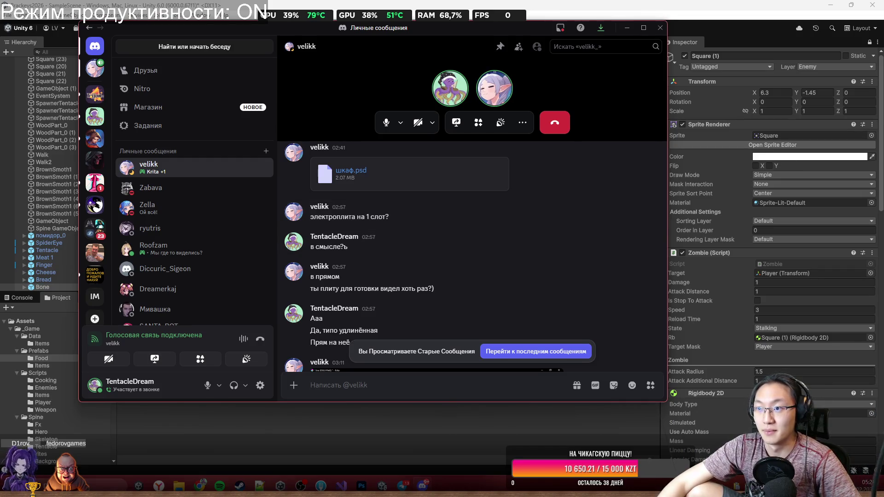
Minimize Discord and open доска.psd from the Downloads folder in Photoshop.
click(627, 28)
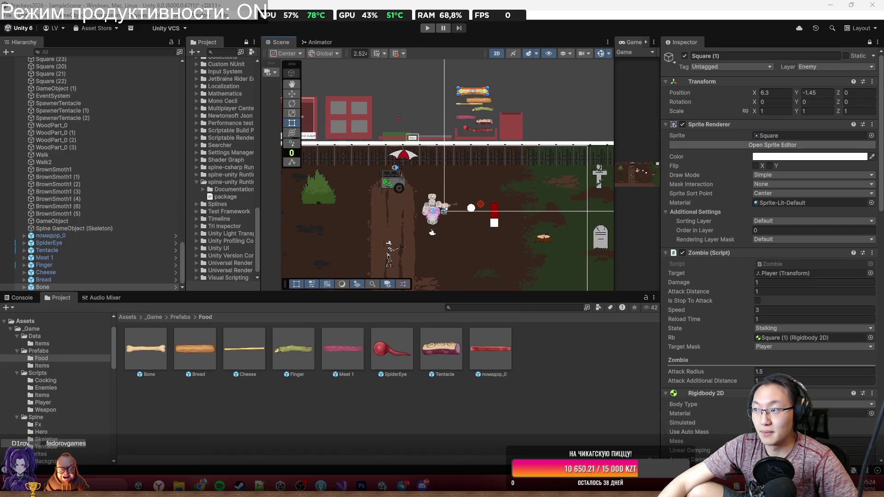
key(alt+Tab)
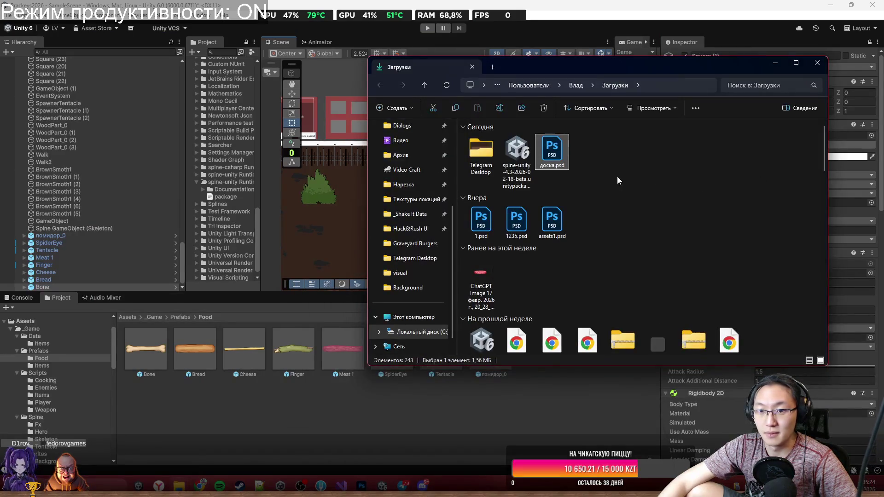
double_click(551, 154)
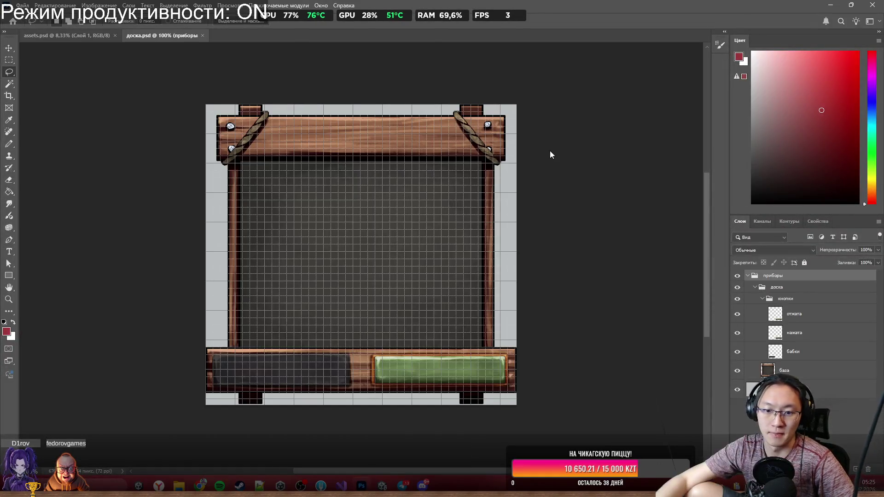
Hide the canvas grid and the light grey background layer.
key(ctrl+apostrophe)
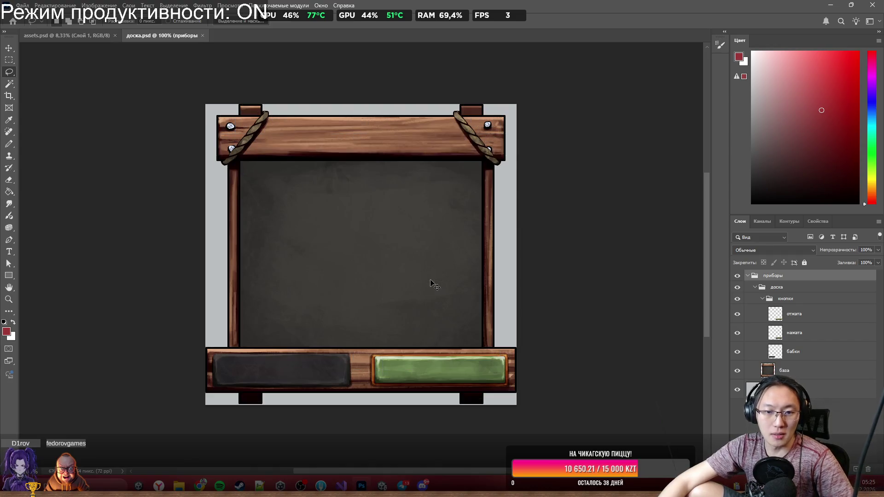
scroll(444, 272, up, 3)
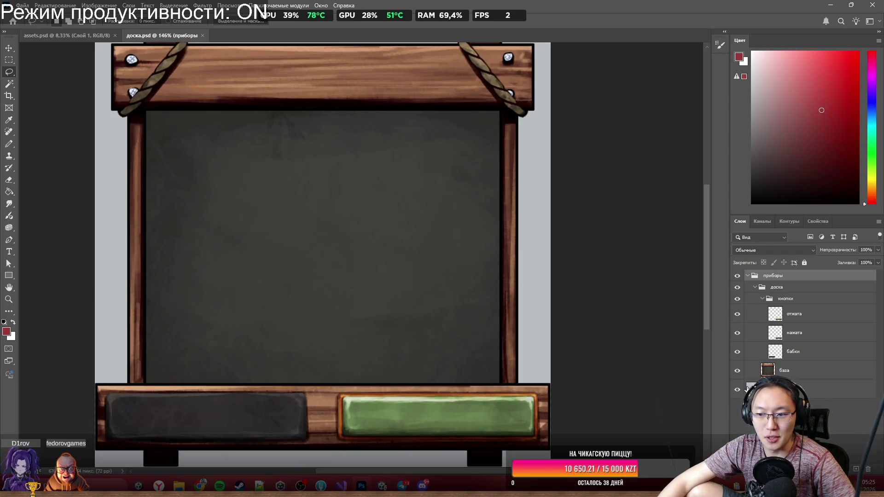
click(736, 389)
scroll(400, 281, down, 2)
scroll(399, 280, up, 2)
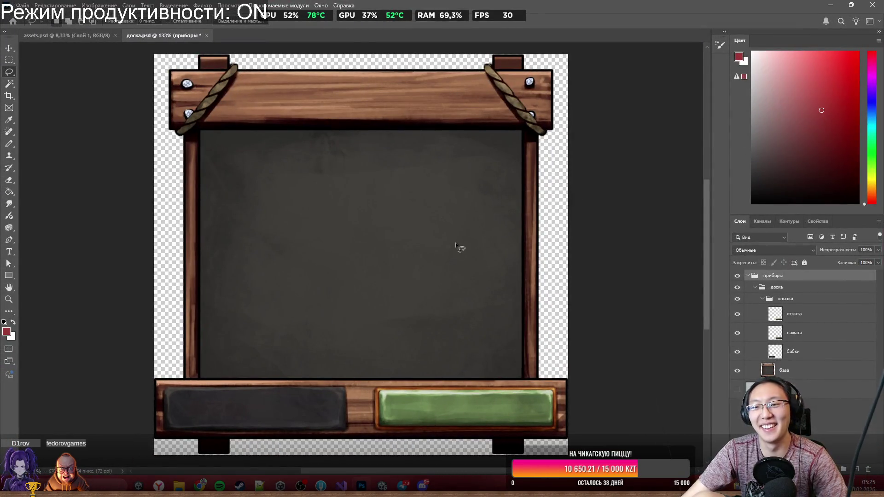
scroll(410, 389, down, 2)
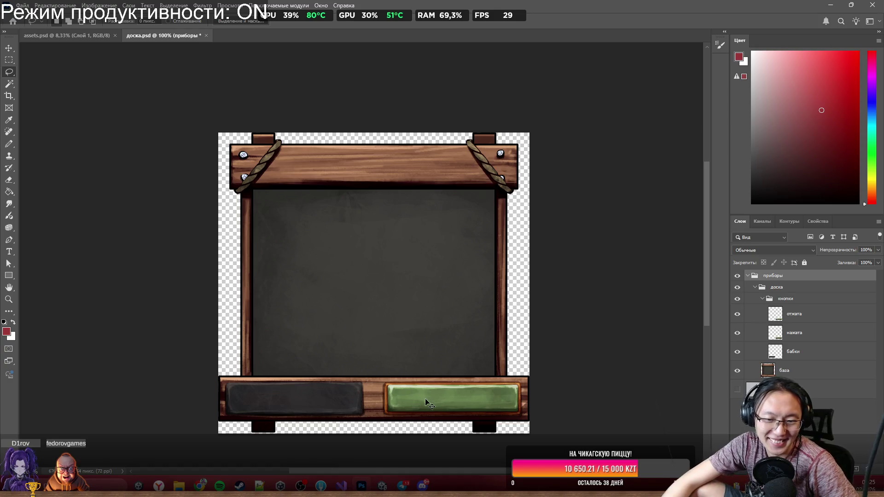
Drag the green отжата and нажата buttons up off the bench onto the chalkboard.
drag(435, 398, 441, 384)
mouse_move(358, 402)
mouse_down()
mouse_move(414, 381)
mouse_move(389, 346)
mouse_move(359, 402)
mouse_move(463, 365)
mouse_move(406, 402)
mouse_move(313, 412)
mouse_move(396, 398)
mouse_move(351, 406)
mouse_up()
scroll(277, 397, up, 5)
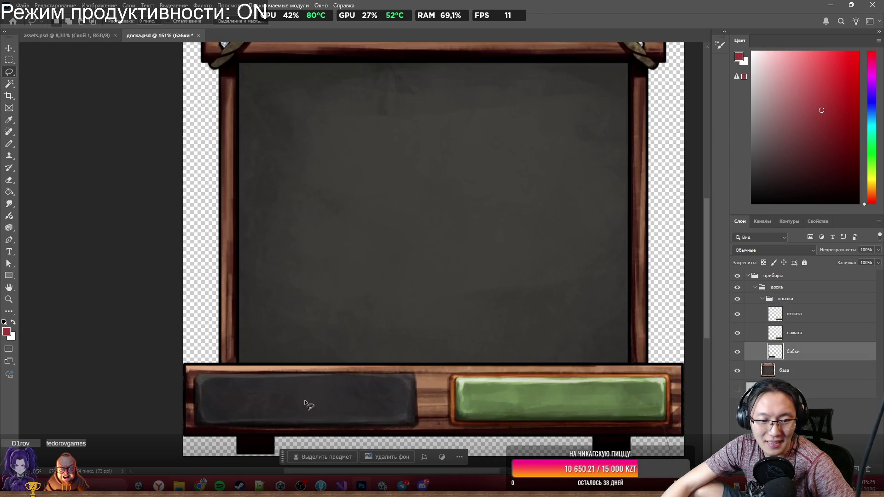
mouse_move(506, 389)
mouse_down()
mouse_move(474, 410)
mouse_move(507, 389)
mouse_up()
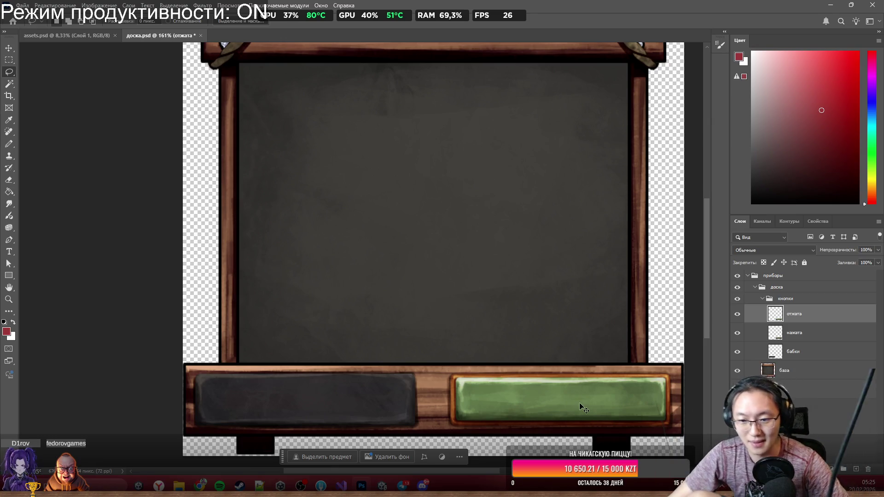
mouse_move(580, 402)
mouse_down()
mouse_move(589, 348)
mouse_move(583, 327)
mouse_move(552, 419)
mouse_move(422, 399)
mouse_move(363, 331)
mouse_up()
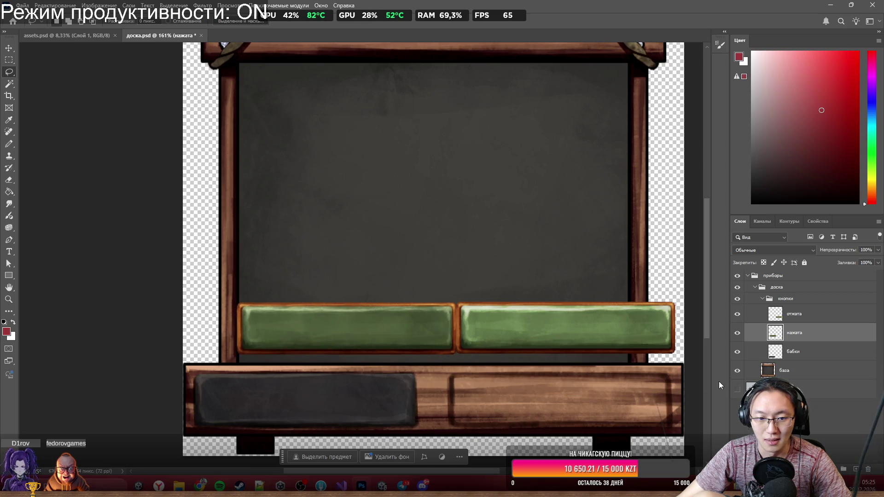
Undo the button moves and toggle the нажата and отжата layers' visibility to compare them.
key(ctrl+z)
key(ctrl+z)
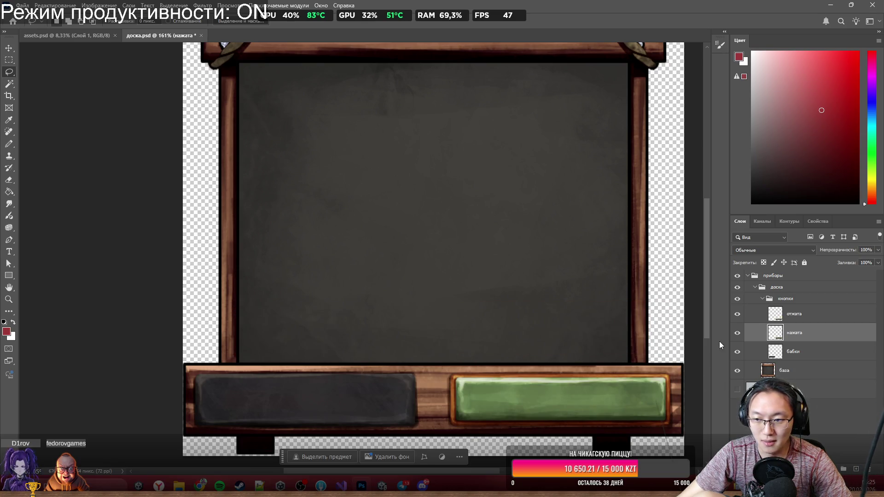
click(737, 333)
click(737, 333)
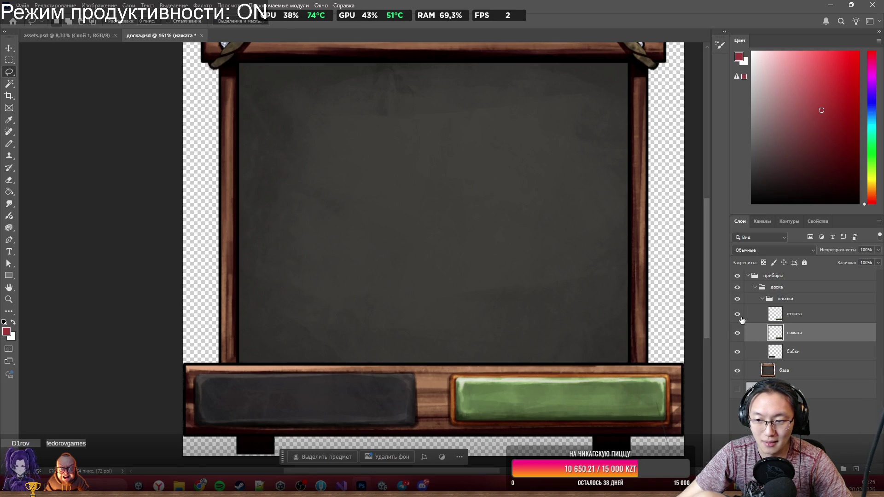
click(737, 315)
click(737, 315)
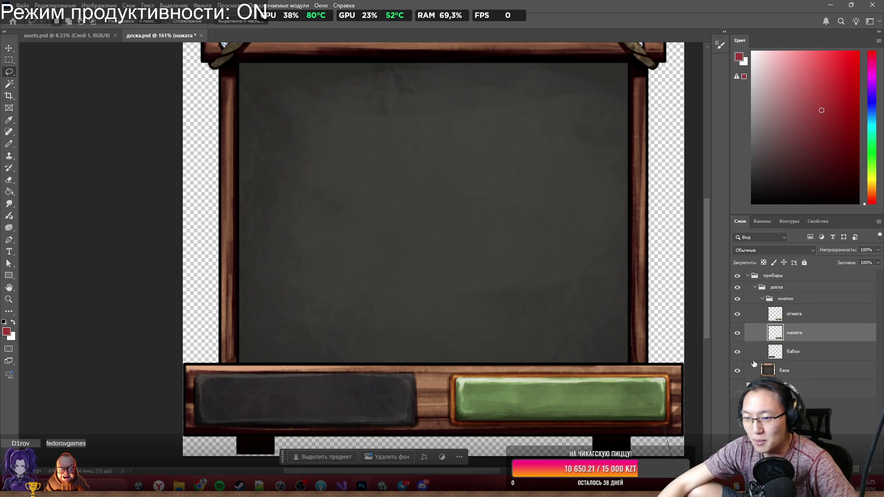
Delete the нажата button layer and the Фон background layer.
click(787, 314)
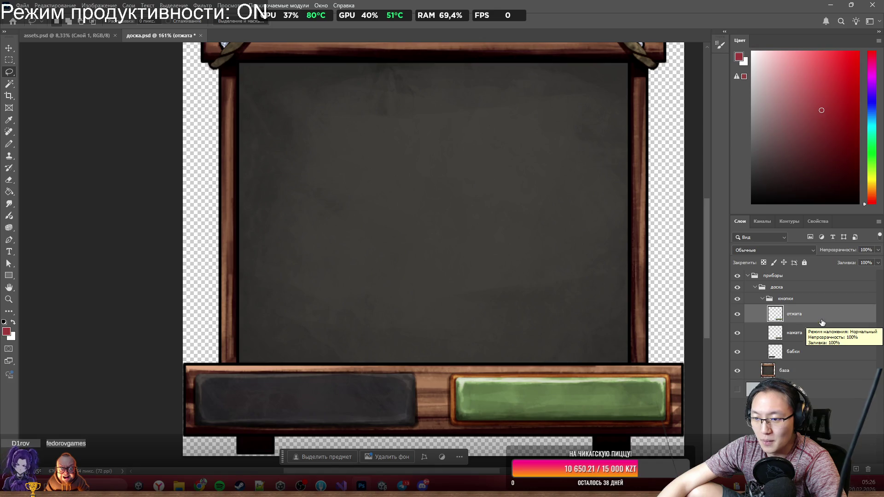
click(784, 332)
key(Delete)
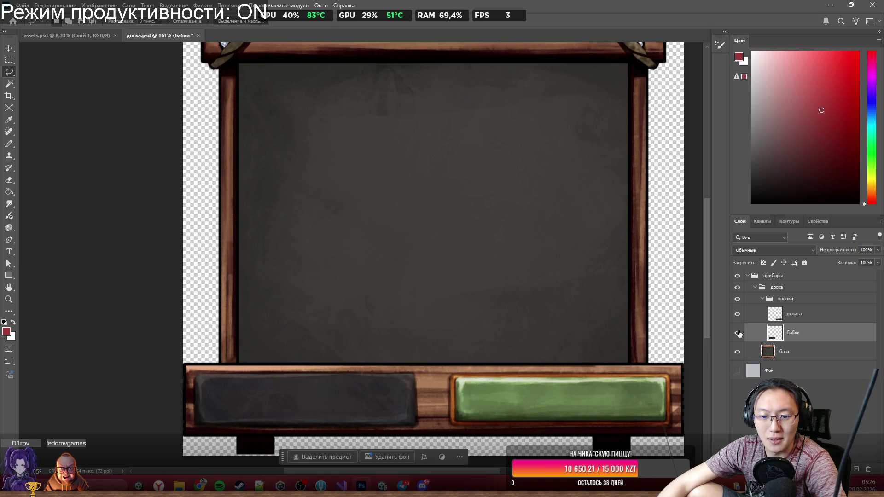
scroll(502, 294, down, 2)
scroll(507, 292, up, 4)
alt+scroll(529, 289, down, 3)
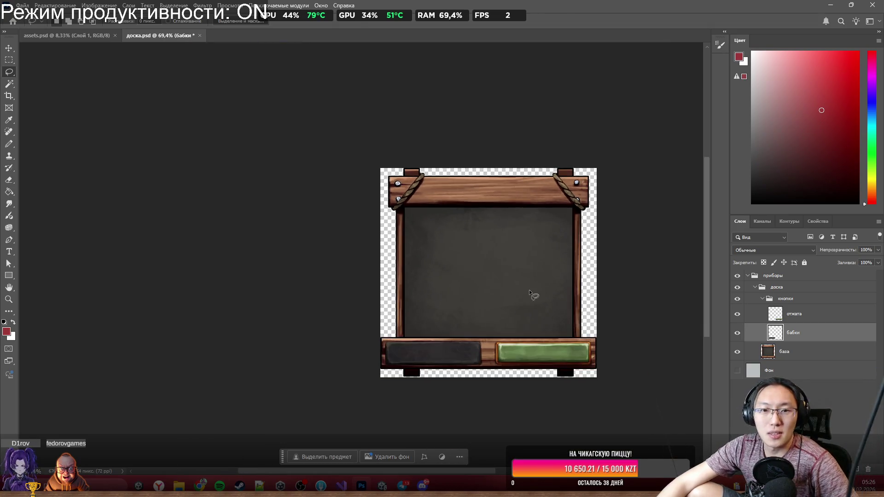
alt+scroll(529, 289, up, 2)
scroll(539, 253, down, 2)
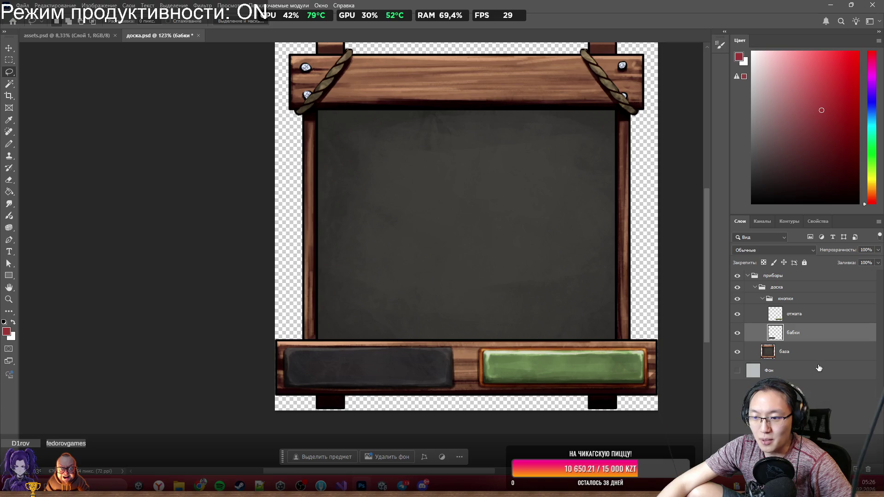
click(817, 371)
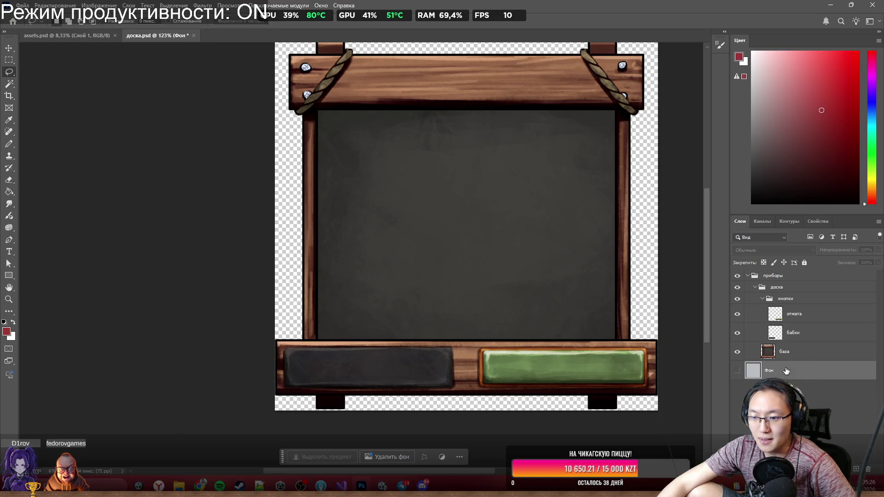
click(873, 474)
Select the remaining отжата and бабки layers.
click(812, 315)
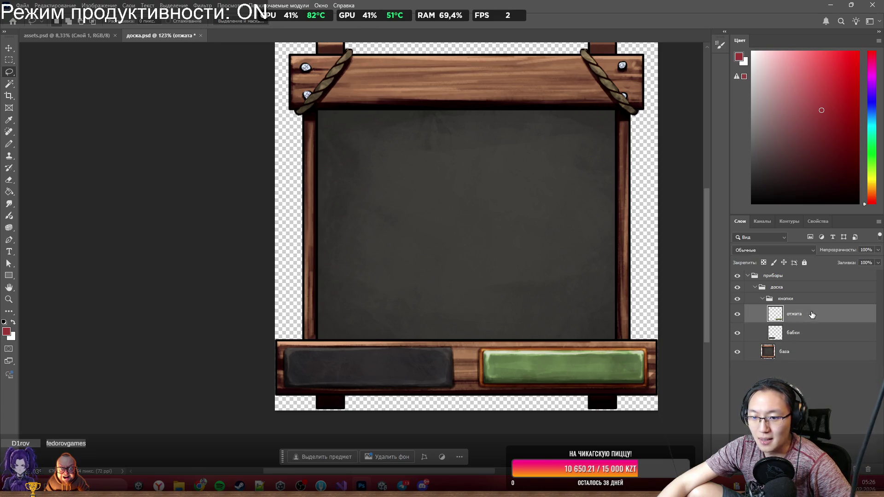
click(810, 341)
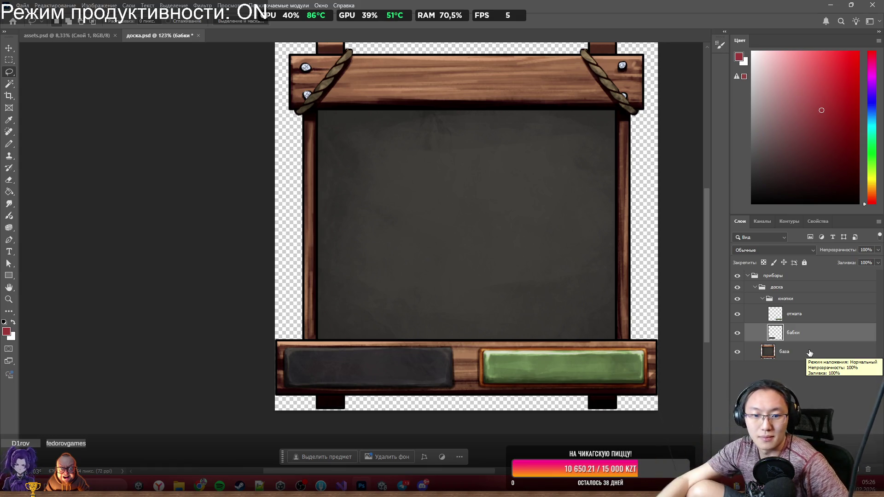
scroll(401, 117, down, 5)
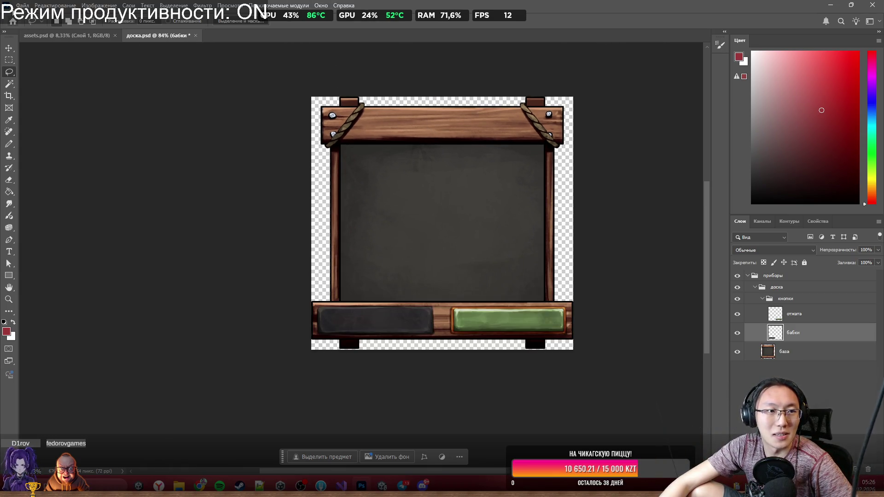
click(23, 5)
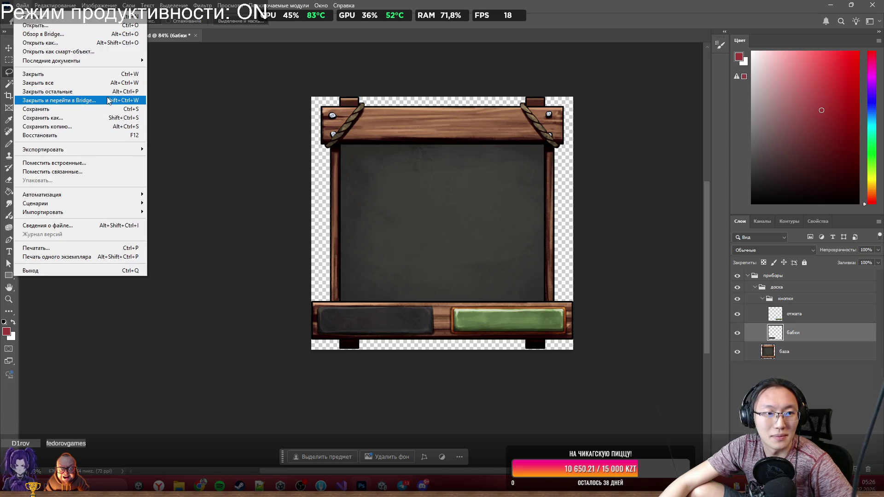
Save As into Desktop > Graveyard Burgers > Food and start typing a new file name.
click(110, 117)
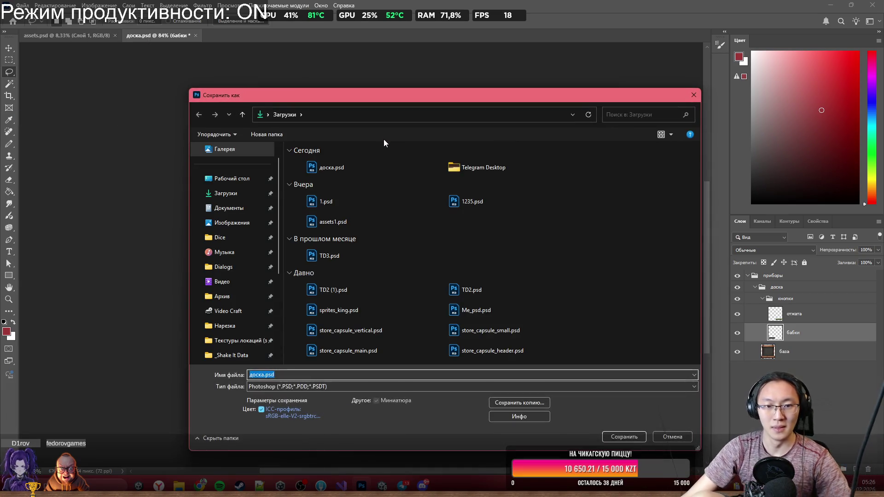
scroll(249, 207, down, 4)
click(242, 270)
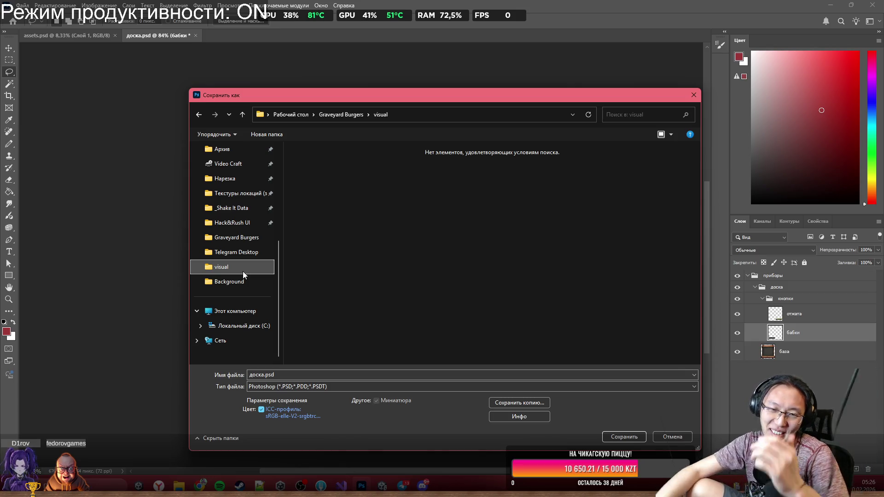
click(343, 118)
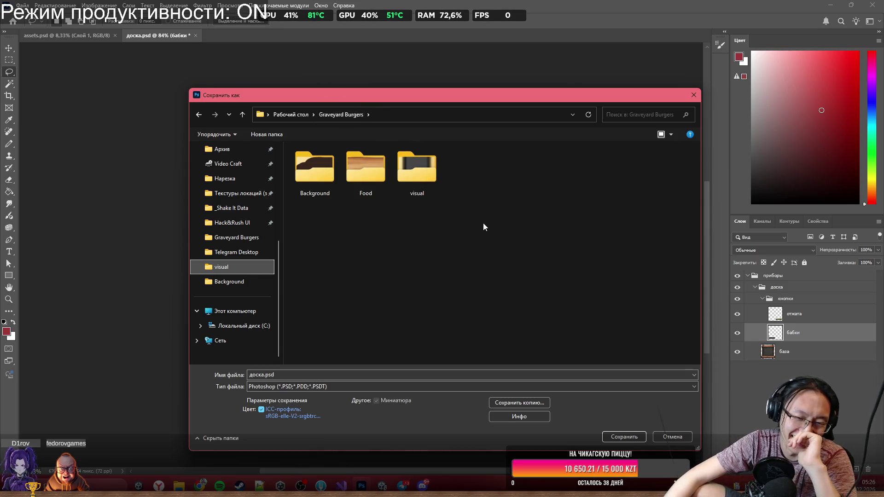
right_click(473, 208)
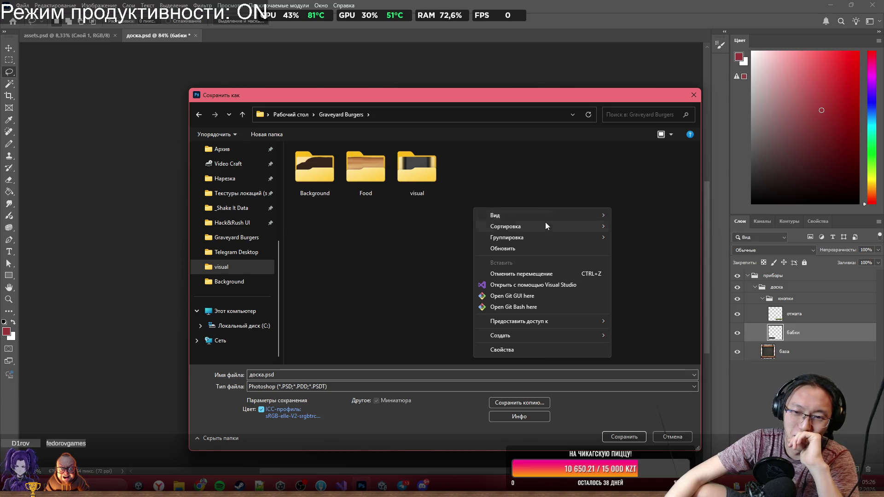
double_click(363, 187)
click(455, 373)
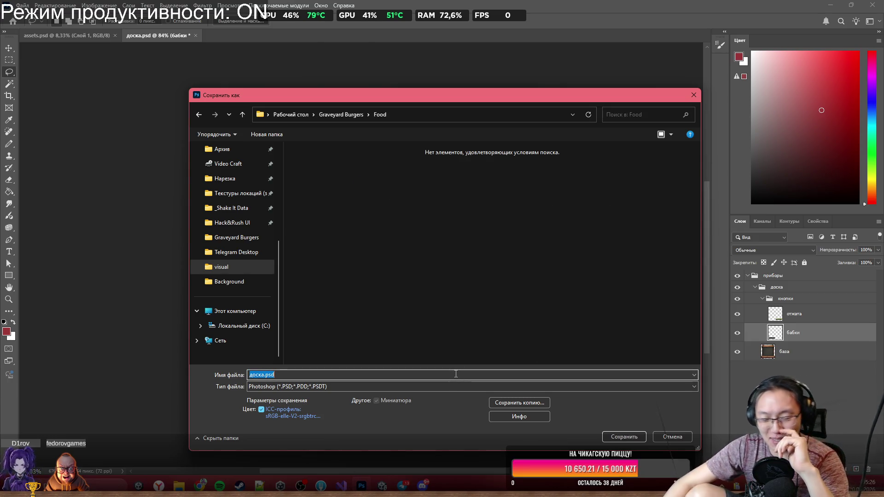
text(B)
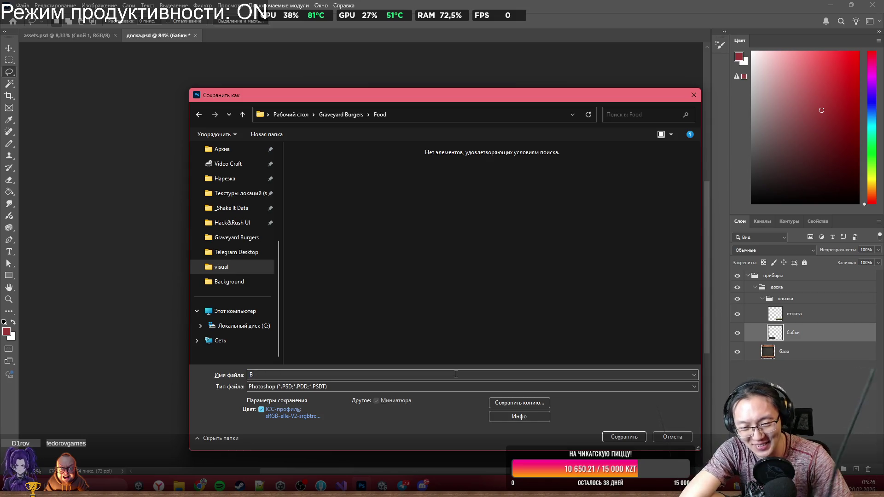
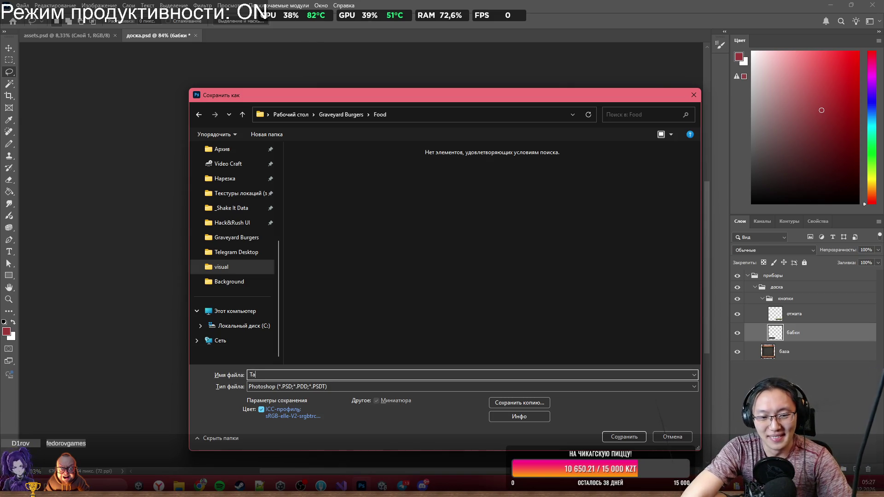
Save the board as Table.psd in the Food folder with maximized compatibility, then close it.
key(Return)
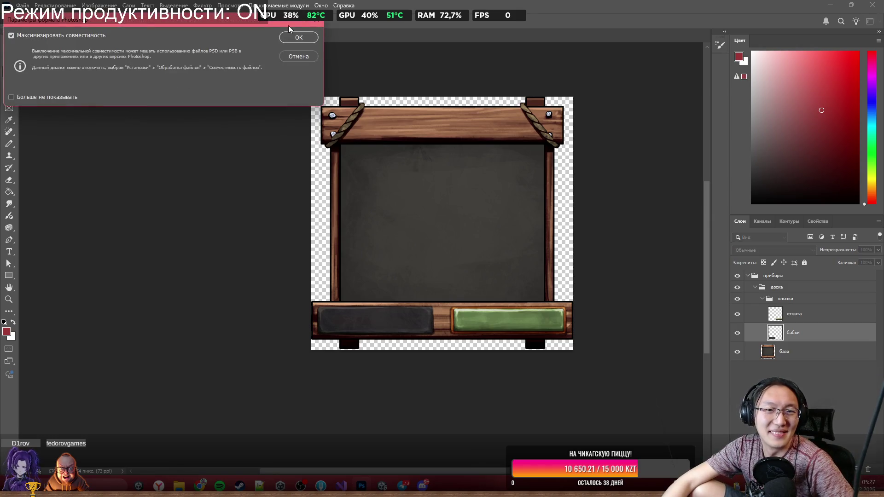
click(297, 38)
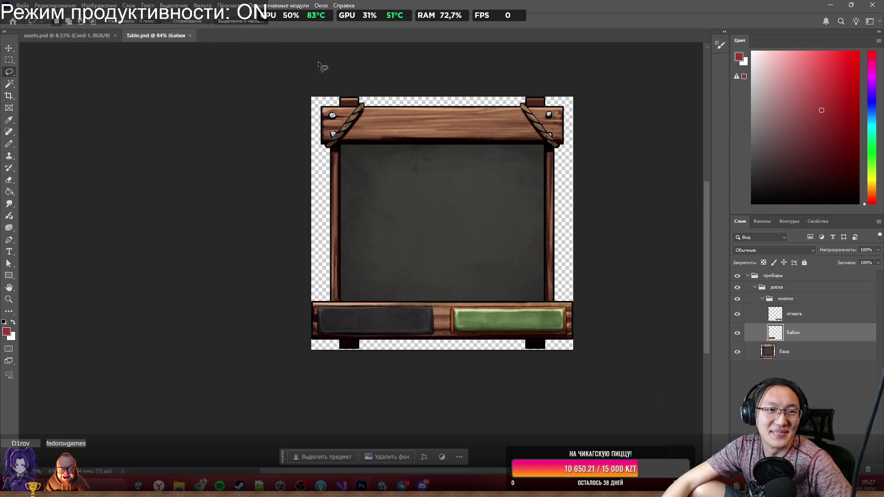
click(190, 36)
Minimize Photoshop and bring Unity back to the front.
click(828, 6)
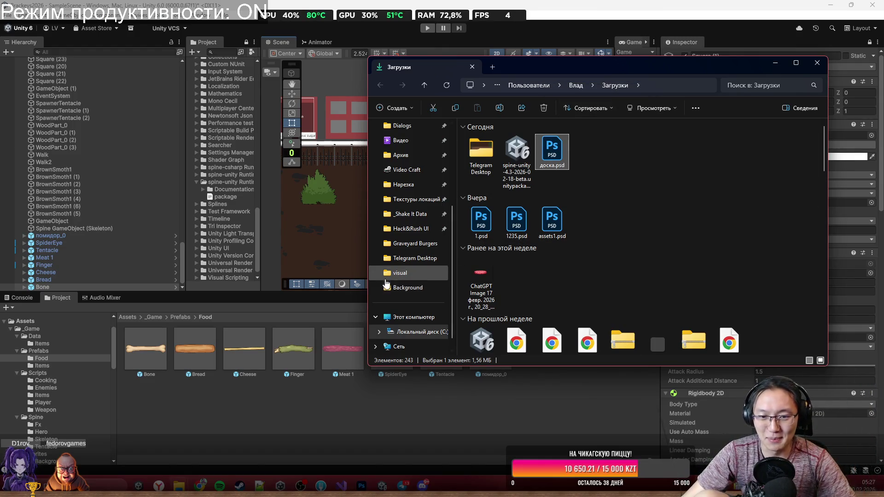
click(400, 272)
click(172, 316)
In the Project window, browse Prefabs > Food, then _Game > Sprites > Food, and back to Sprites.
click(173, 316)
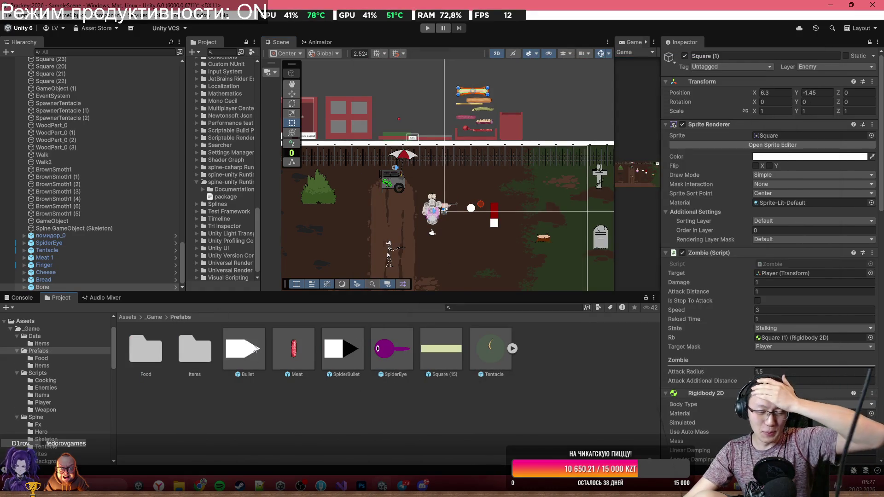
double_click(150, 377)
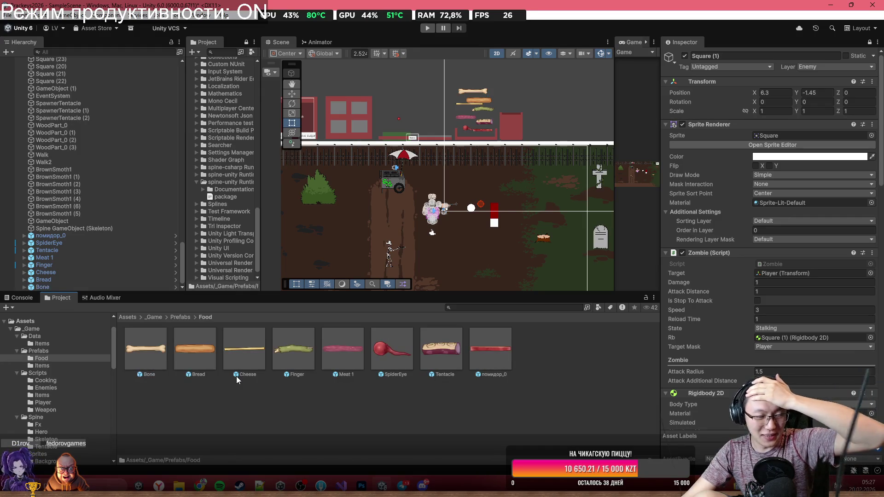
click(157, 316)
double_click(349, 360)
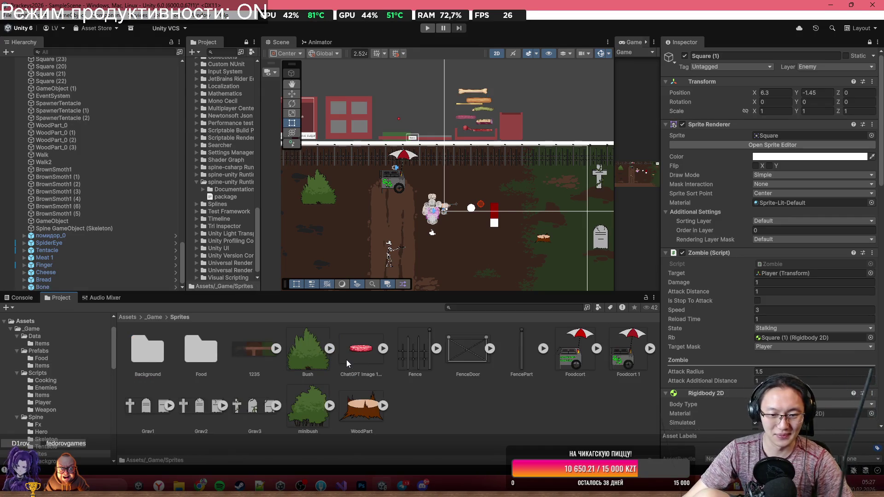
double_click(198, 357)
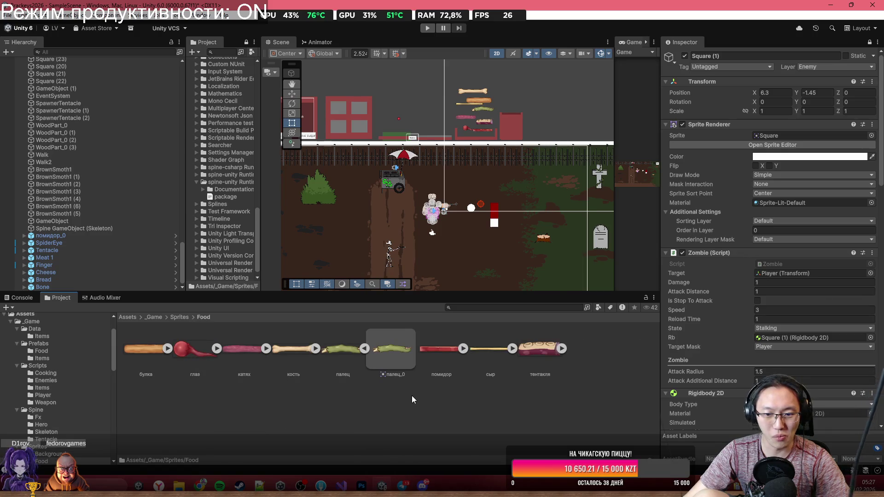
click(180, 317)
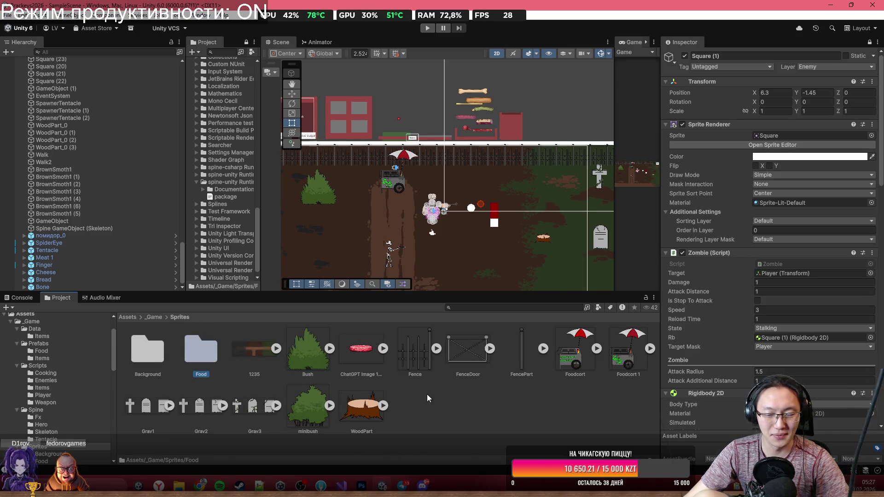
mouse_move(180, 483)
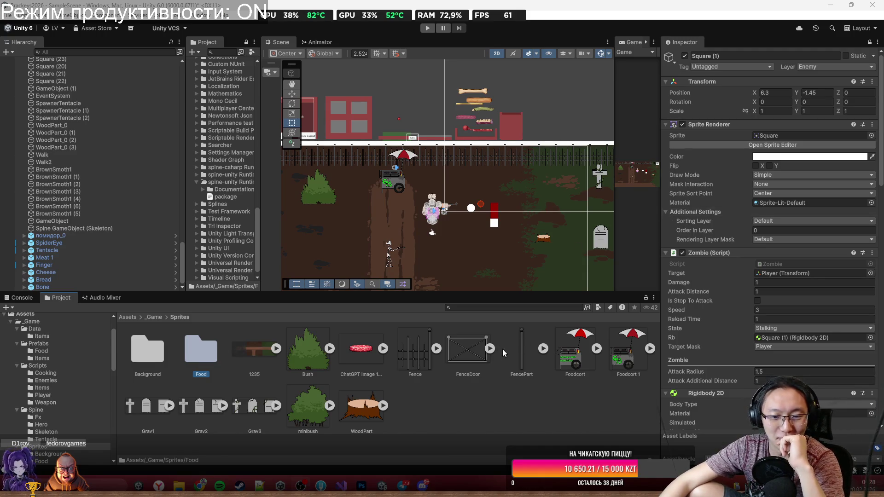
mouse_move(517, 238)
mouse_down()
mouse_move(514, 192)
mouse_move(541, 228)
mouse_up()
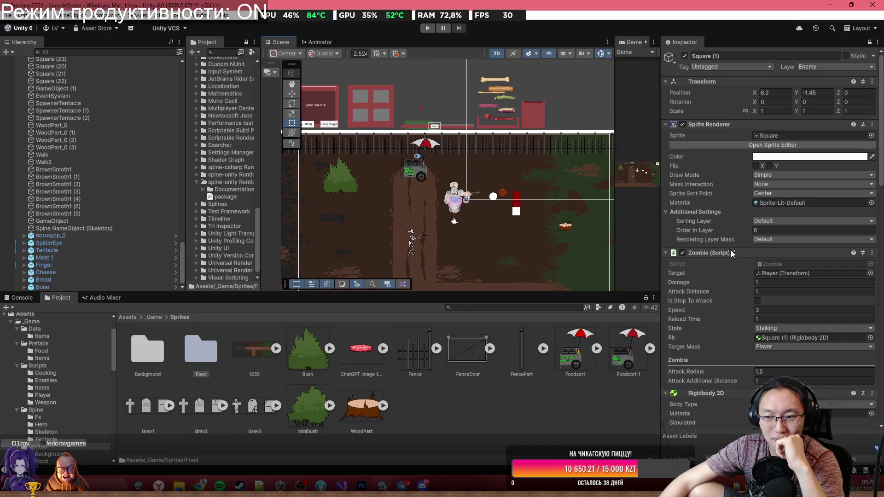
scroll(540, 239, up, 3)
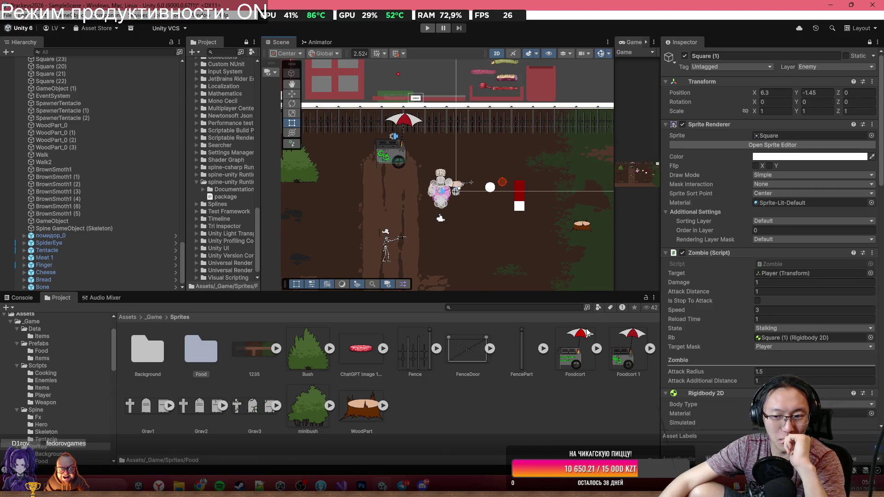
scroll(725, 360, down, 3)
scroll(725, 361, up, 3)
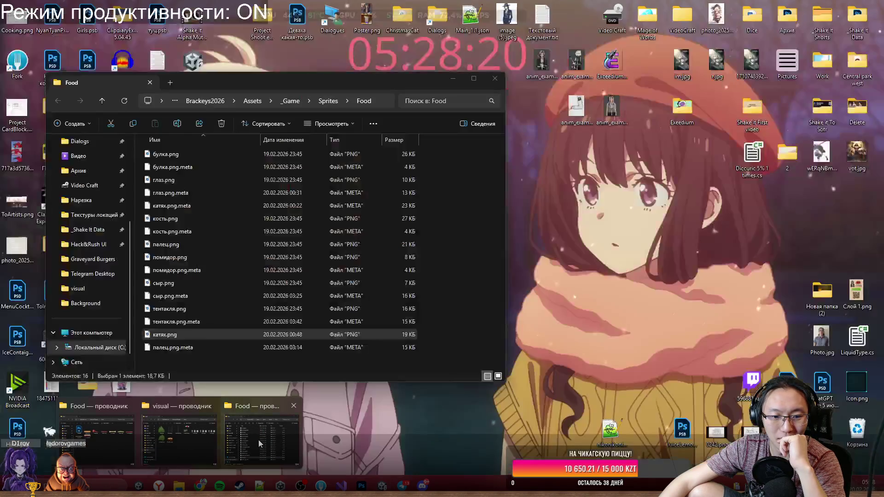
In Explorer, go to Graveyard Burgers > Food and open Table.psd in Photoshop.
click(258, 440)
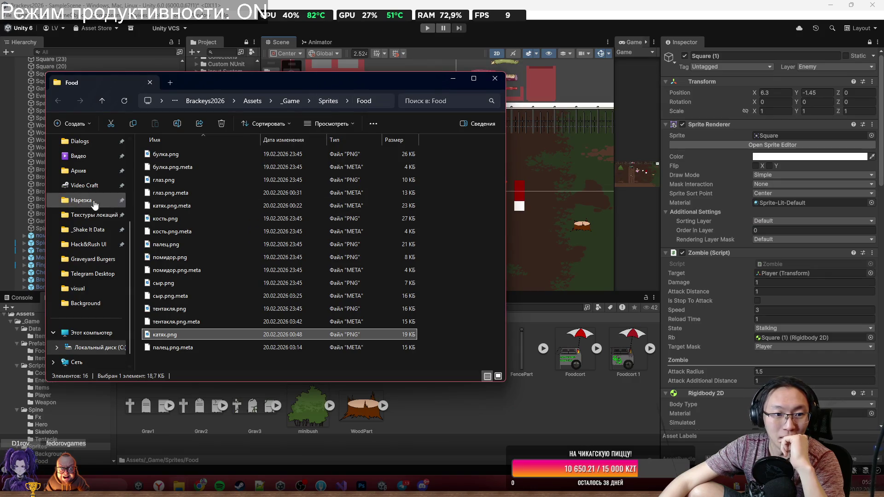
scroll(72, 190, up, 3)
scroll(73, 282, down, 3)
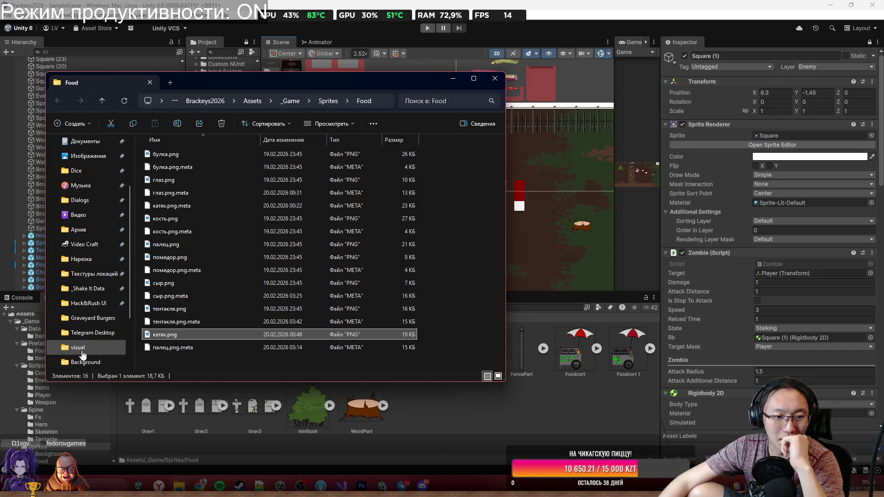
click(78, 347)
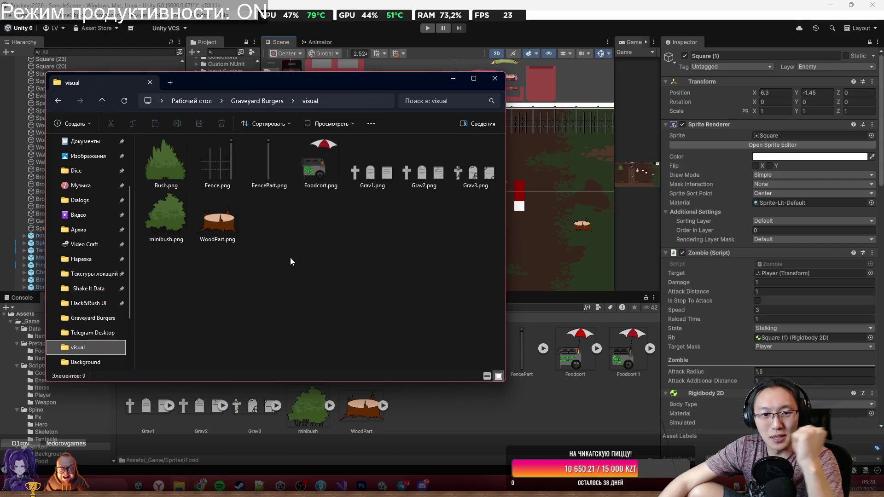
click(257, 101)
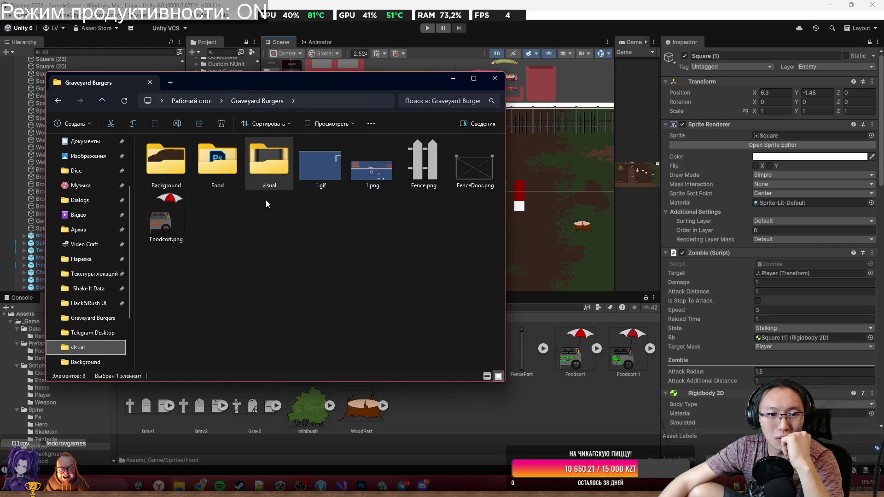
double_click(171, 165)
key(alt+Left)
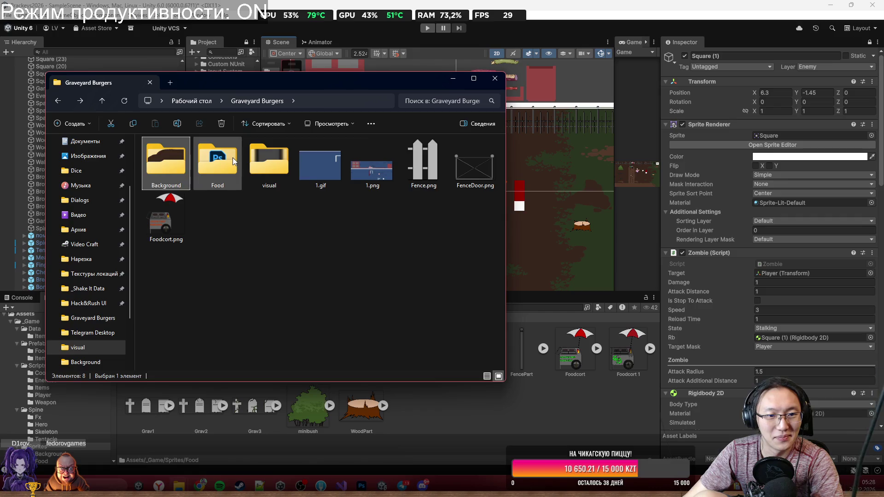
double_click(218, 164)
mouse_move(166, 163)
mouse_down()
mouse_move(394, 316)
mouse_move(166, 164)
mouse_up()
double_click(166, 164)
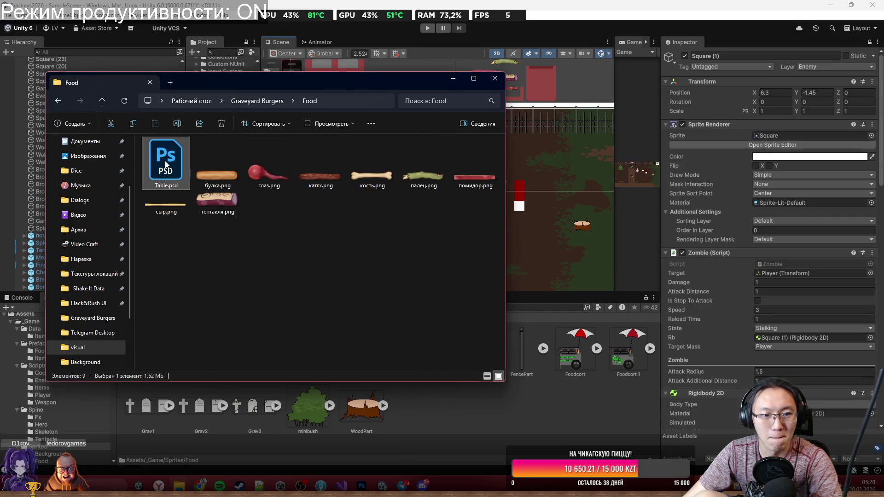
click(23, 6)
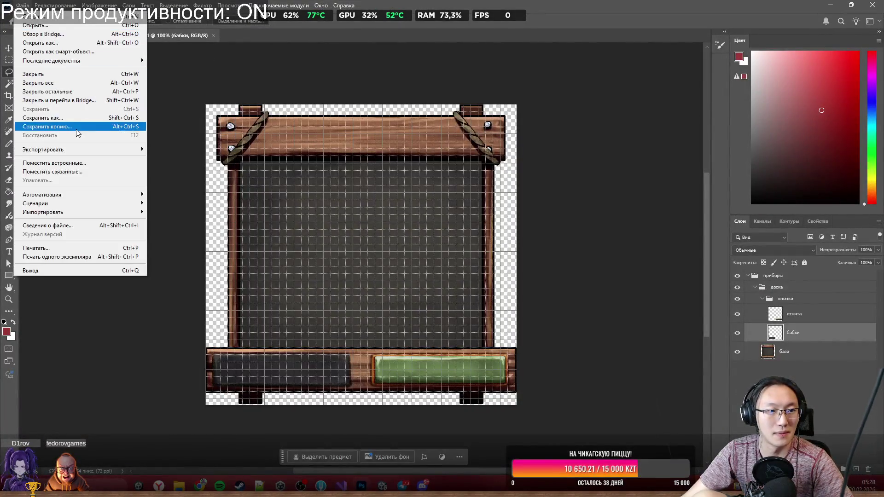
Save the board as Table.psb in Large Document Format (*.PSB), accepting Maximize Compatibility.
click(78, 121)
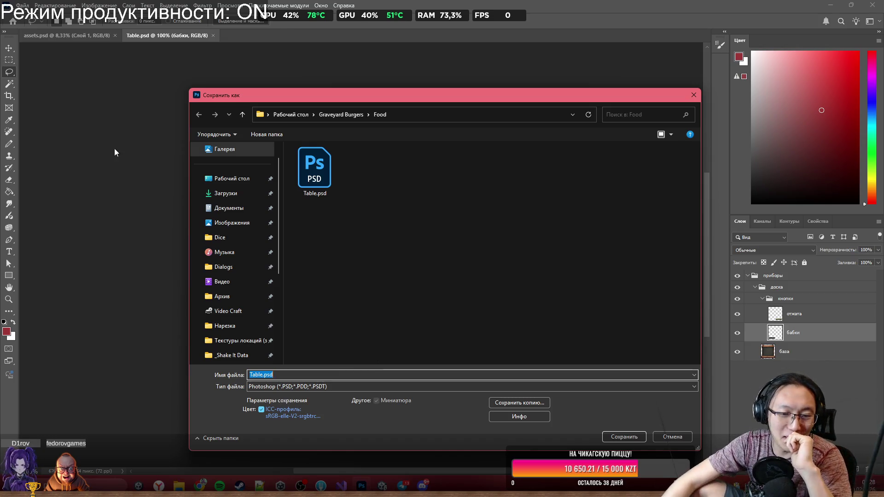
click(311, 386)
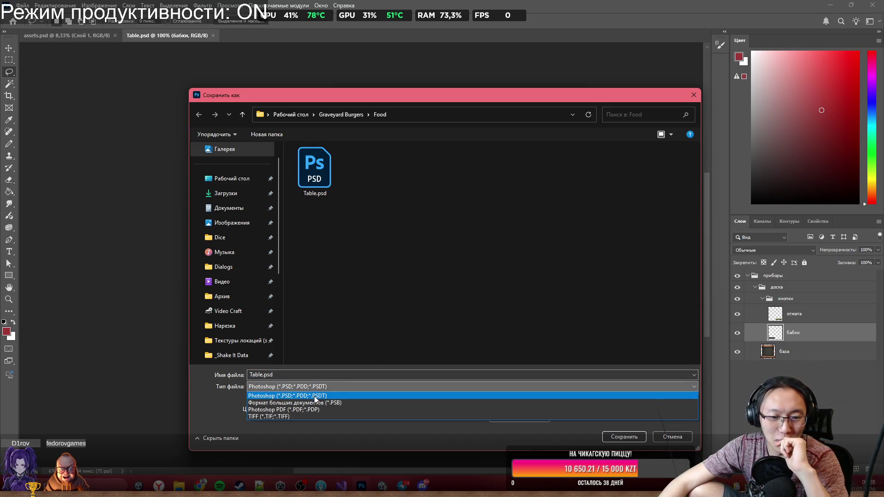
click(316, 402)
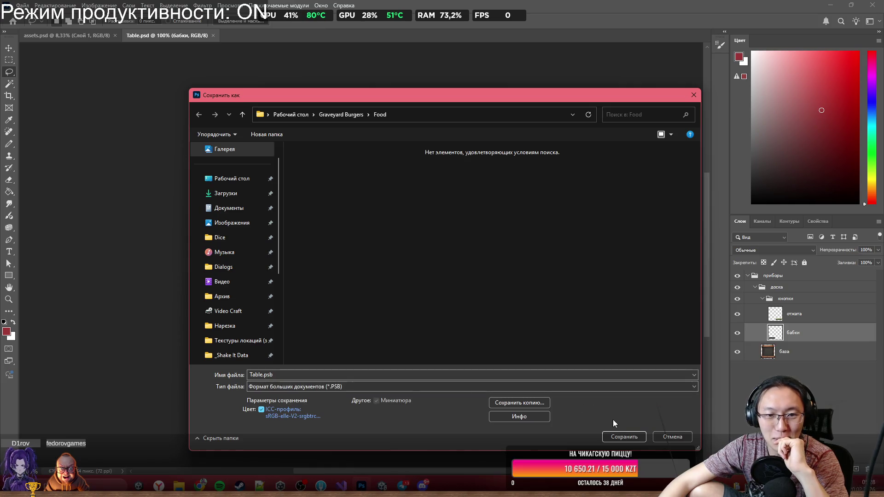
click(628, 439)
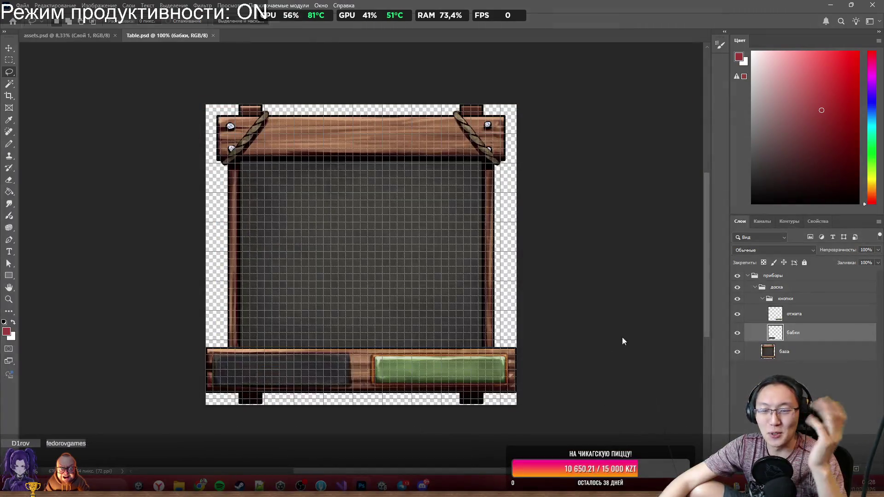
click(299, 37)
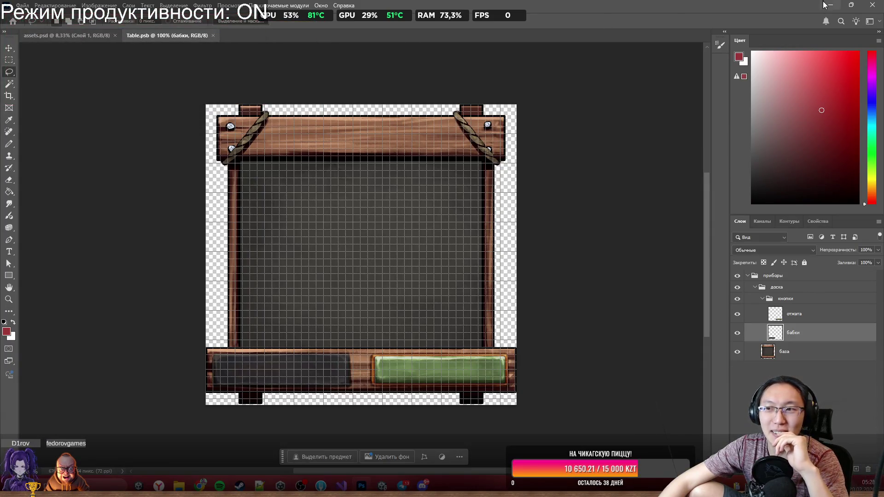
Drag Table.psb from the Food folder into Unity's Assets/_Game/Sprites folder.
click(831, 5)
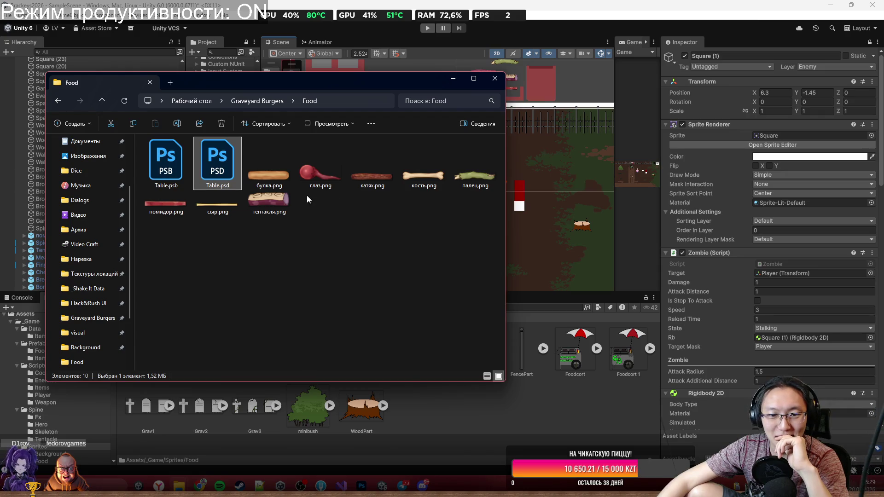
click(165, 154)
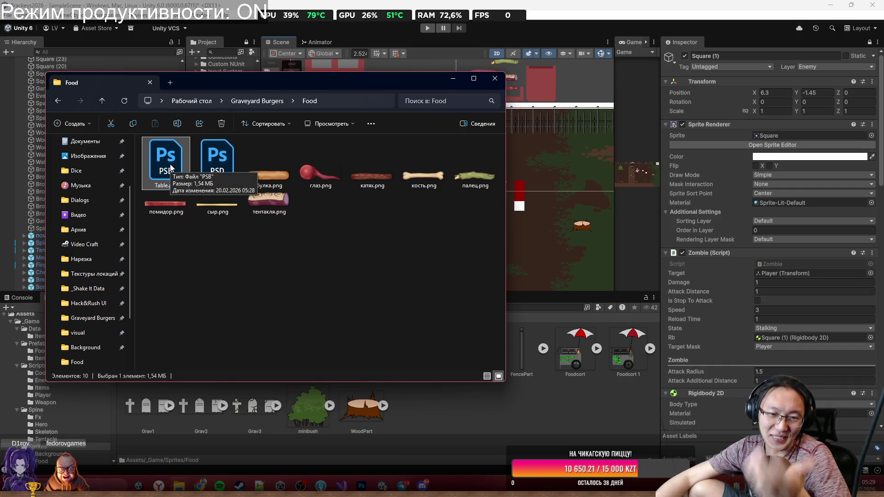
drag(170, 168, 470, 421)
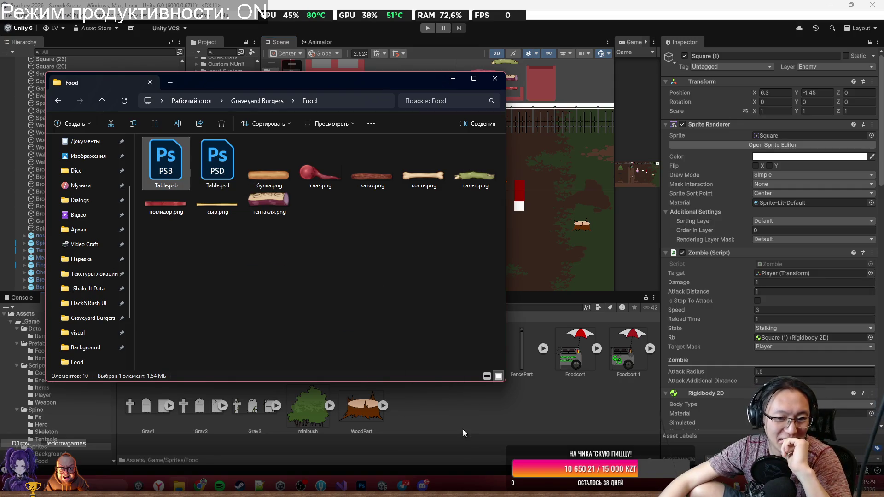
click(487, 415)
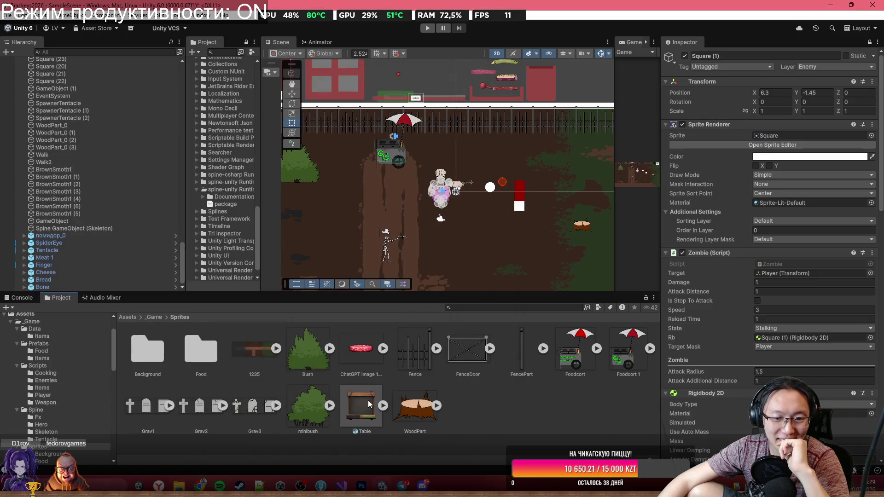
Drag the Table sprite from the Project window into the Scene view.
mouse_move(355, 165)
mouse_down()
mouse_move(444, 206)
mouse_move(423, 228)
mouse_move(422, 276)
mouse_up()
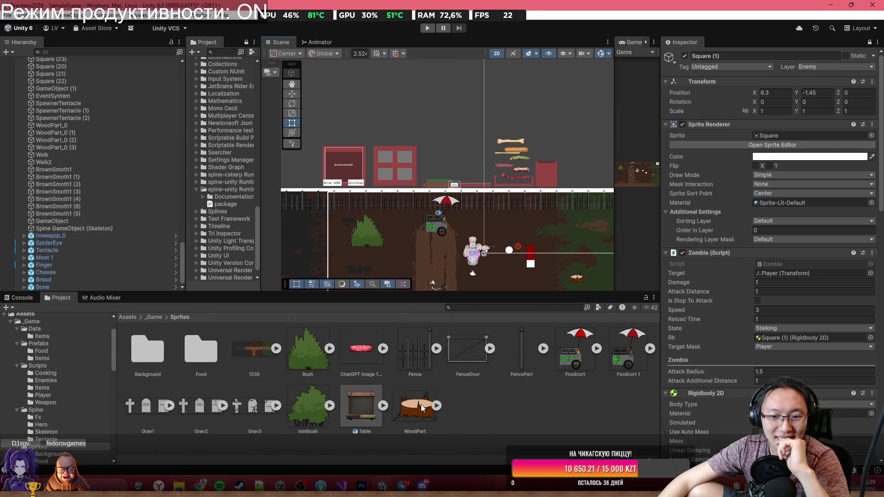
mouse_move(361, 405)
mouse_down()
mouse_move(369, 180)
mouse_move(380, 138)
mouse_up()
scroll(380, 137, up, 3)
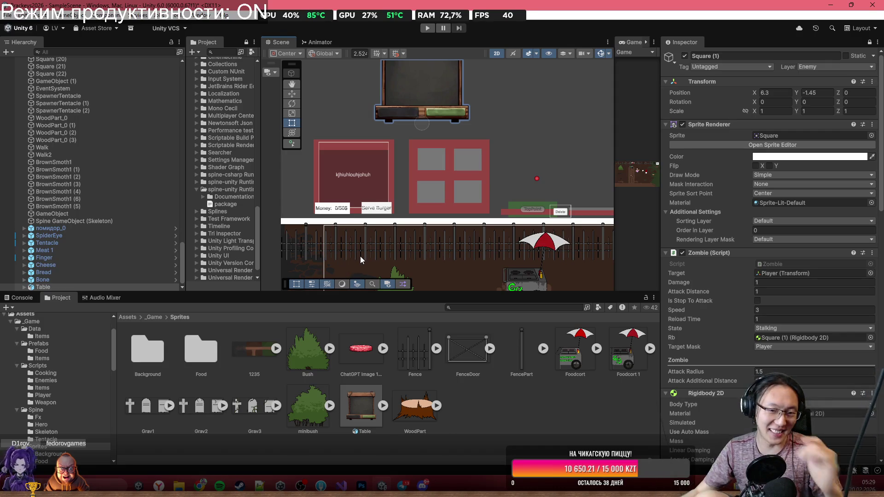
Select the Table object and use the Move tool to drag it down toward the red window.
click(403, 84)
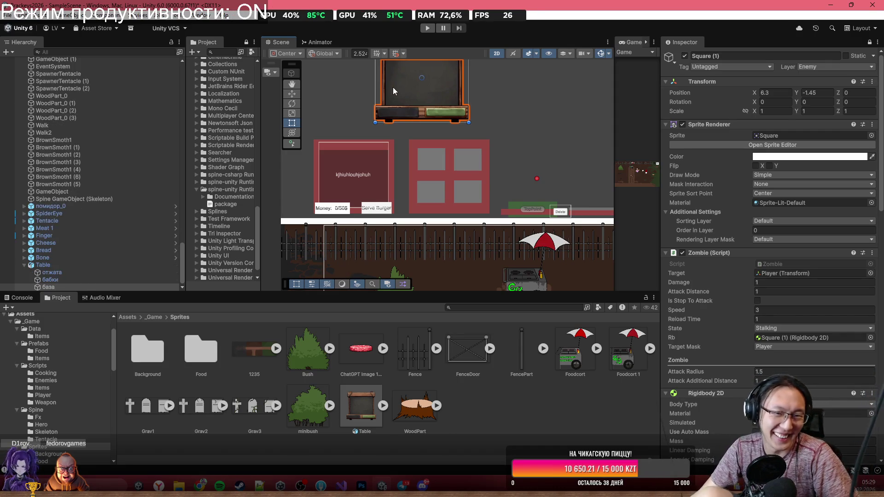
click(289, 94)
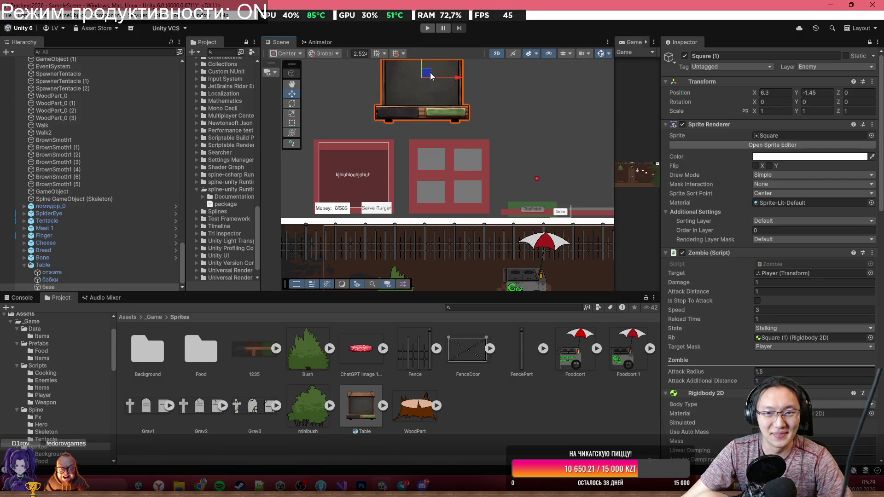
drag(431, 76, 367, 171)
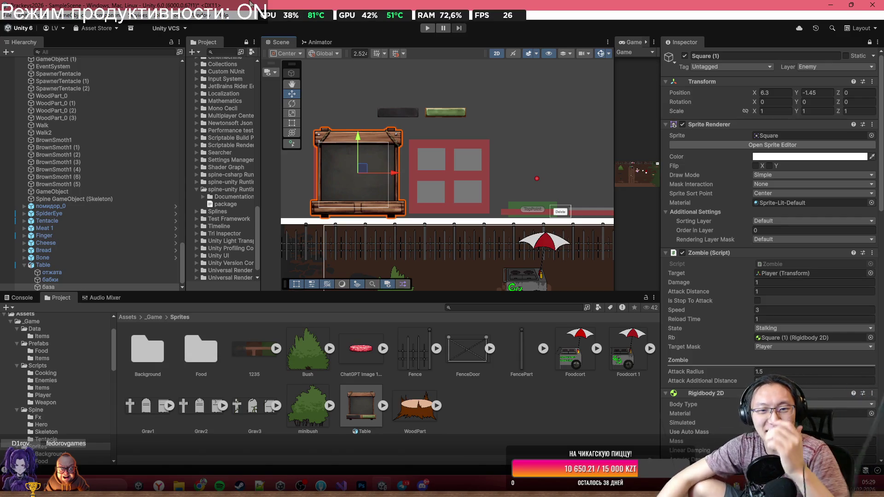
scroll(473, 153, down, 5)
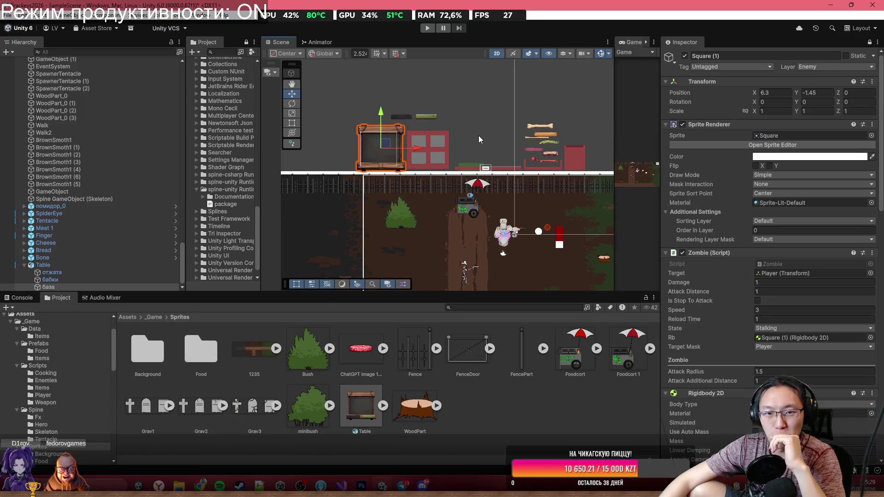
scroll(391, 134, up, 5)
scroll(364, 123, up, 2)
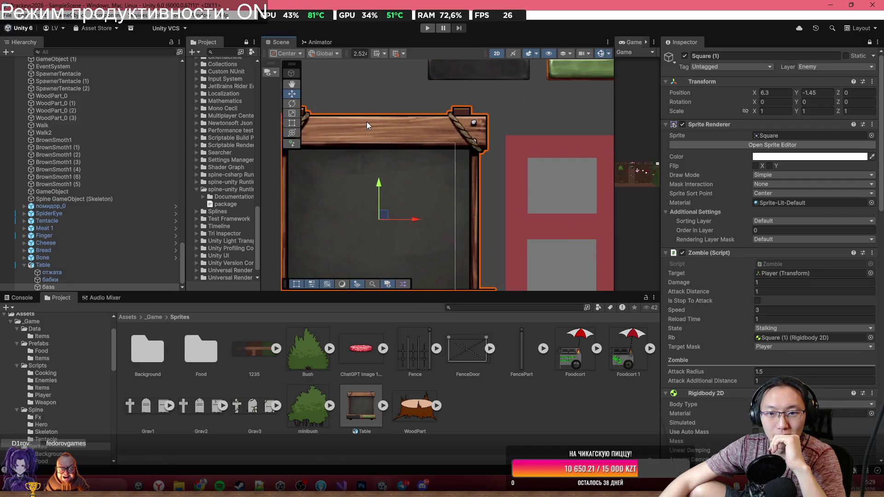
scroll(402, 167, down, 3)
drag(468, 239, 465, 191)
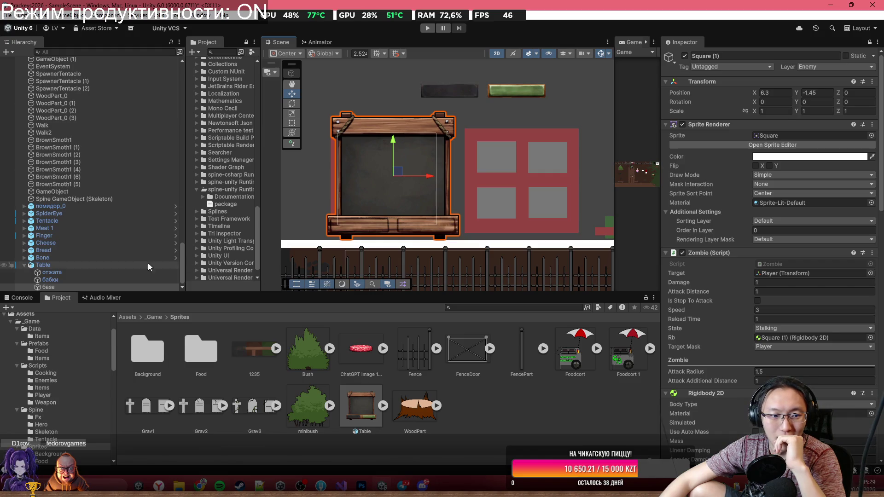
Inspect the Table's child parts отжата and база in the Hierarchy, then reselect the whole Table.
click(100, 272)
click(101, 280)
click(106, 274)
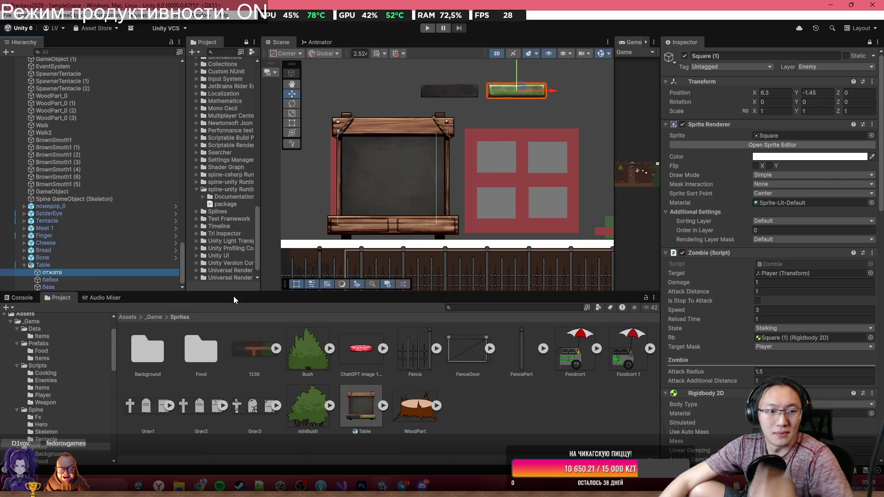
key(Down)
key(Down)
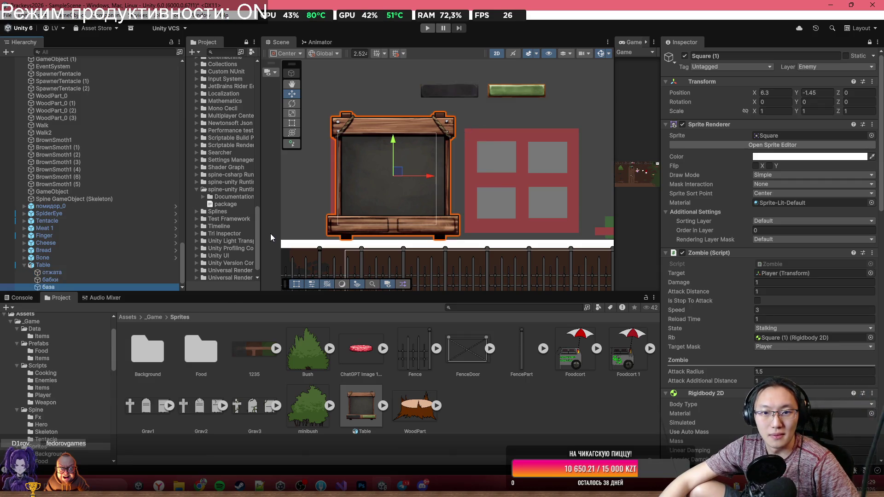
scroll(417, 187, down, 2)
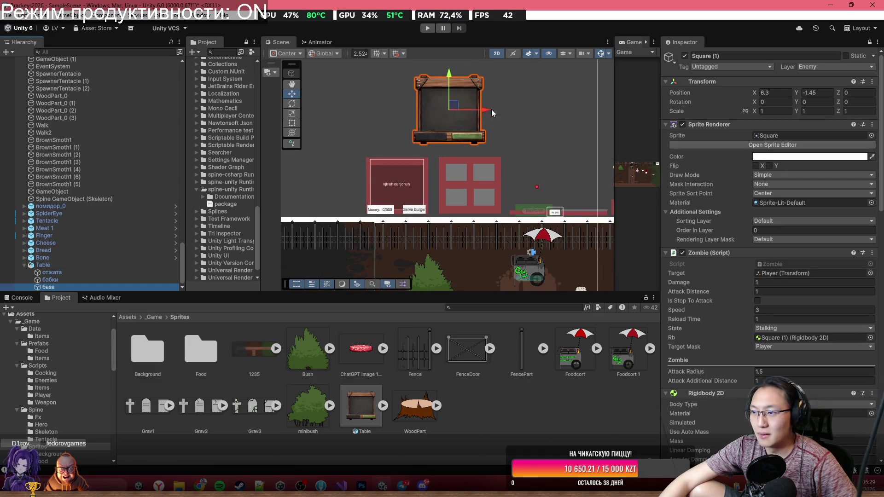
click(102, 265)
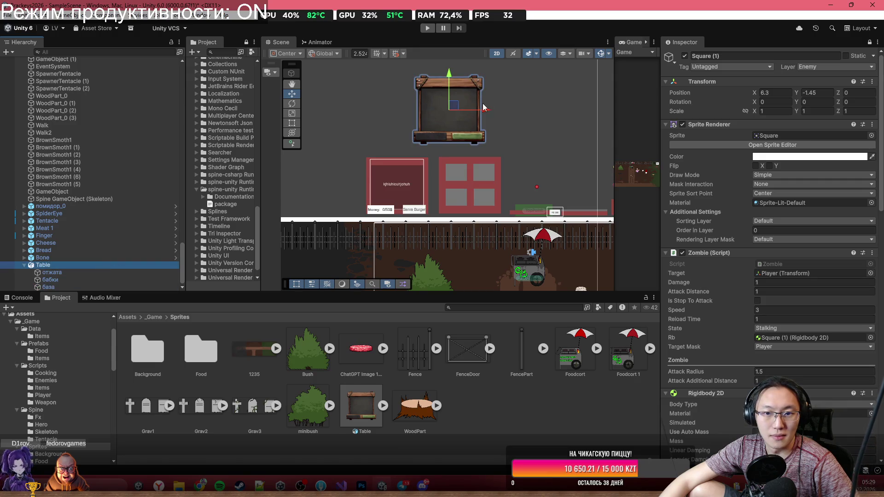
Move the table beside the red window just above the fence and check its placement.
drag(451, 108, 402, 180)
scroll(419, 211, up, 5)
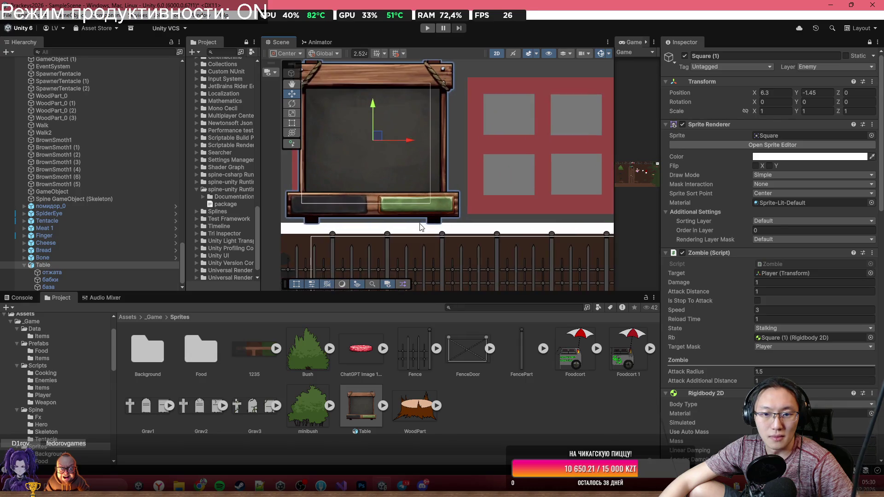
mouse_move(389, 485)
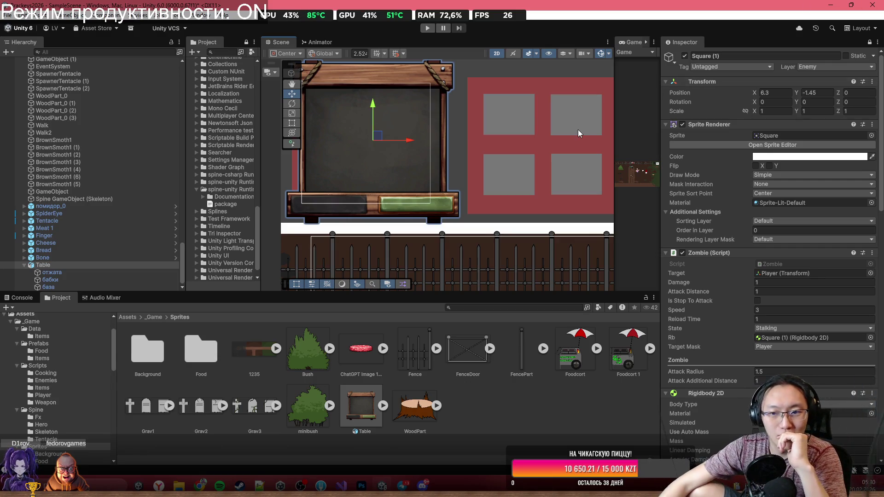
scroll(482, 118, down, 2)
drag(483, 118, 364, 162)
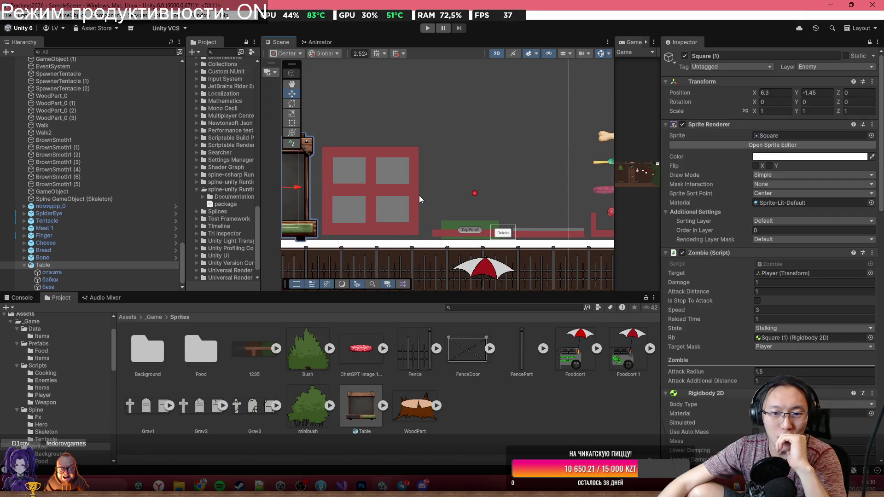
mouse_move(366, 143)
mouse_down()
mouse_move(414, 185)
mouse_move(394, 197)
mouse_up()
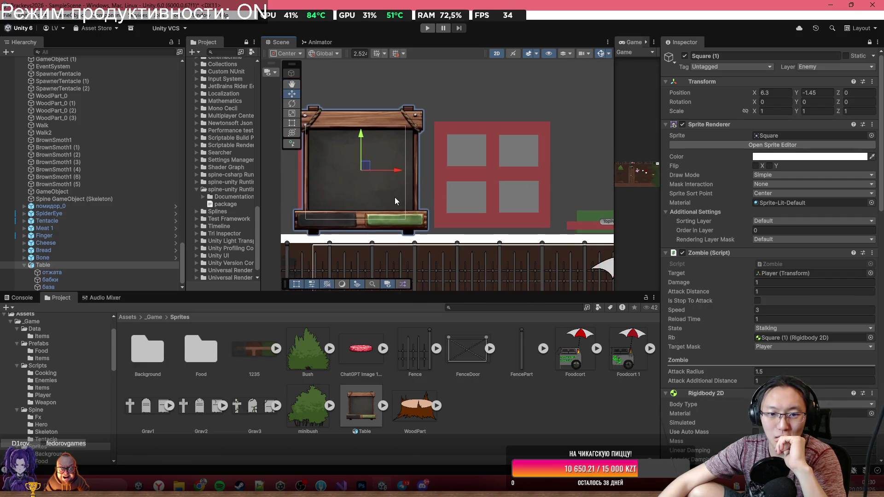
scroll(395, 202, up, 3)
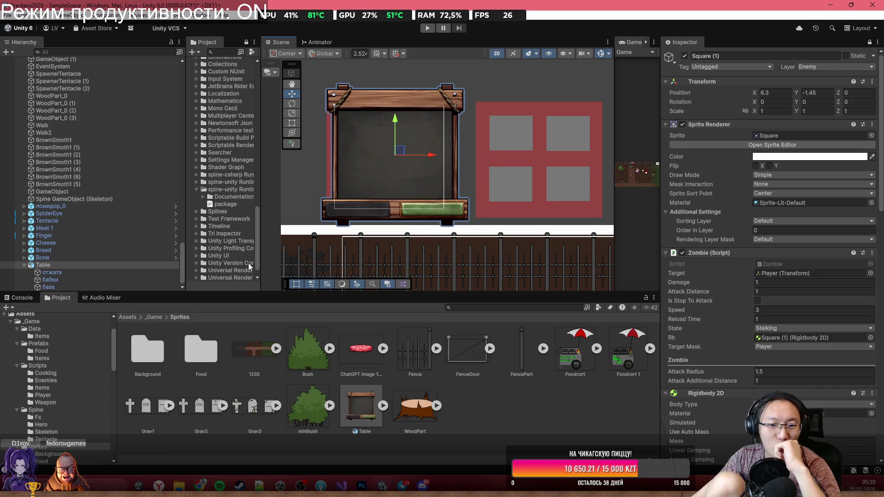
scroll(463, 182, up, 3)
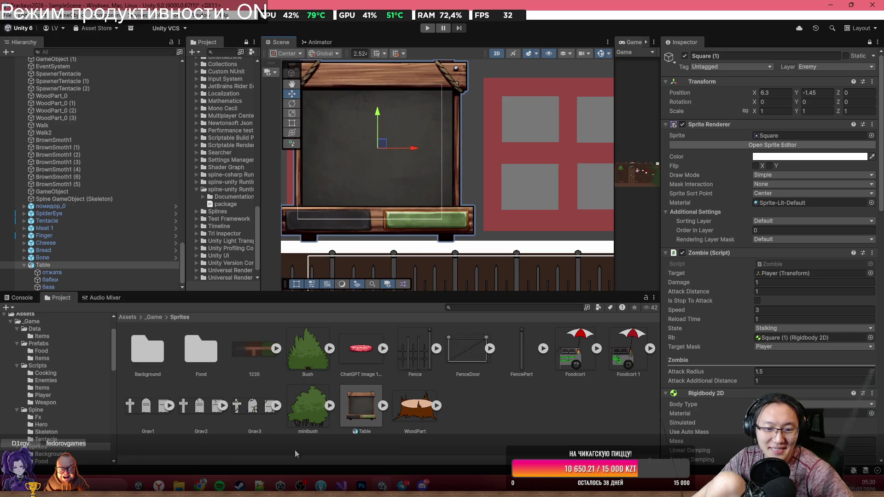
mouse_move(341, 484)
click(66, 266)
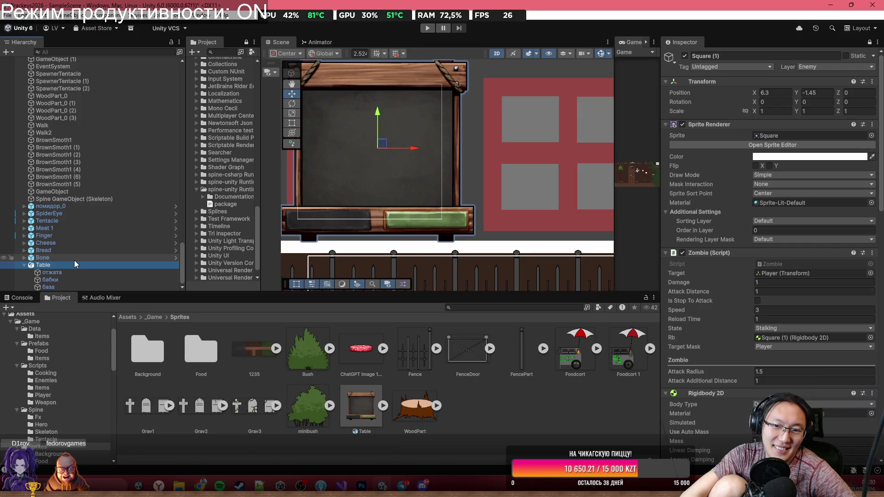
Delete the Table object along with its three child parts.
key(Delete)
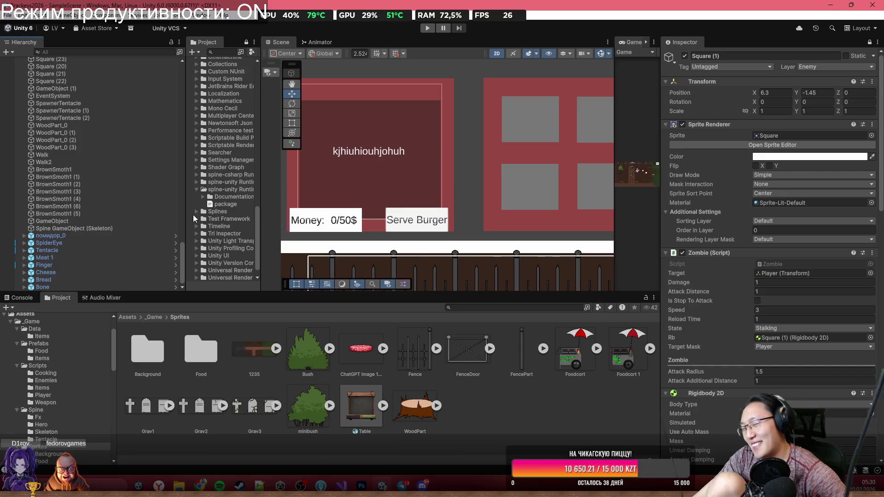
scroll(368, 281, down, 5)
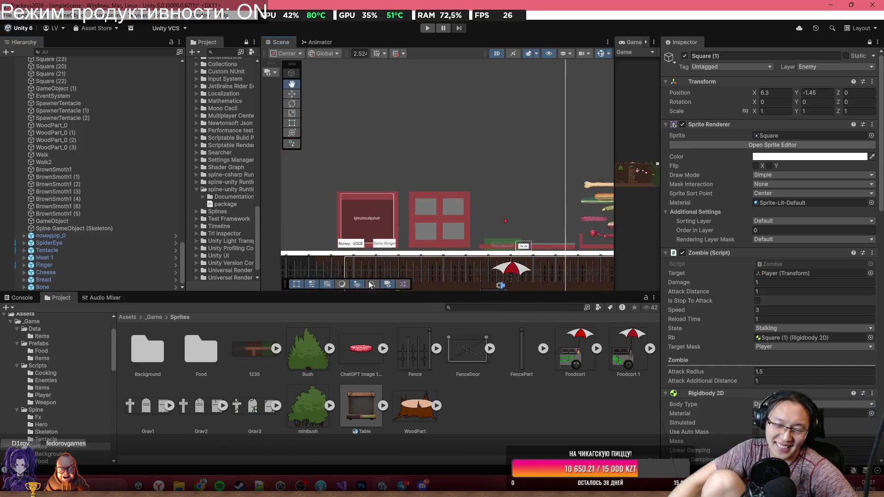
drag(370, 284, 259, 278)
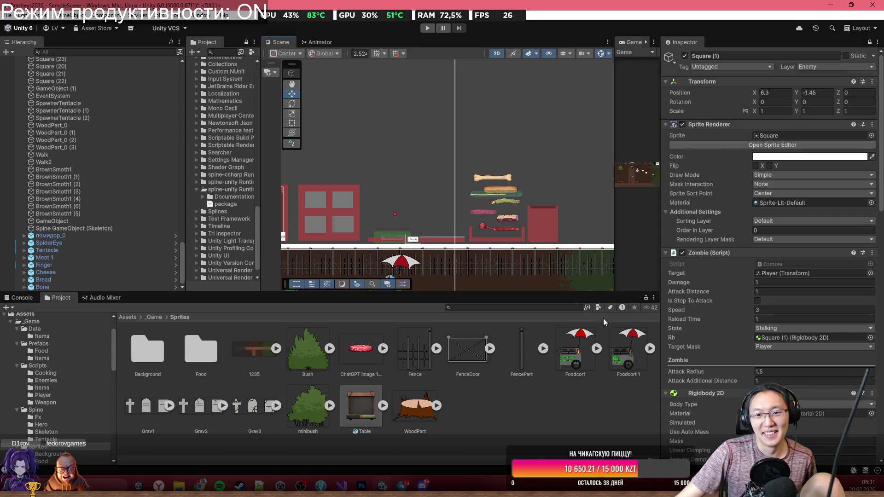
scroll(565, 150, down, 3)
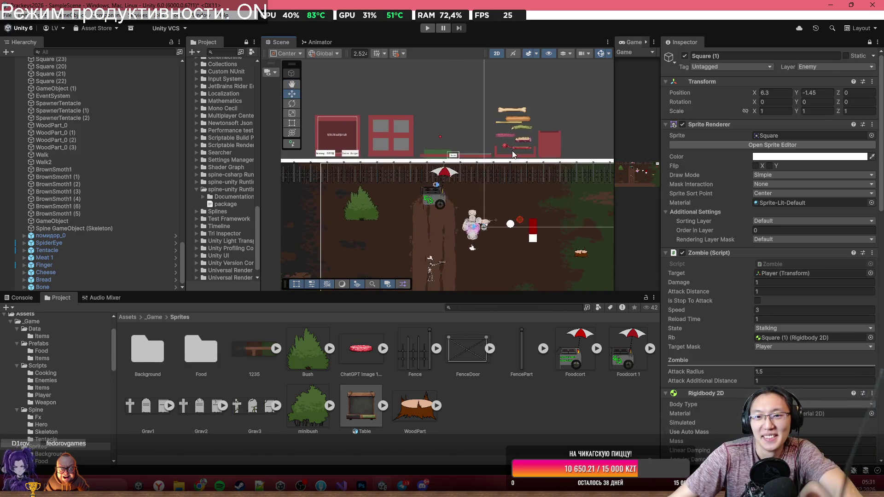
scroll(513, 154, up, 2)
Pan over the graveyard area and select the bush below the fence.
mouse_move(498, 173)
mouse_down()
mouse_move(546, 122)
mouse_move(509, 105)
mouse_move(476, 110)
mouse_move(347, 83)
mouse_up()
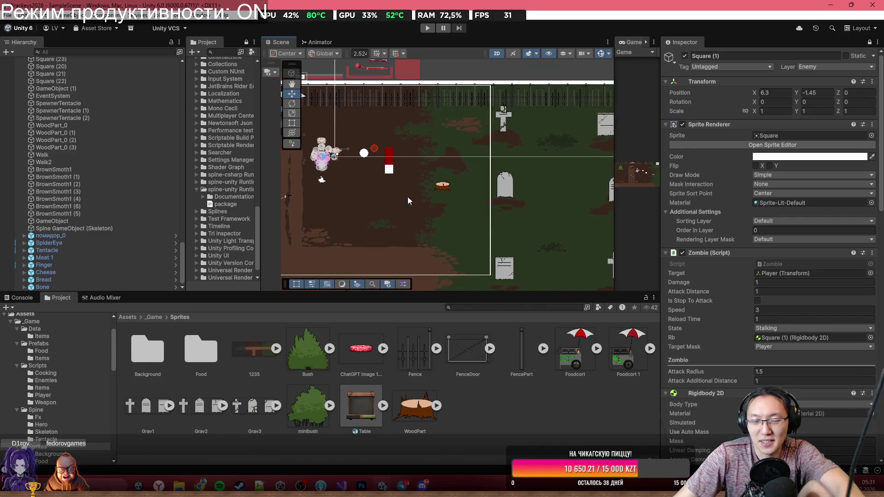
drag(503, 230, 553, 192)
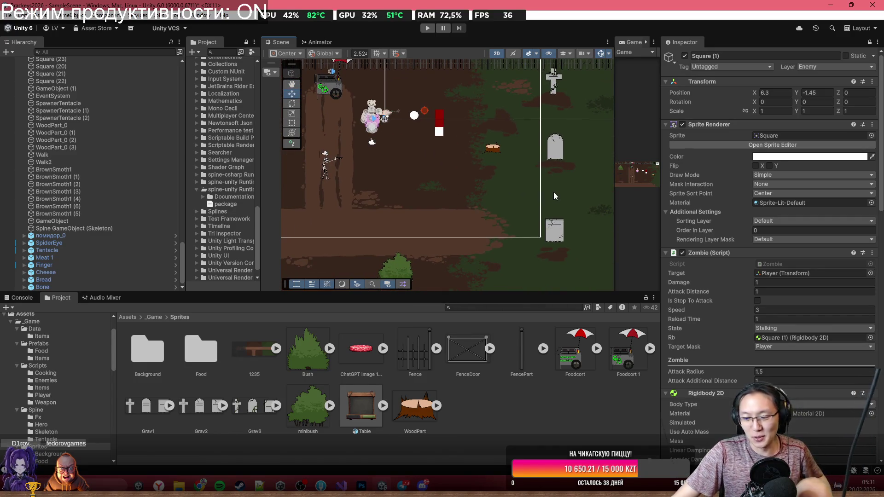
scroll(530, 195, down, 4)
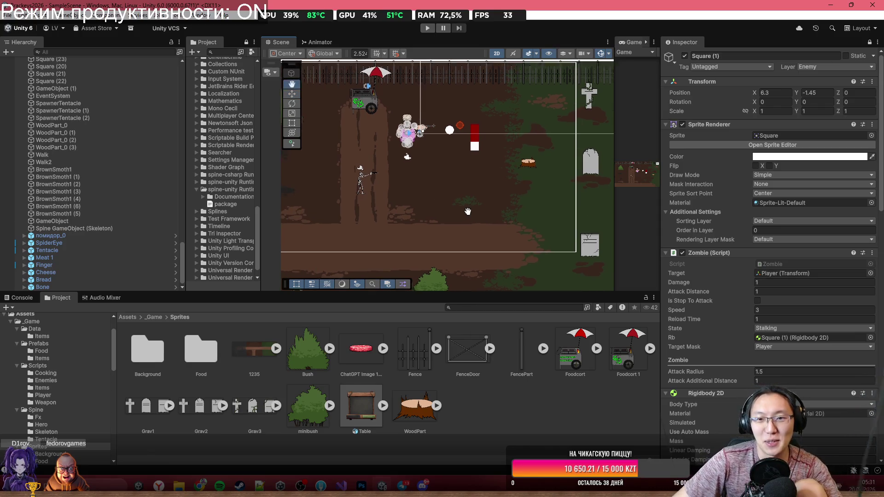
scroll(511, 184, up, 5)
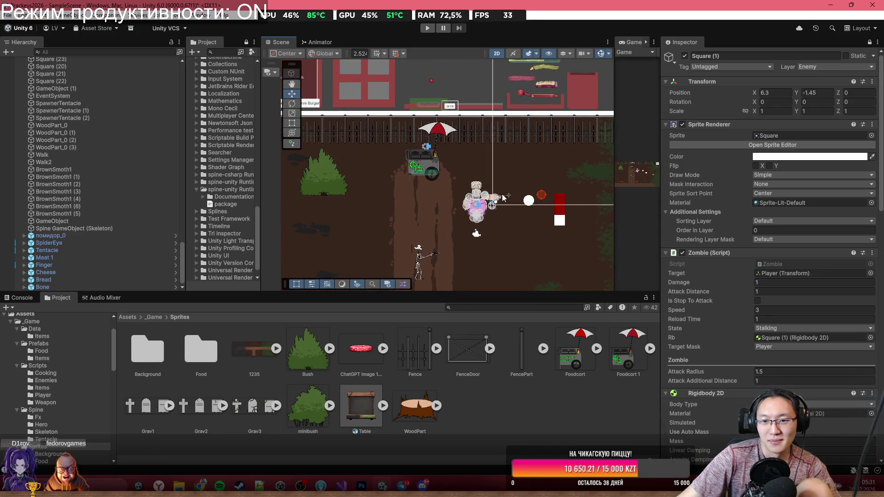
mouse_move(503, 198)
mouse_down()
mouse_move(506, 213)
mouse_move(571, 234)
mouse_up()
click(401, 224)
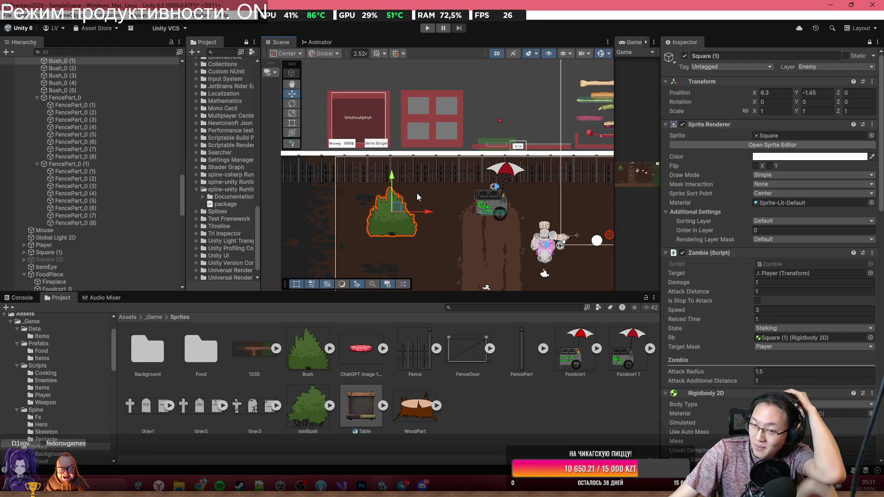
scroll(447, 254, down, 3)
scroll(370, 203, up, 5)
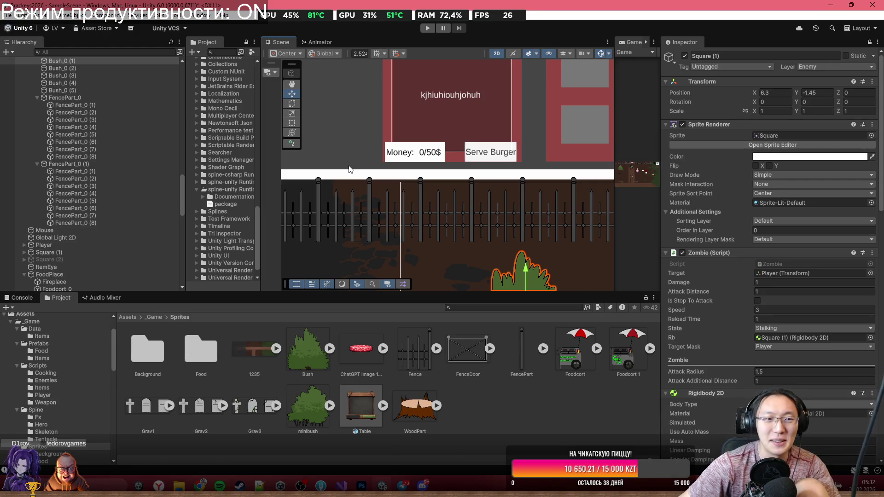
scroll(358, 137, down, 3)
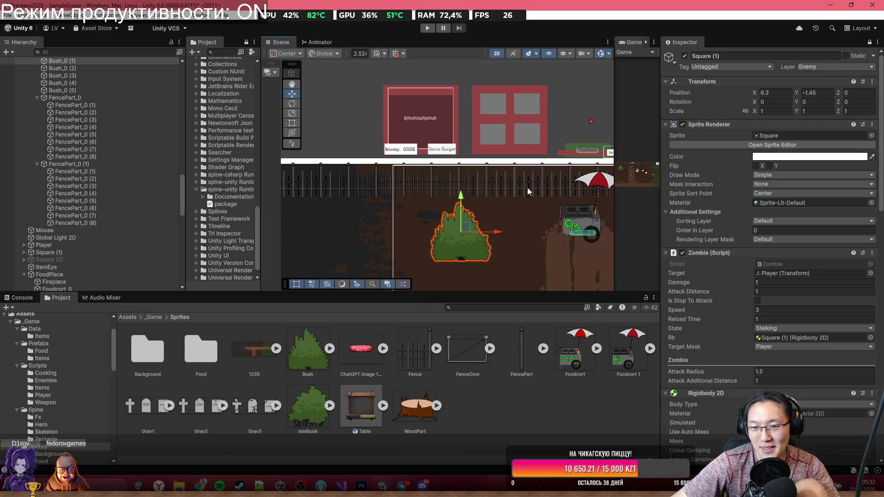
scroll(527, 186, down, 2)
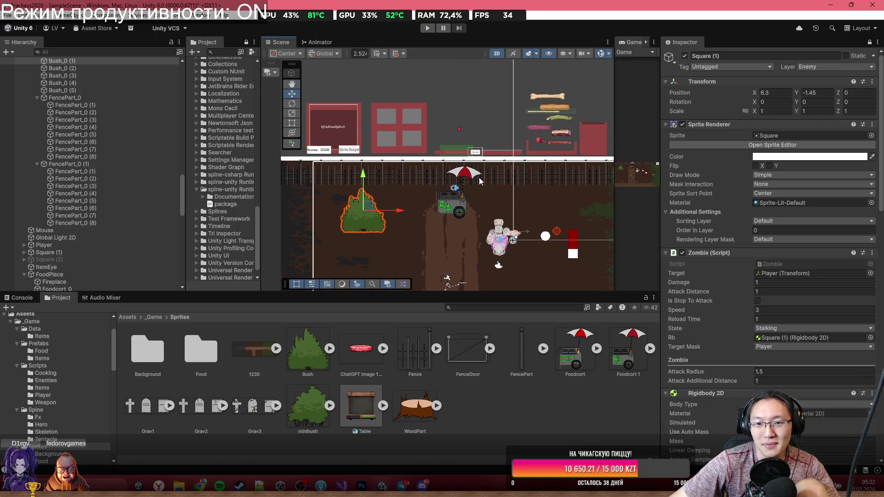
scroll(386, 138, up, 5)
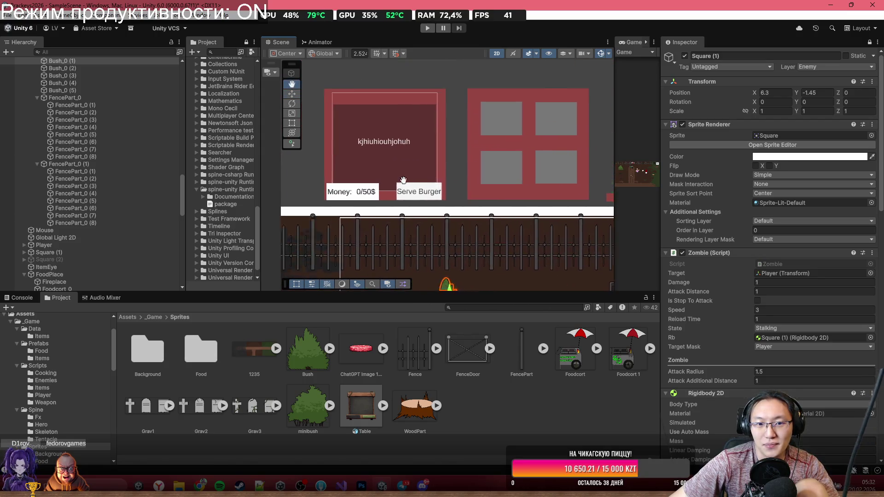
drag(403, 180, 440, 180)
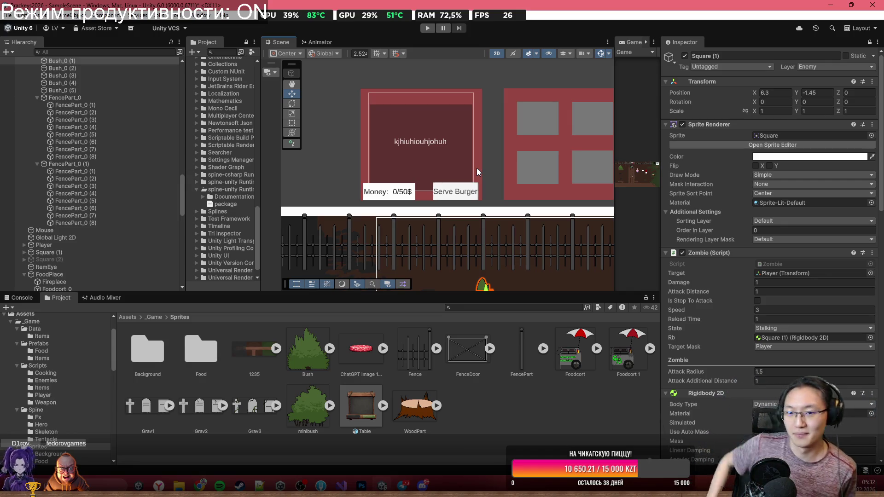
scroll(572, 219, down, 1)
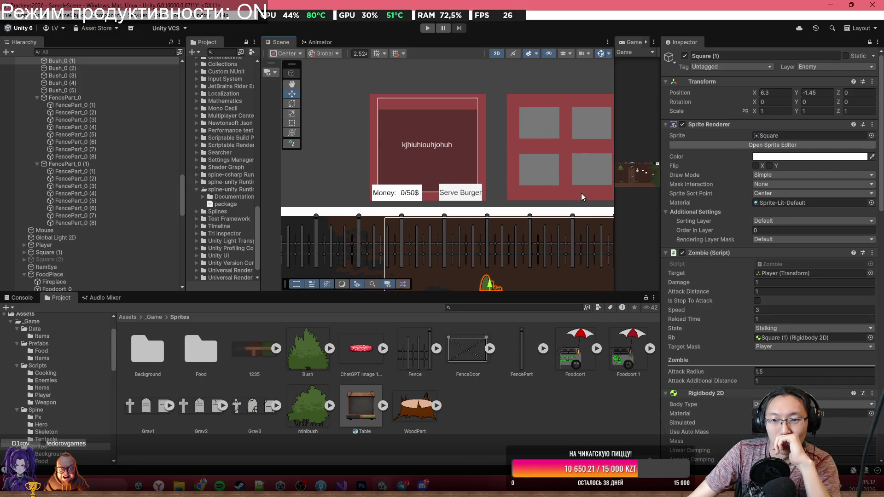
mouse_move(512, 187)
mouse_down()
mouse_move(467, 193)
mouse_move(438, 159)
mouse_move(519, 197)
mouse_up()
scroll(488, 189, down, 2)
scroll(424, 171, up, 1)
drag(401, 149, 386, 131)
scroll(386, 131, up, 3)
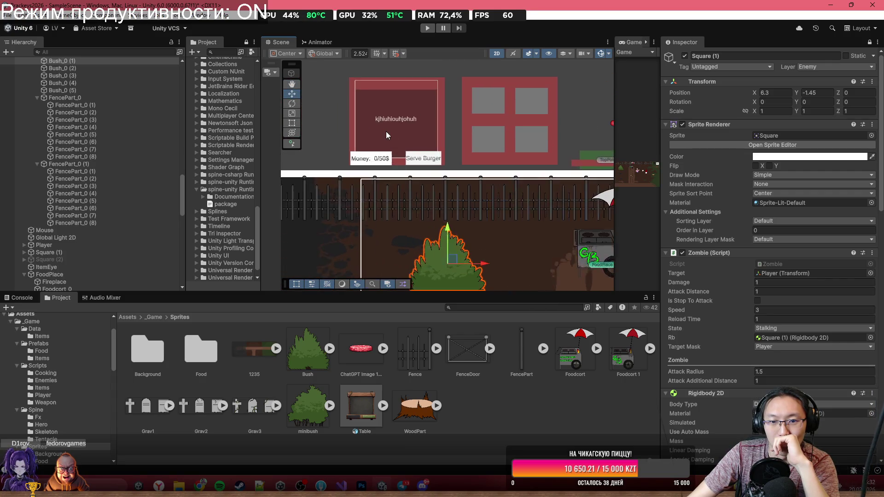
mouse_move(518, 141)
mouse_down()
mouse_move(504, 147)
mouse_move(513, 160)
mouse_up()
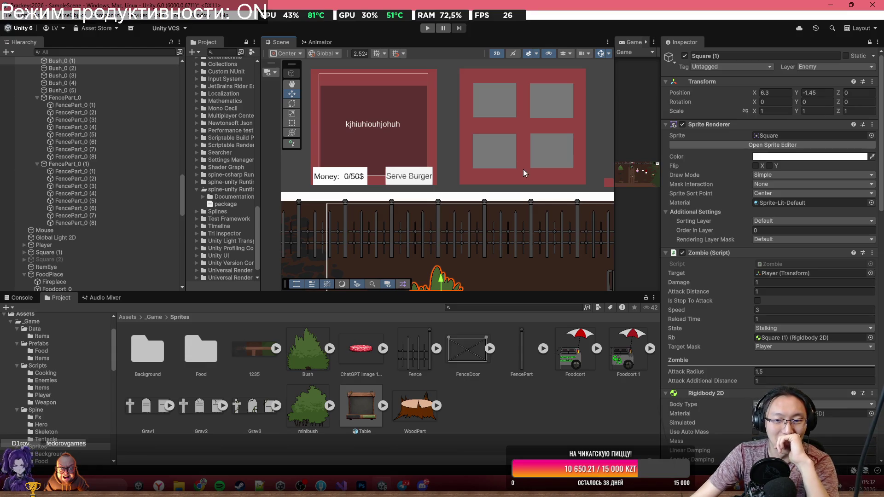
scroll(523, 169, down, 5)
scroll(428, 217, up, 8)
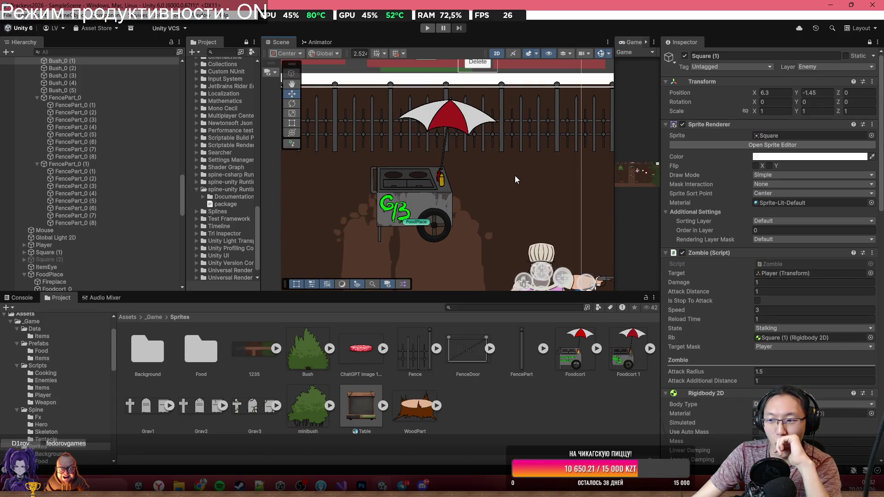
scroll(431, 199, down, 2)
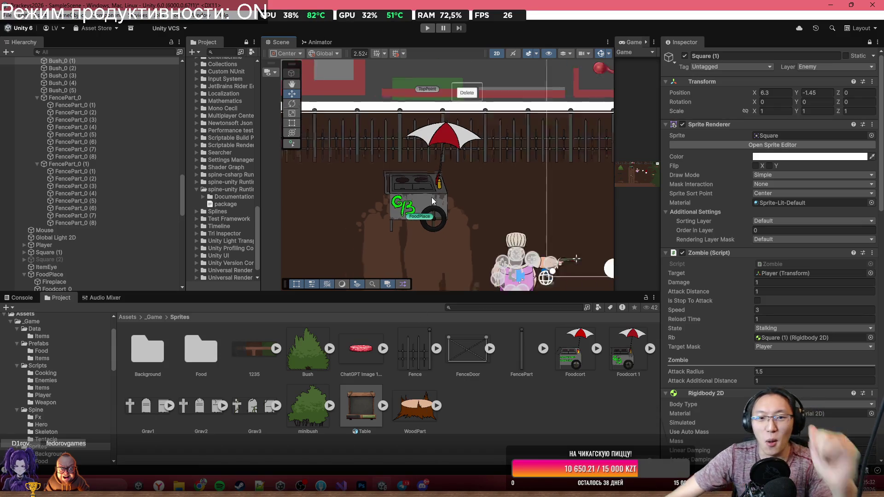
scroll(431, 199, down, 3)
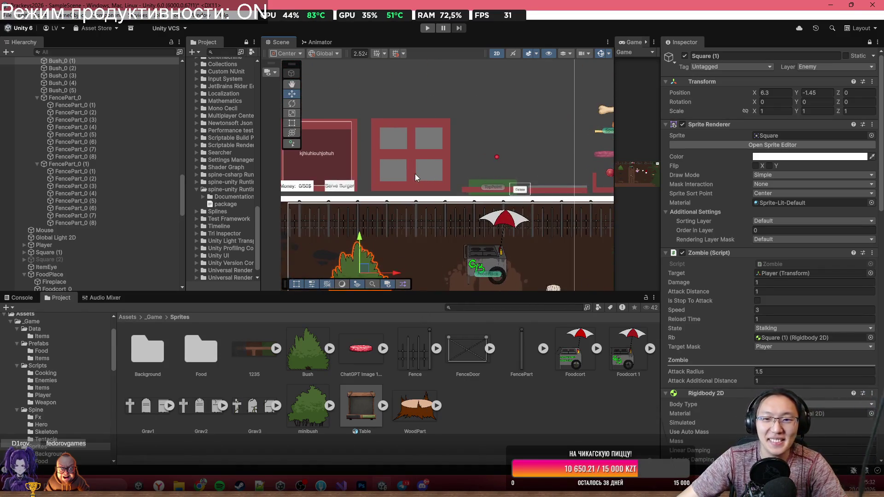
scroll(426, 156, down, 2)
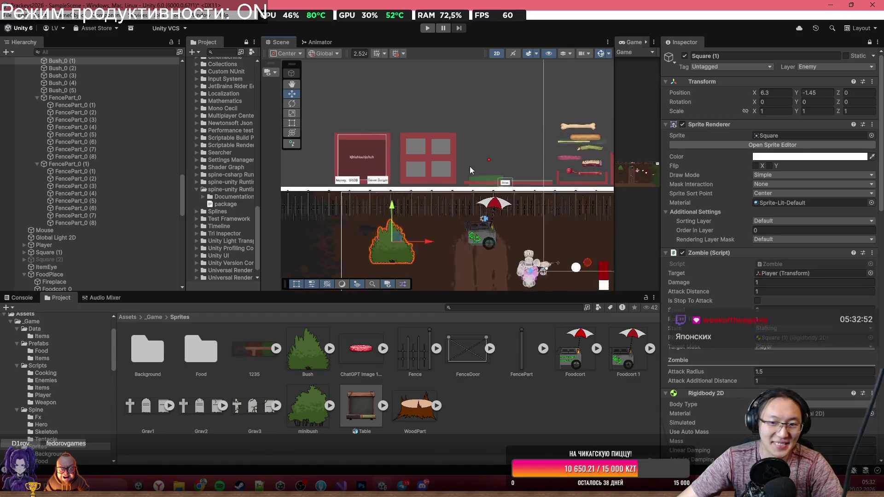
scroll(460, 162, down, 3)
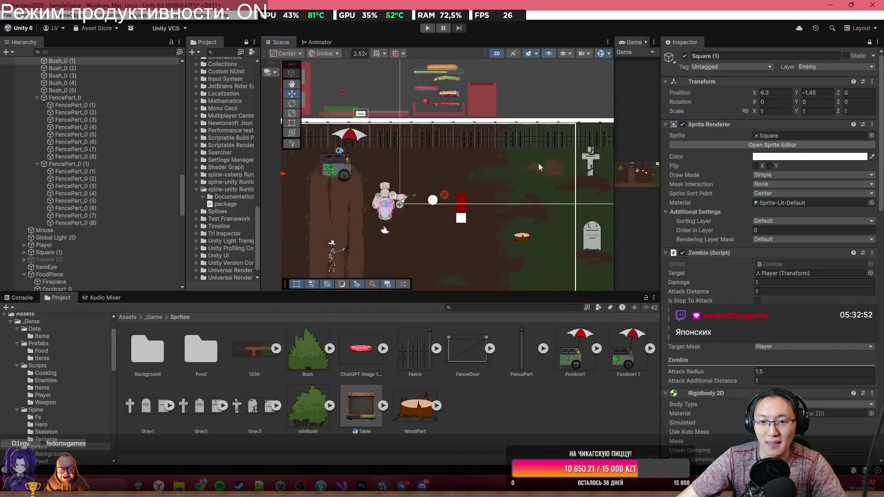
scroll(471, 191, up, 5)
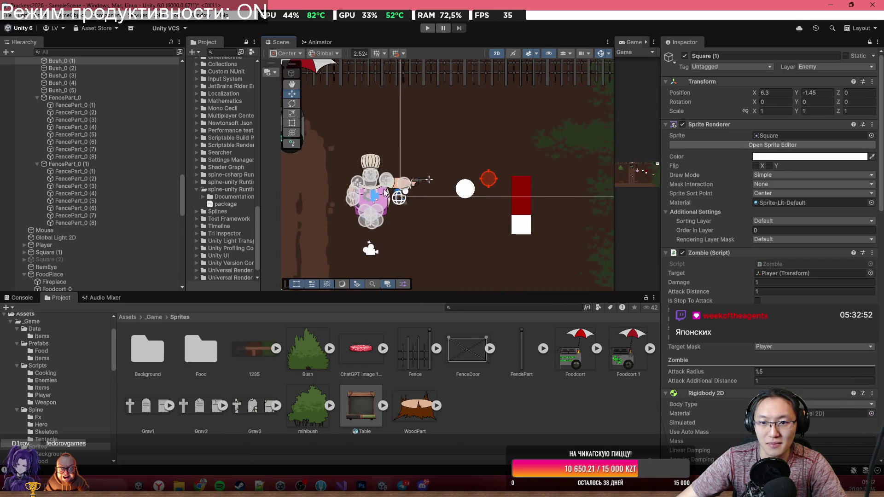
drag(503, 194, 419, 181)
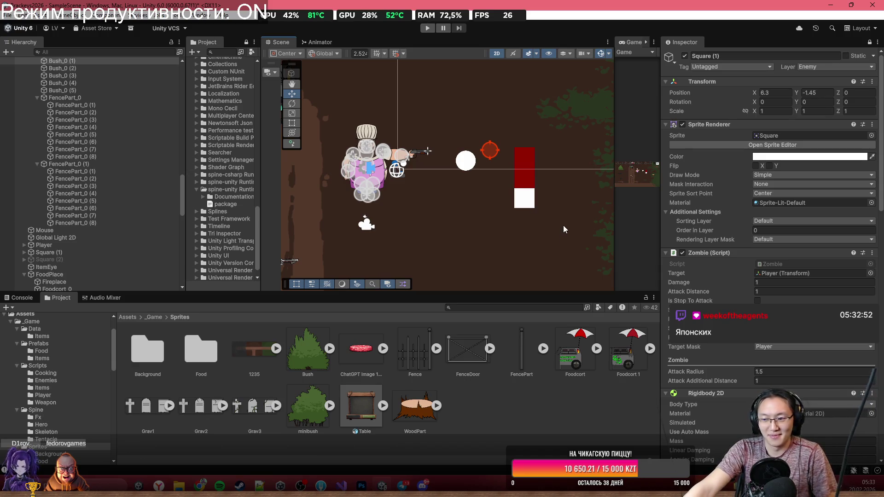
Zoom out, then zoom in on the vine-wrapped stone cross and its surrounding dirt patches.
scroll(541, 225, down, 3)
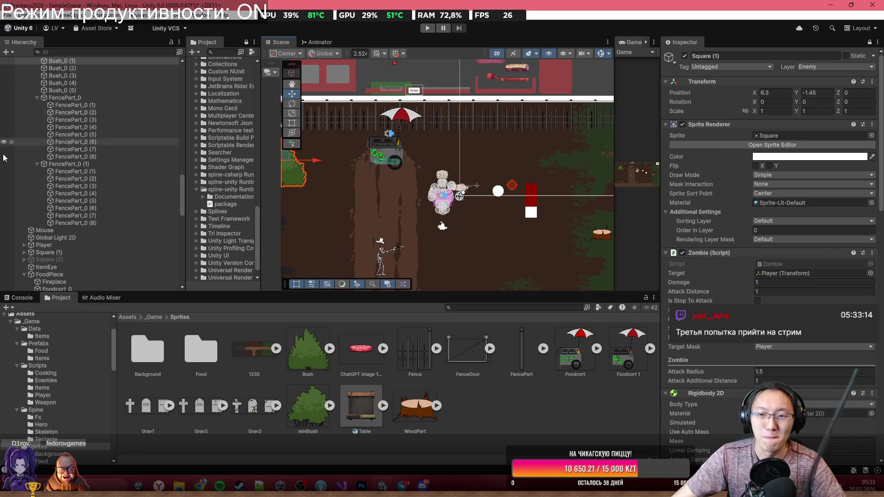
scroll(474, 231, down, 5)
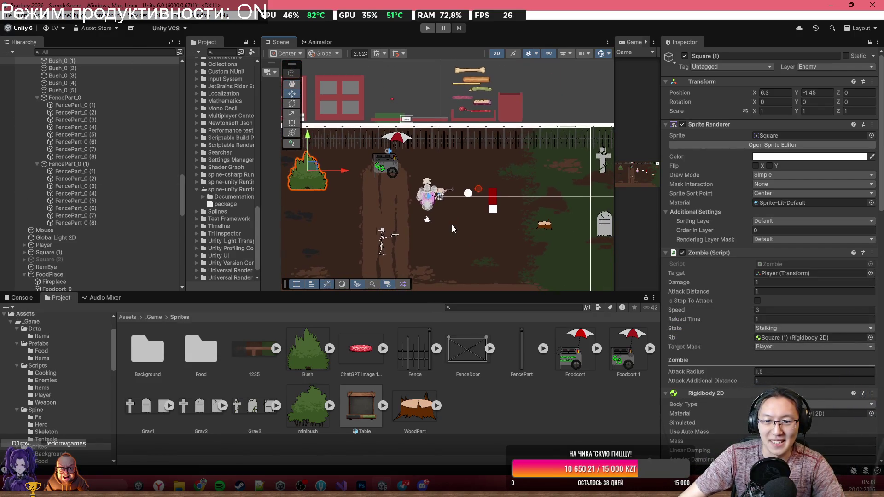
scroll(461, 203, right, 5)
scroll(471, 180, up, 5)
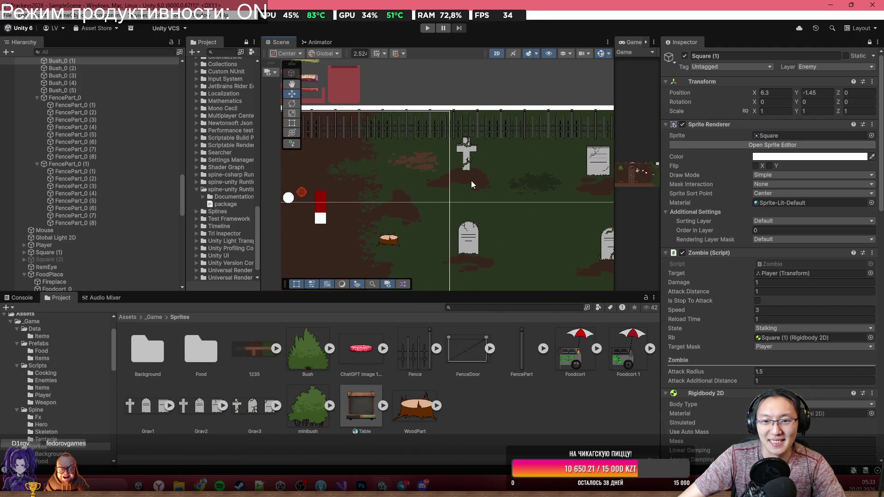
scroll(474, 178, up, 3)
scroll(472, 159, left, 5)
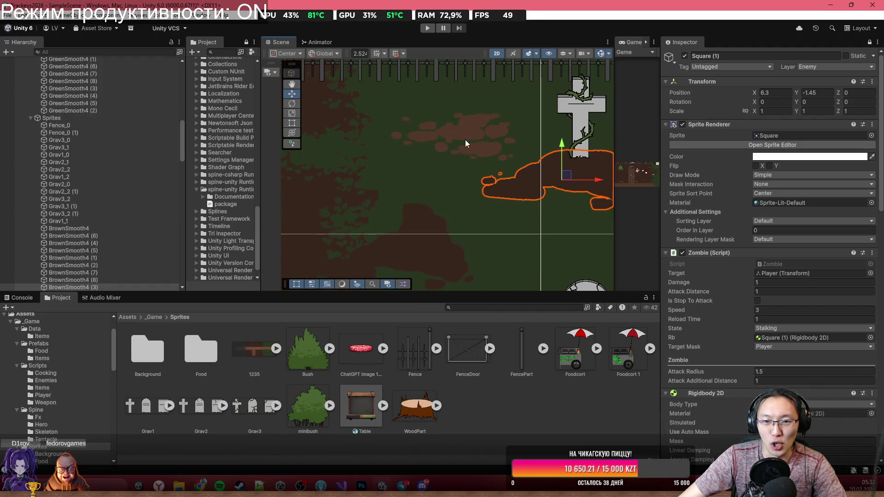
Set the dirt patch beside the cross gravestone to order in layer -15.
click(476, 137)
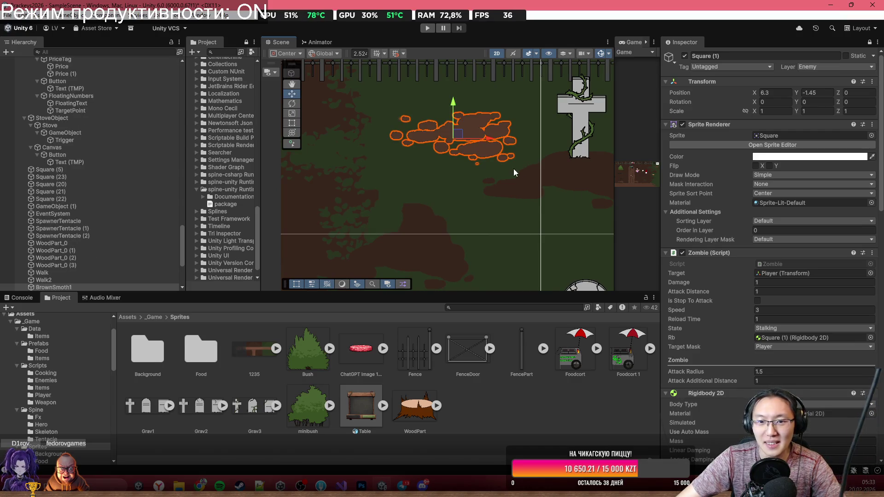
click(868, 42)
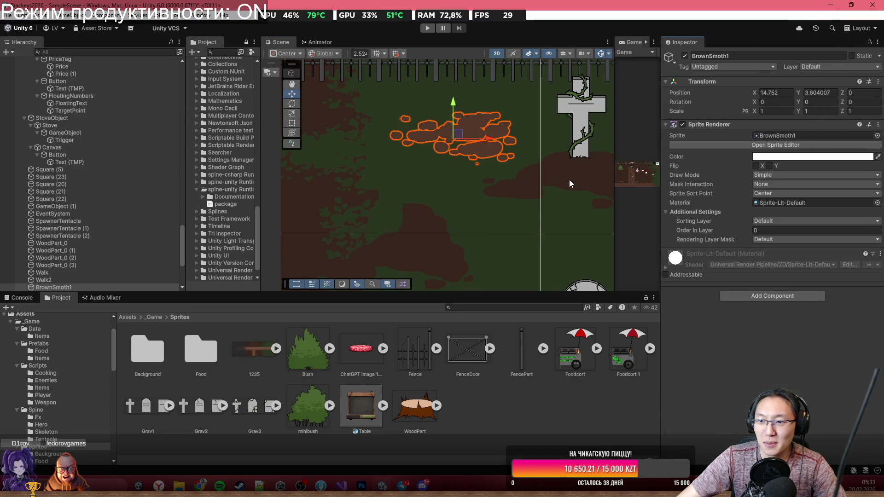
click(766, 228)
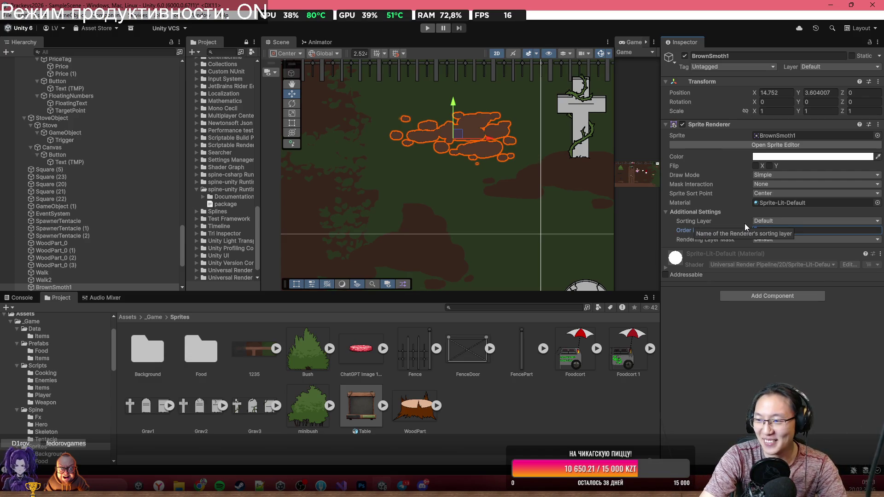
text(-15)
key(Return)
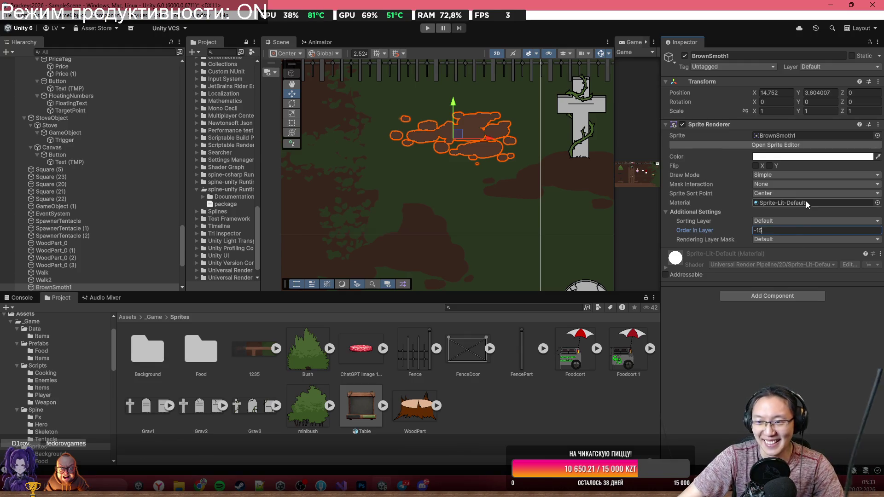
scroll(385, 158, down, 3)
Give the small dirt patch near the path an order in layer of -15.
click(414, 223)
click(417, 221)
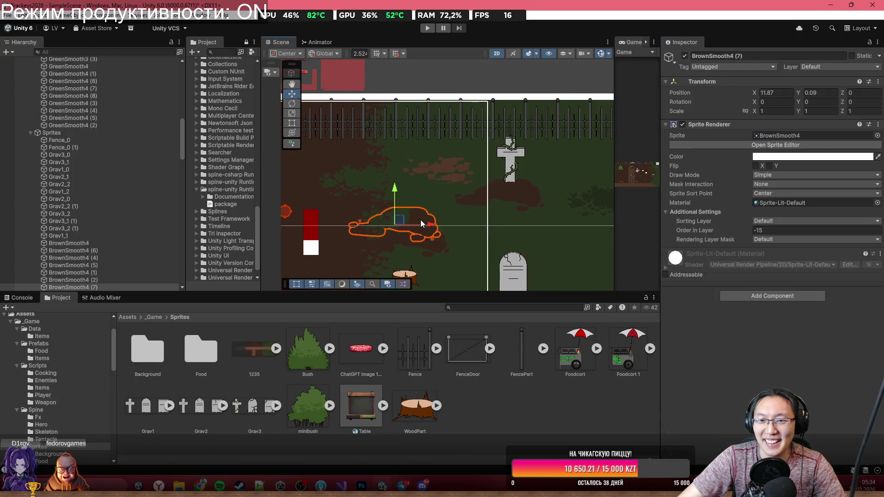
click(457, 239)
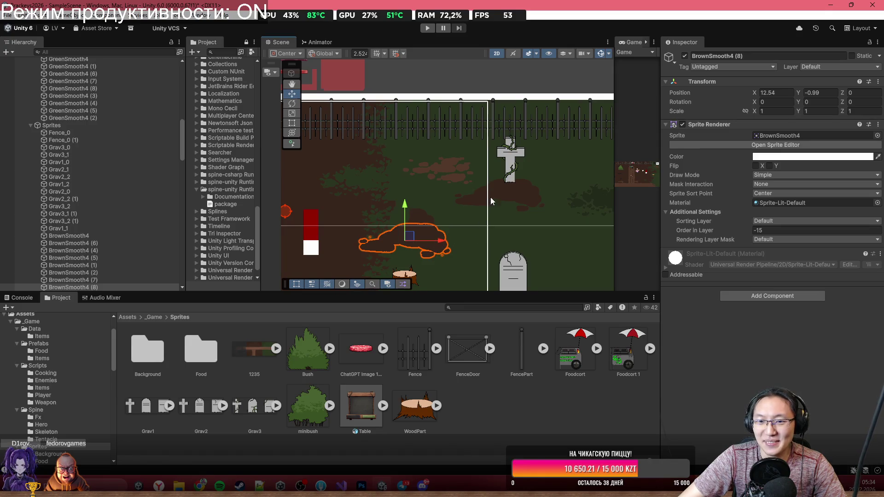
click(523, 222)
mouse_move(523, 220)
mouse_down()
mouse_move(507, 207)
mouse_move(485, 109)
mouse_move(474, 99)
mouse_move(471, 217)
mouse_move(474, 167)
mouse_up()
scroll(472, 206, up, 2)
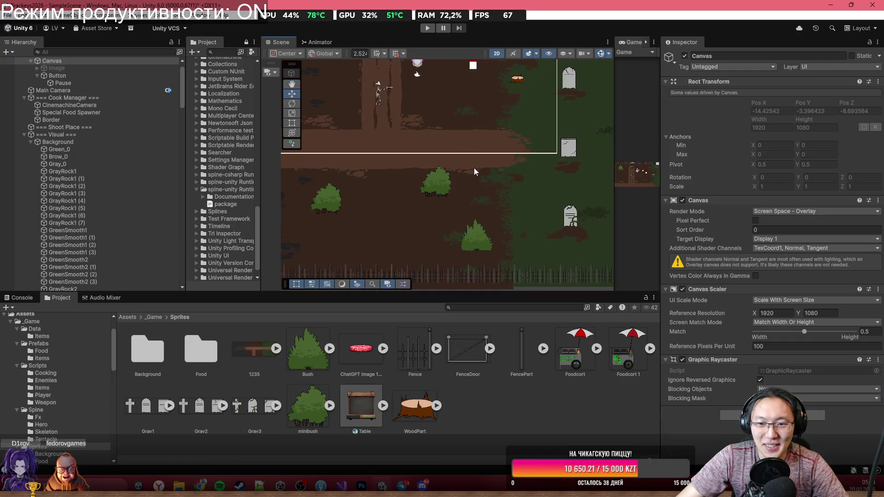
click(341, 170)
mouse_move(341, 170)
mouse_down()
mouse_move(433, 192)
mouse_move(448, 140)
mouse_up()
double_click(783, 229)
text(-15)
key(ctrl+d)
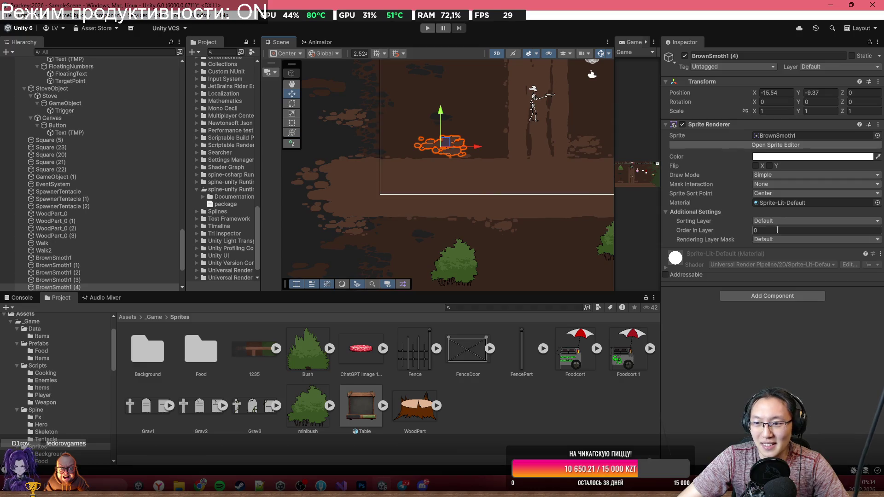
Set the small dirt patch left of the path to order in layer -15.
drag(461, 194, 464, 170)
click(428, 174)
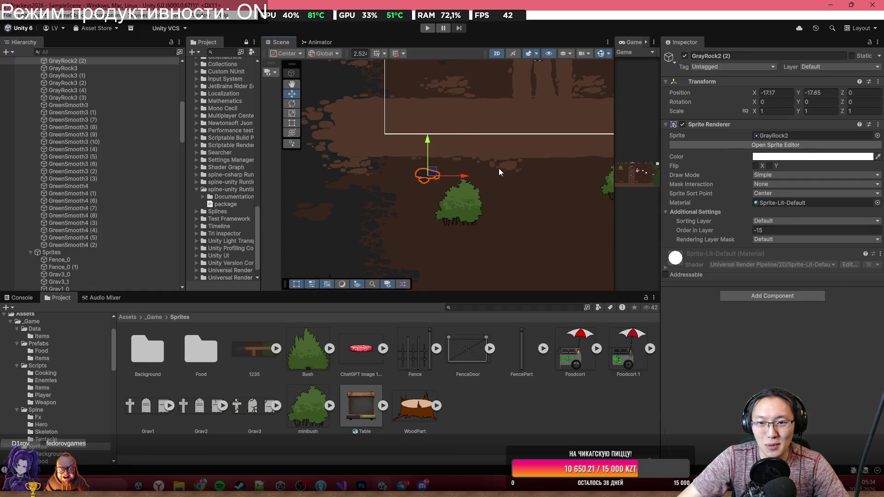
click(416, 158)
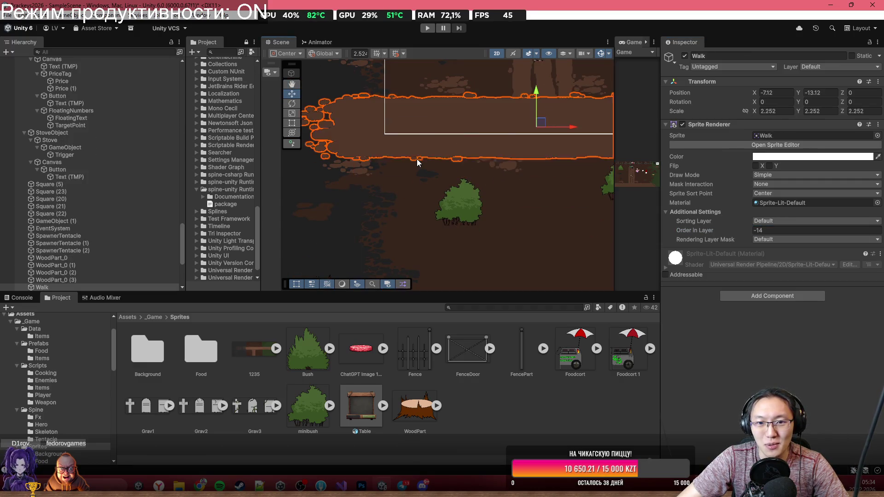
click(364, 168)
click(364, 170)
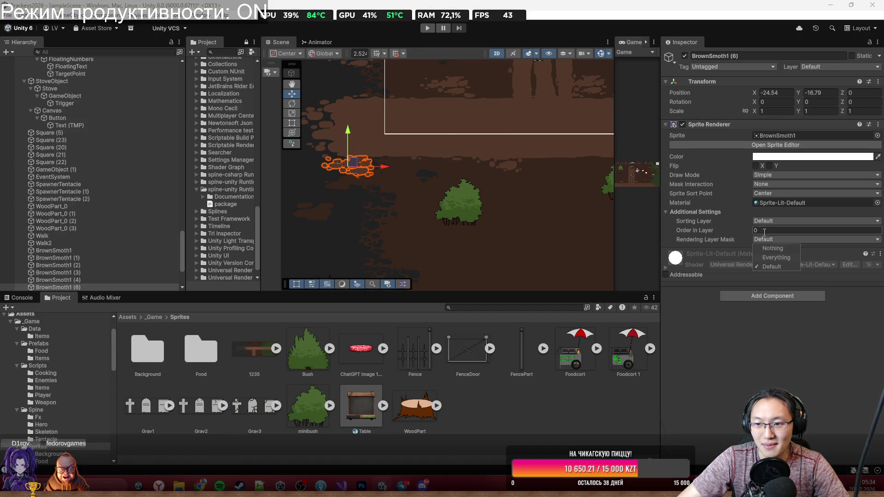
click(762, 231)
text(-15)
Select the dirt patch beside the path and change its order in layer to -15.
click(356, 183)
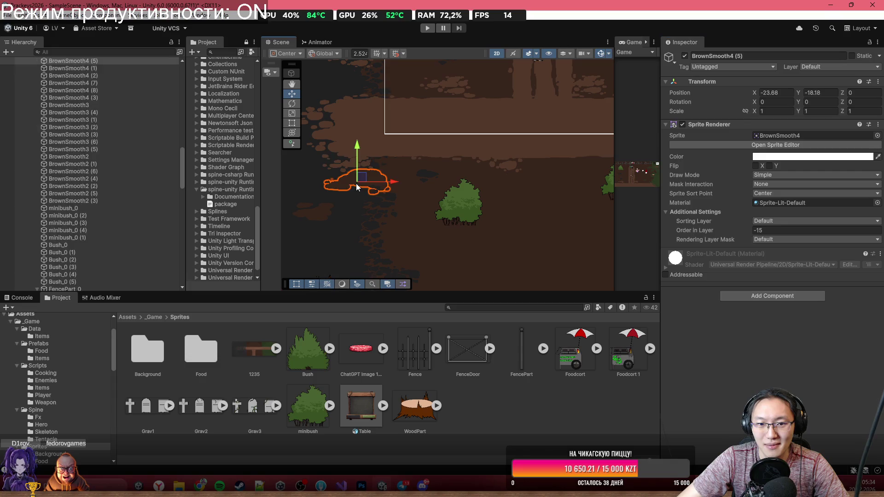
drag(352, 267, 352, 150)
click(353, 150)
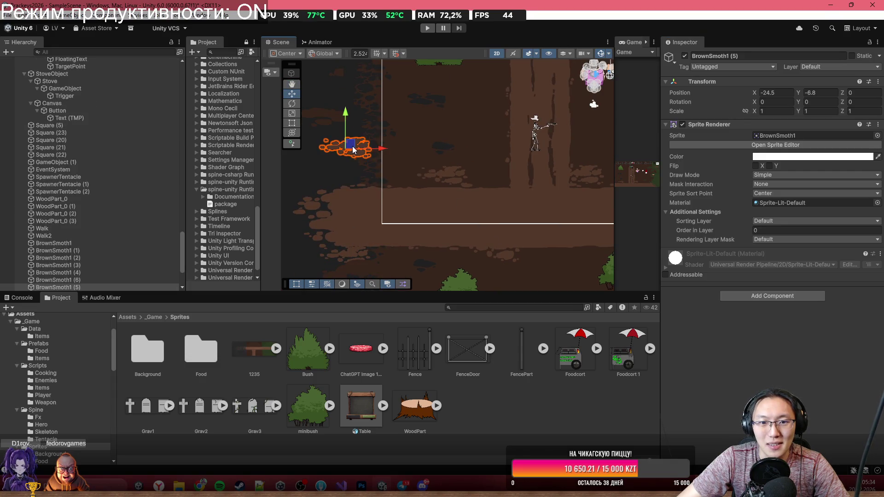
drag(418, 169, 424, 275)
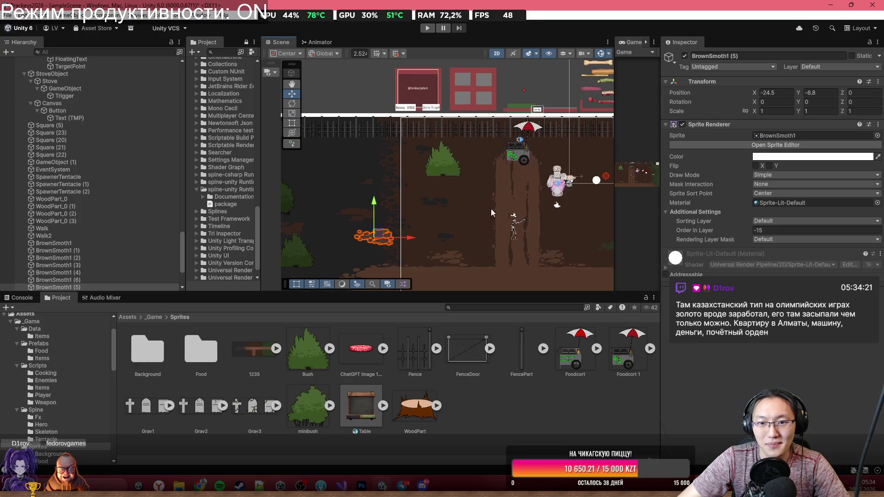
mouse_move(604, 283)
mouse_down()
mouse_move(409, 276)
mouse_move(384, 251)
mouse_up()
click(377, 222)
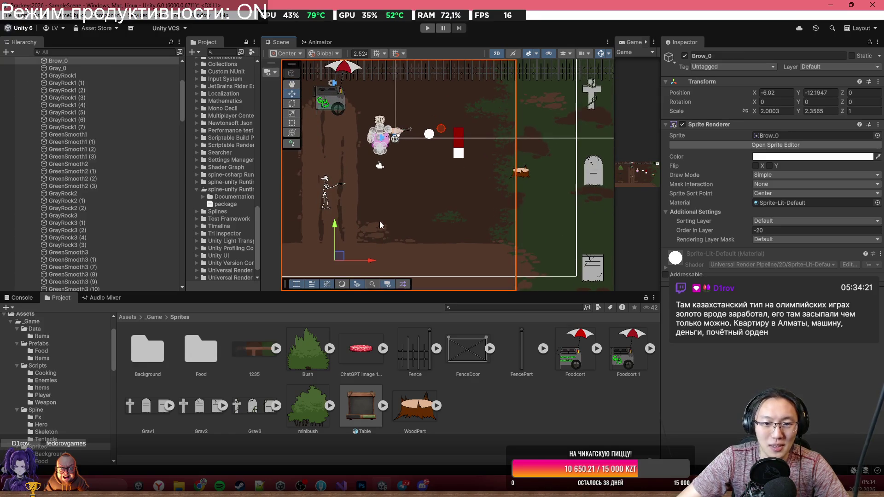
scroll(376, 224, up, 2)
click(800, 231)
text(-15)
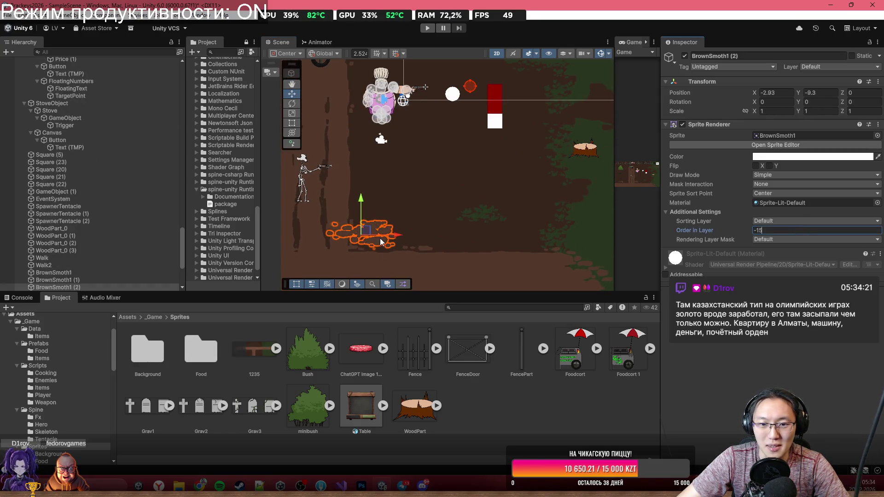
Duplicate the brown dirt patch between the bushes twice, creating BrownSmoth1 (2) and (3).
drag(540, 127, 406, 219)
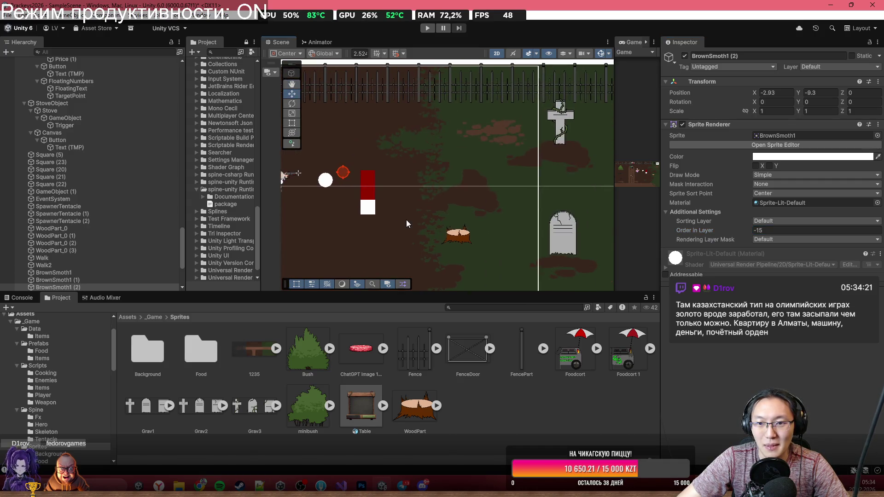
click(498, 130)
click(498, 130)
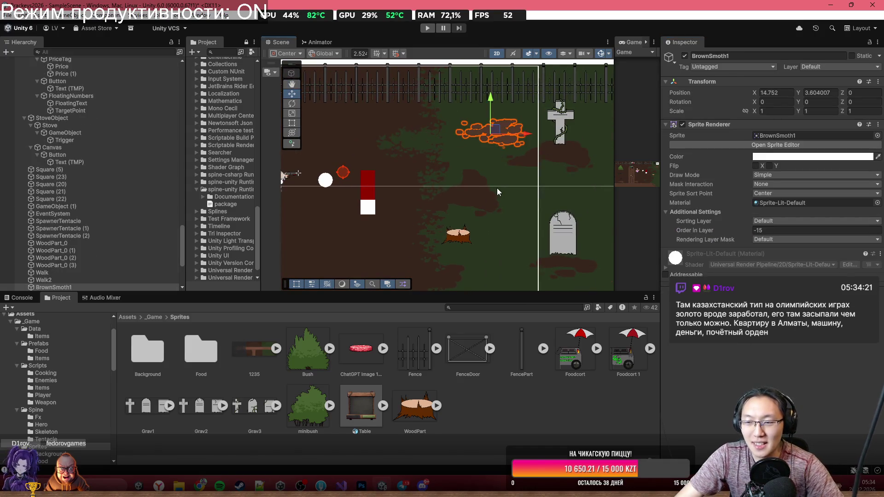
scroll(496, 191, down, 2)
mouse_move(501, 209)
mouse_down()
mouse_move(430, 188)
mouse_move(452, 178)
mouse_up()
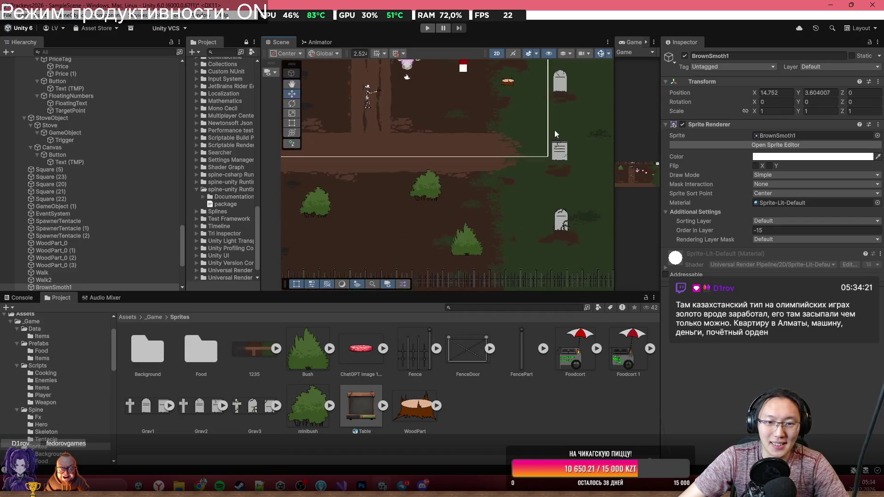
click(452, 177)
key(ctrl+v)
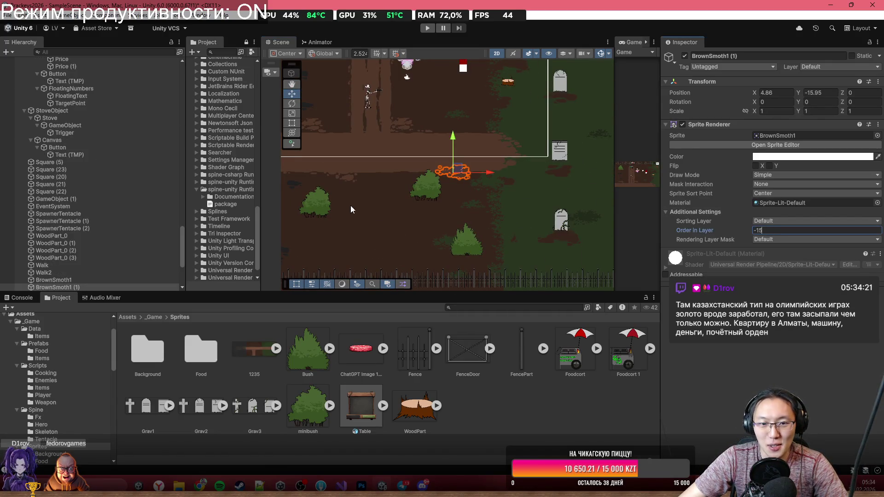
key(ctrl+v)
key(ctrl+v)
scroll(376, 234, down, 2)
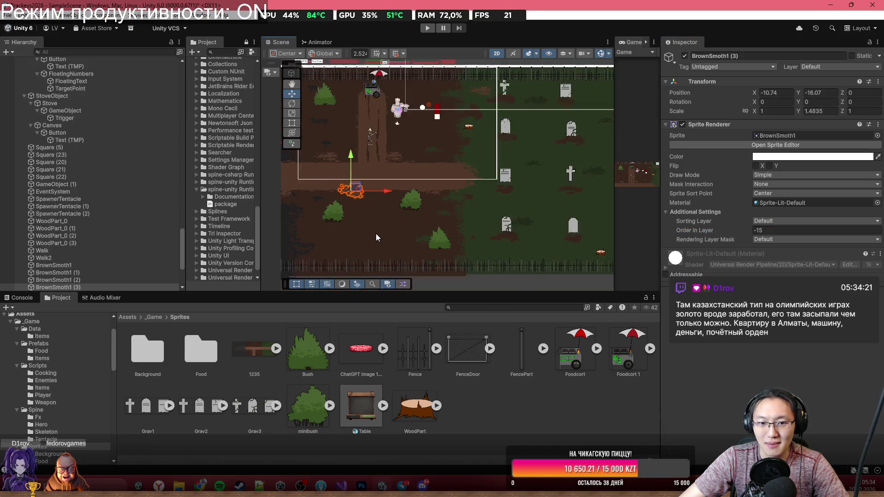
drag(481, 175, 517, 234)
mouse_move(379, 187)
mouse_down()
mouse_move(564, 169)
mouse_move(400, 178)
mouse_up()
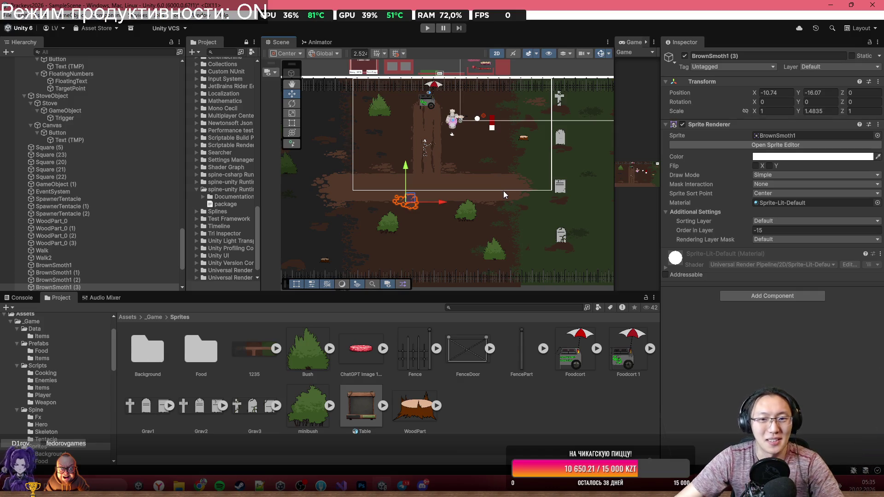
key(Right)
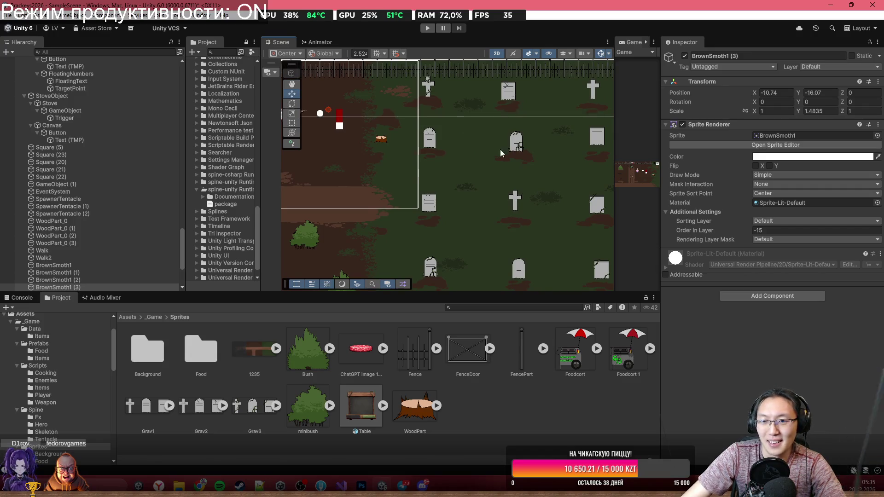
scroll(499, 149, down, 3)
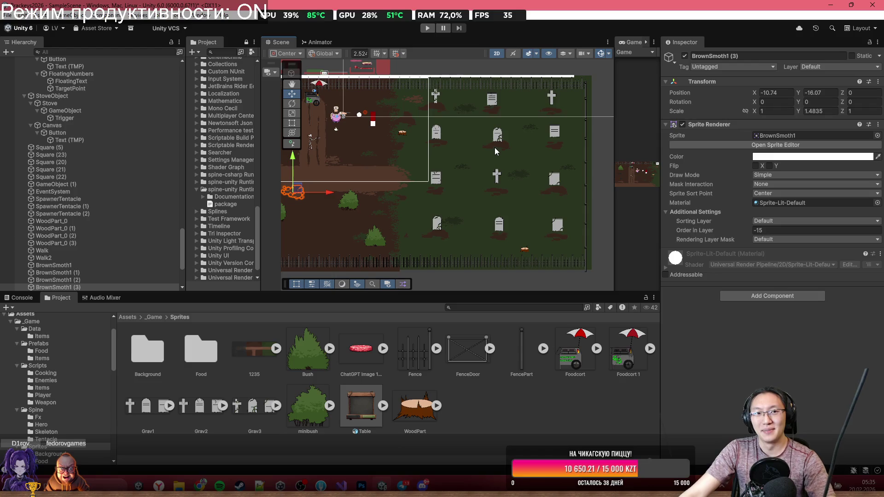
key(Left)
key(Up)
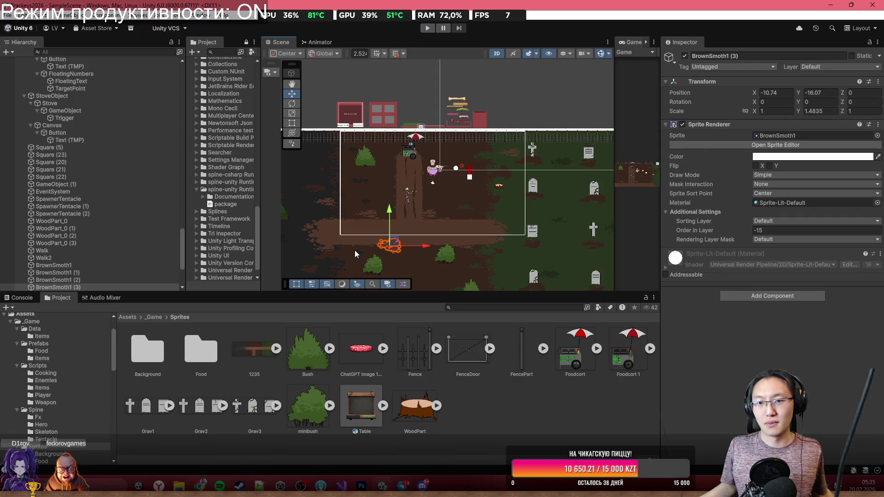
scroll(554, 197, down, 5)
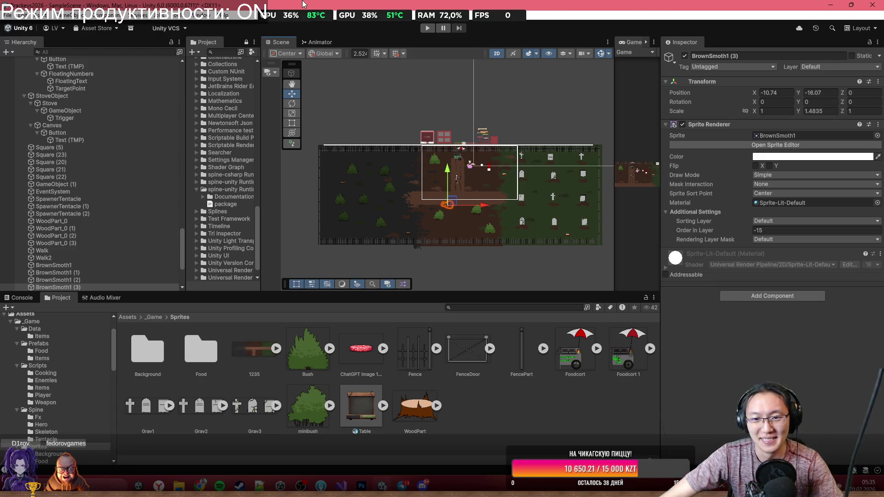
scroll(528, 253, up, 3)
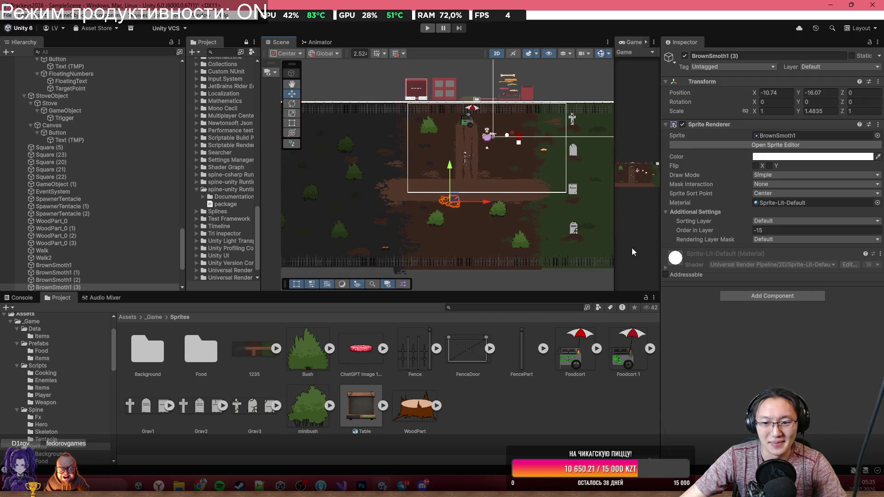
Delete the FenceDoor sprite from the Sprites folder and confirm the dialog.
click(578, 365)
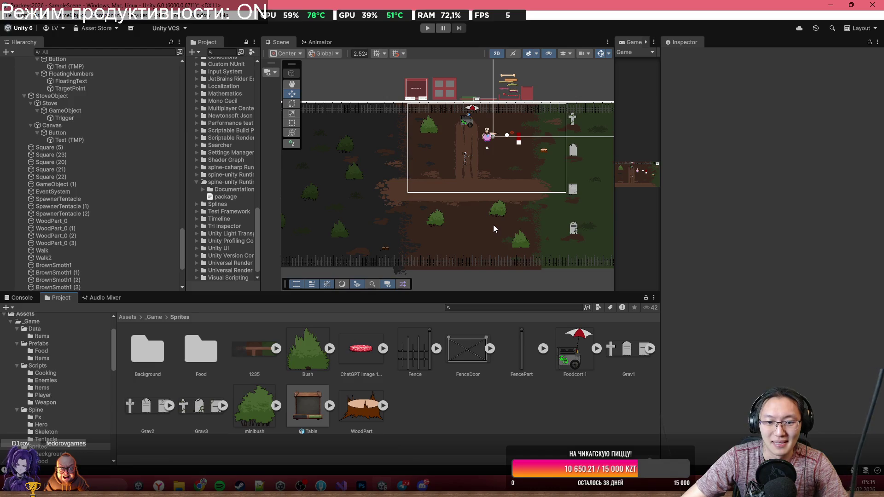
click(459, 357)
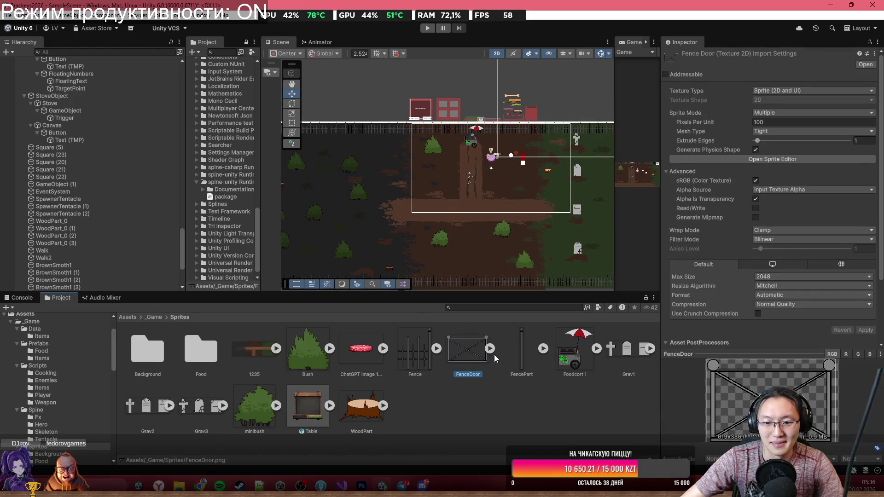
key(Delete)
key(Return)
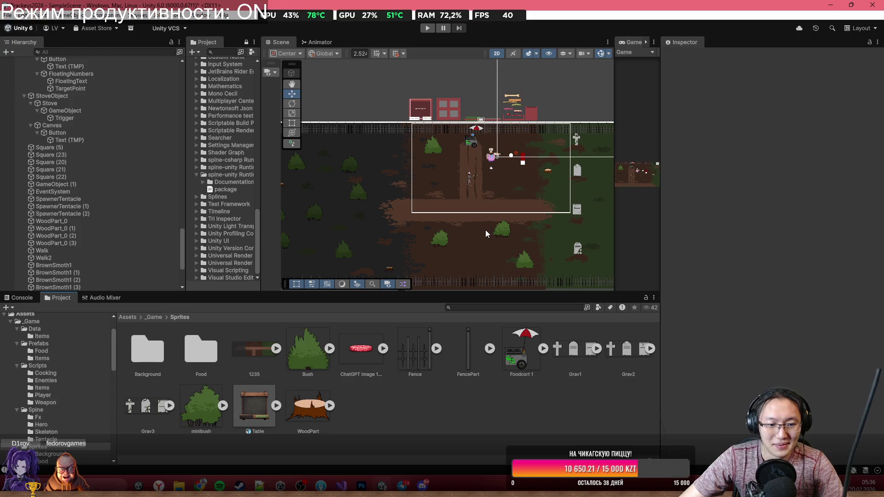
scroll(451, 183, down, 5)
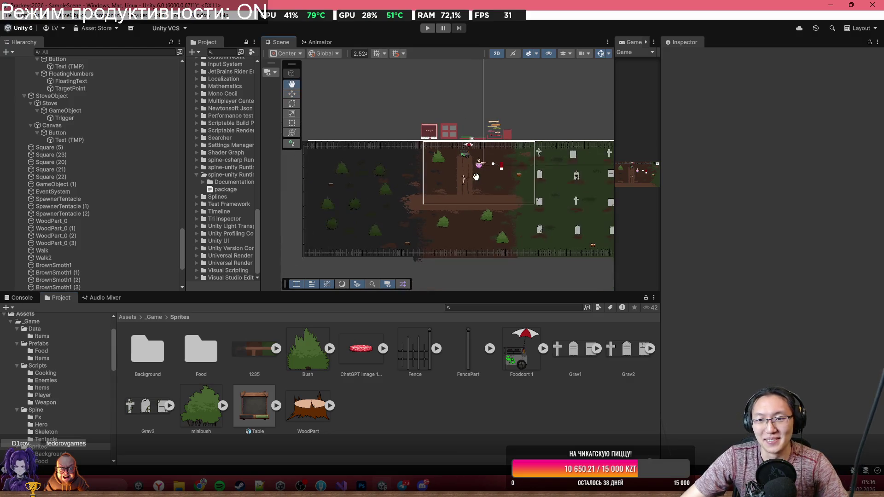
scroll(438, 195, up, 10)
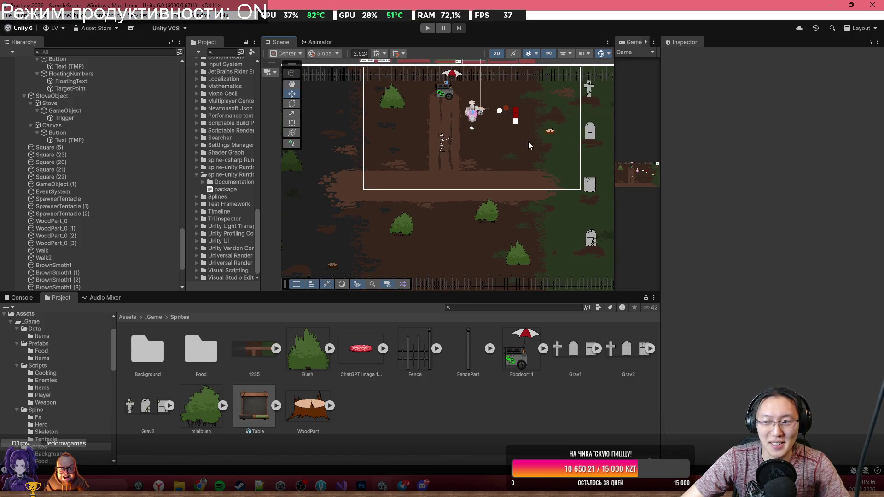
scroll(492, 235, down, 4)
scroll(492, 234, up, 3)
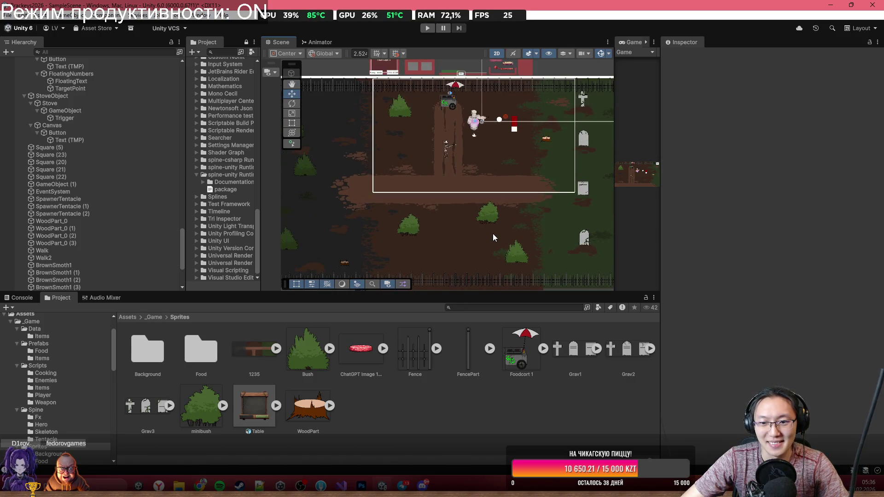
scroll(493, 233, up, 1)
scroll(491, 221, down, 3)
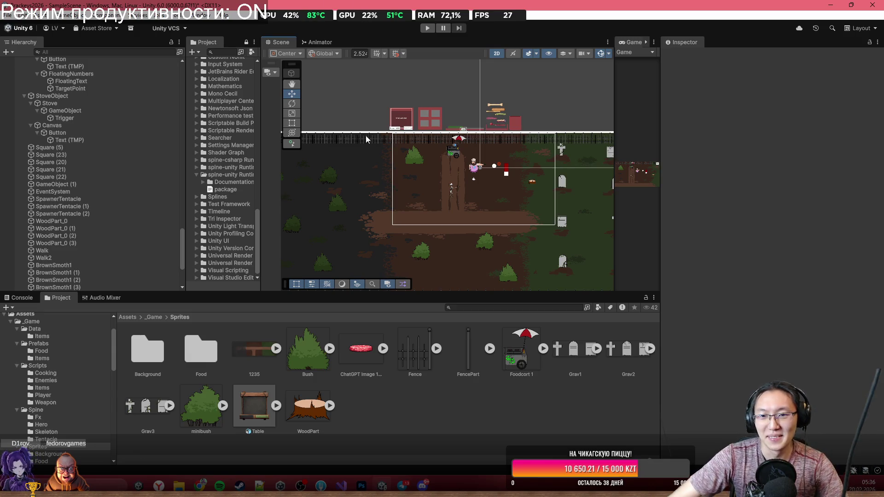
scroll(444, 159, down, 3)
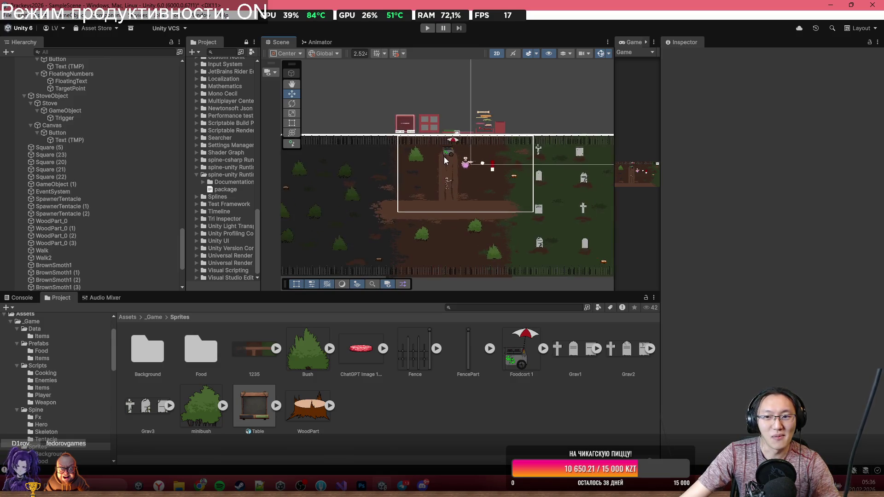
scroll(402, 177, up, 3)
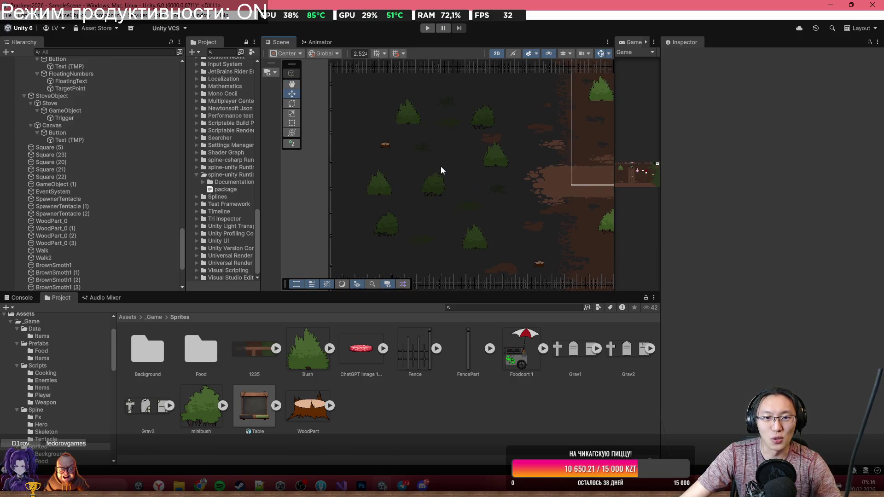
scroll(391, 181, up, 1)
Delete the Table sprite from the Sprites folder and confirm the dialog.
drag(510, 133, 477, 121)
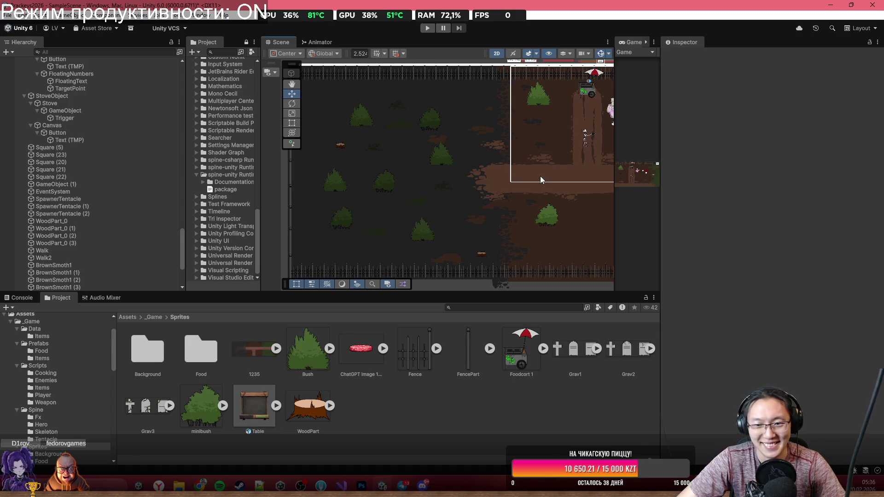
scroll(540, 176, down, 3)
scroll(421, 185, up, 1)
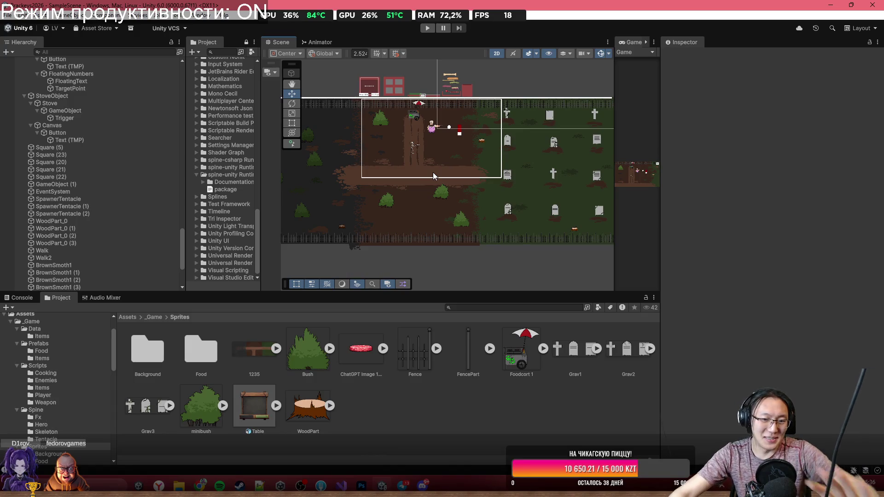
click(267, 398)
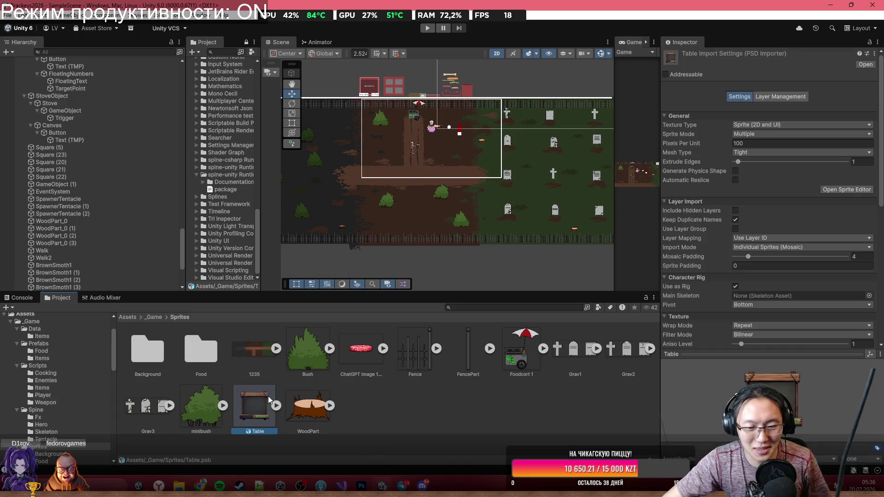
key(Delete)
key(Return)
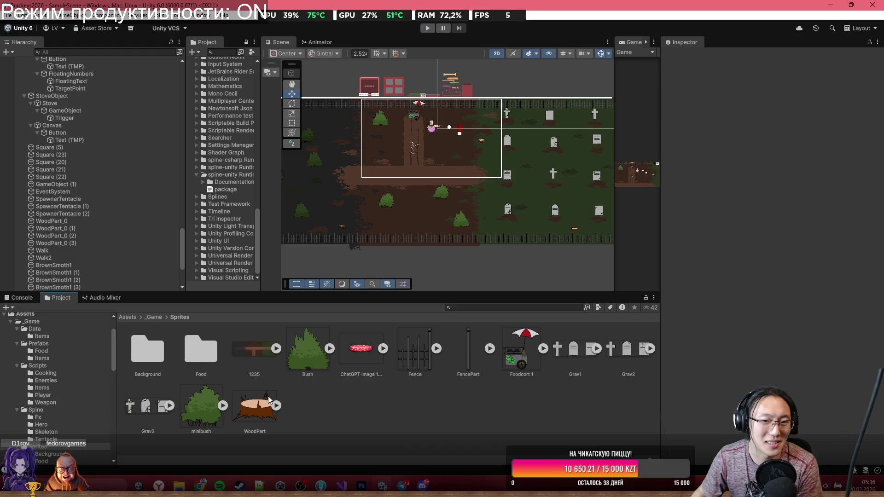
scroll(460, 138, down, 2)
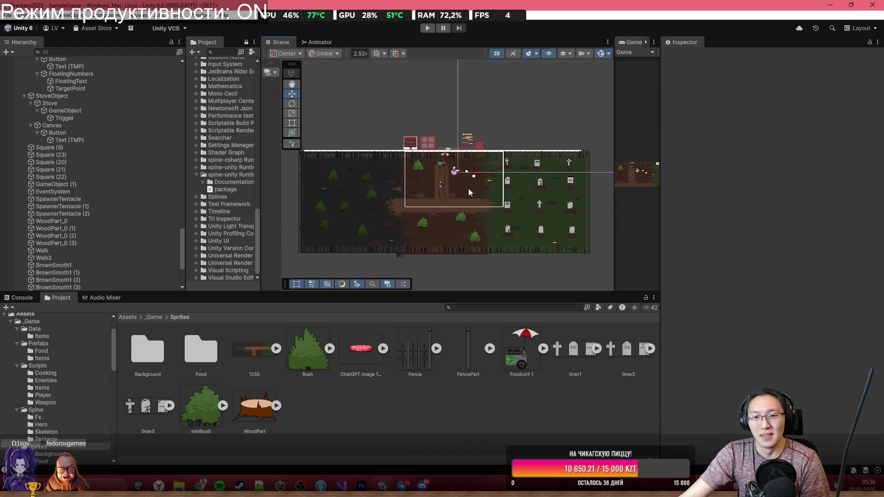
scroll(468, 188, up, 3)
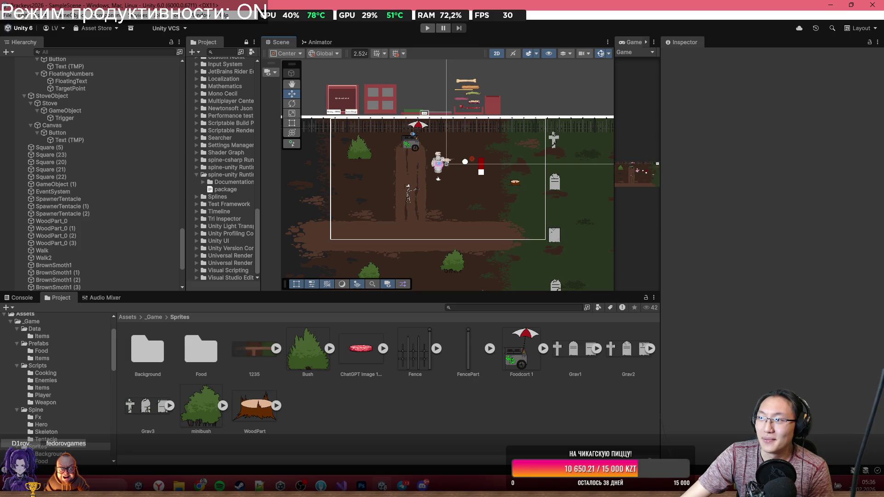
key(alt+Tab)
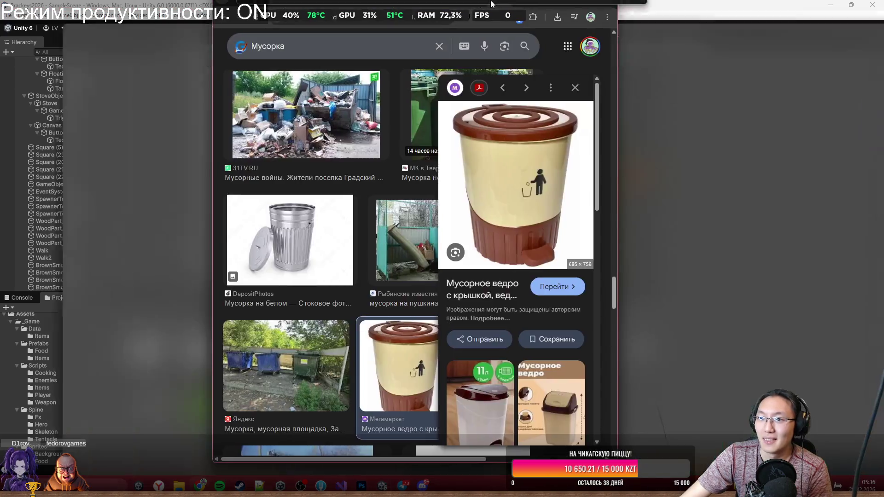
Maximize and restore the Chrome trash-bin image search a few times, then close it.
drag(490, 4, 492, 4)
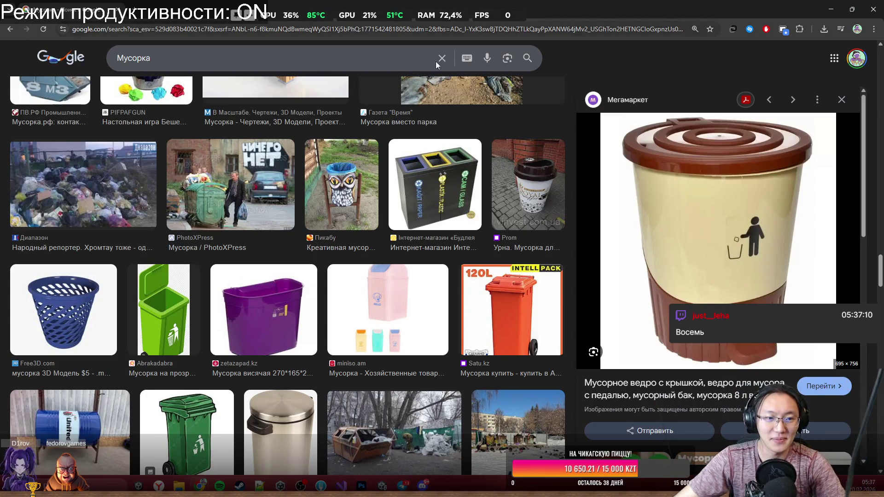
drag(413, 7, 413, 245)
scroll(360, 146, up, 3)
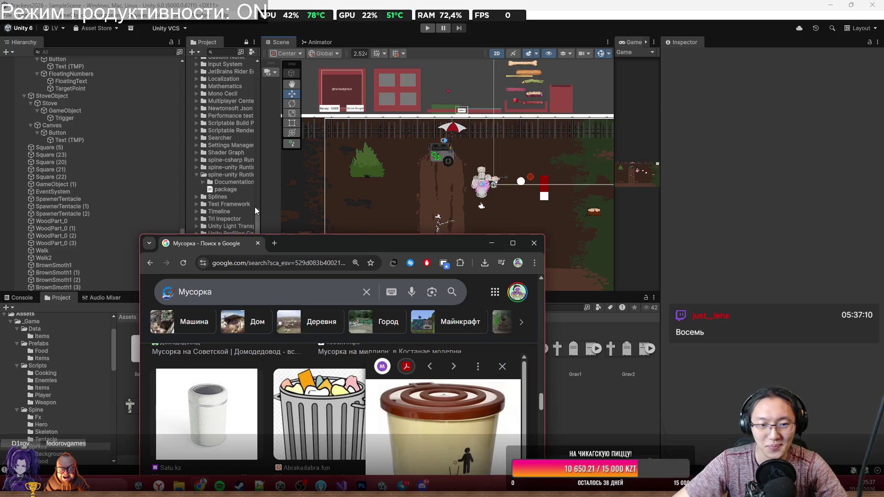
mouse_move(396, 244)
mouse_down()
mouse_move(396, 164)
mouse_move(350, 2)
mouse_up()
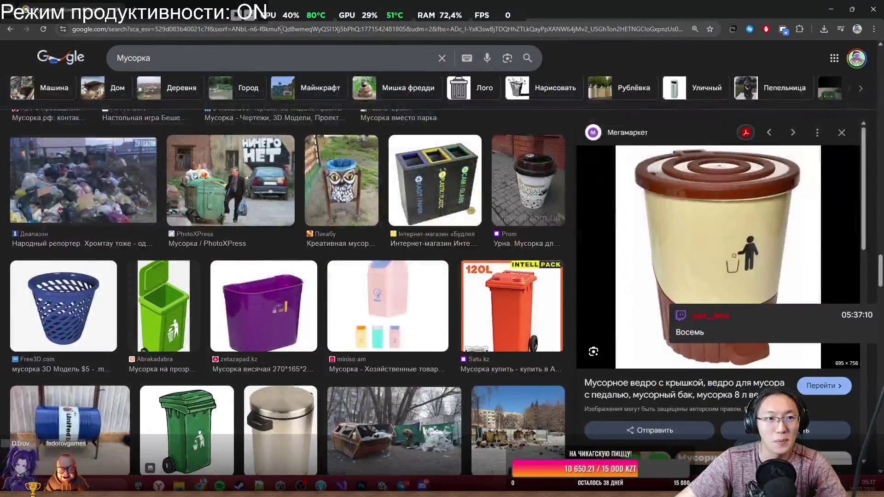
mouse_move(280, 7)
mouse_down()
mouse_move(166, 13)
mouse_move(411, 225)
mouse_up()
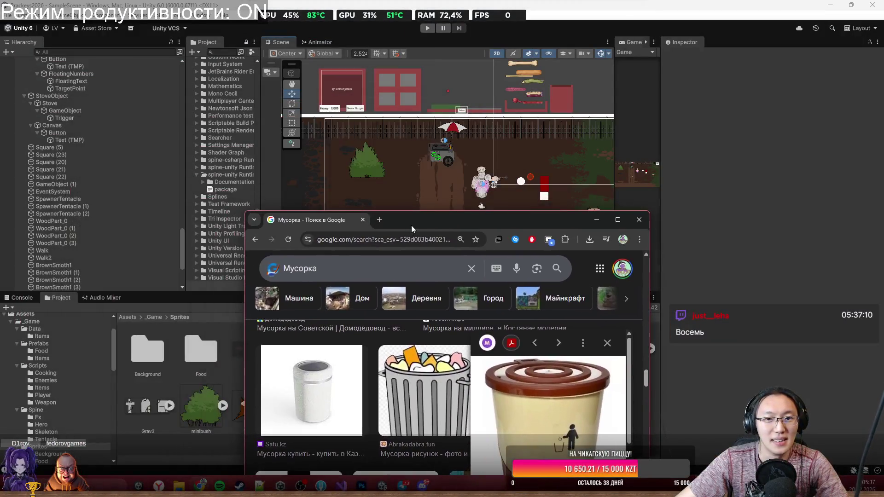
double_click(492, 222)
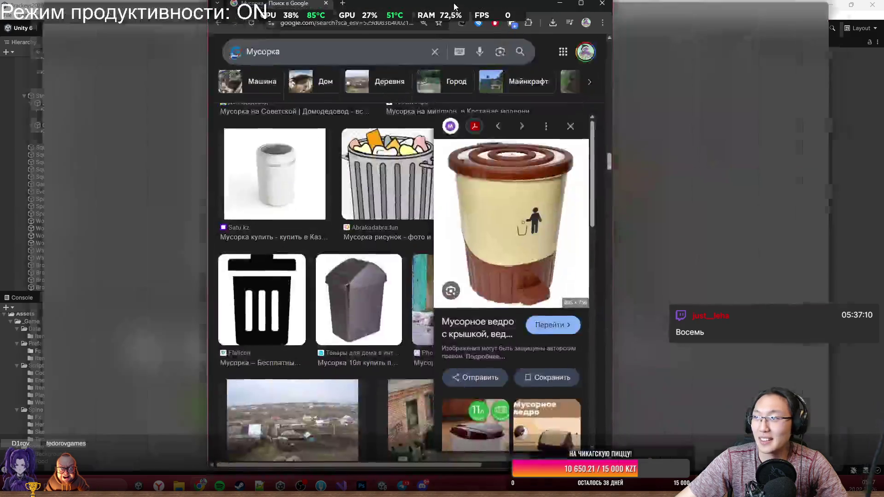
click(873, 9)
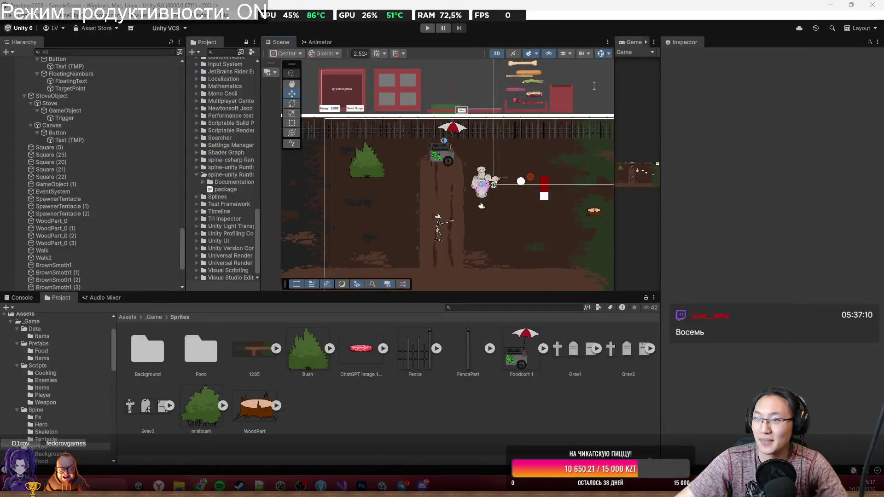
Bring up the YouGile Brackeys2026 board and pan to reveal its right-hand columns.
key(alt+Tab)
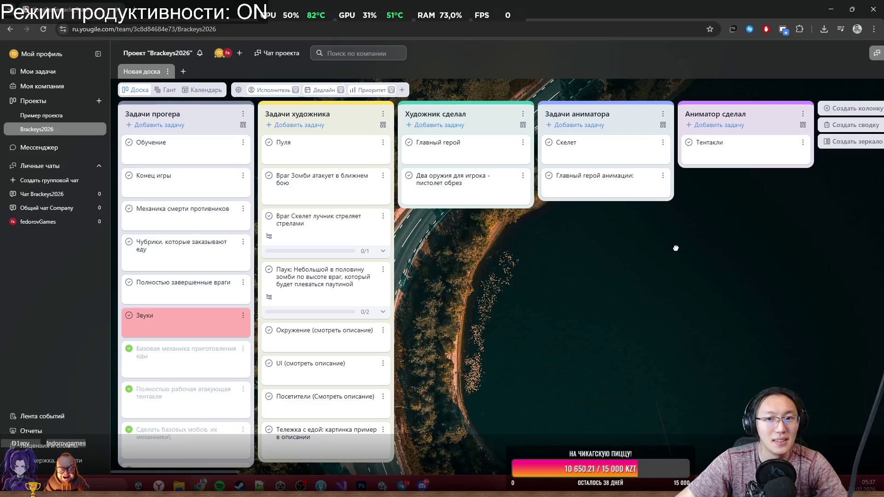
drag(675, 248, 500, 244)
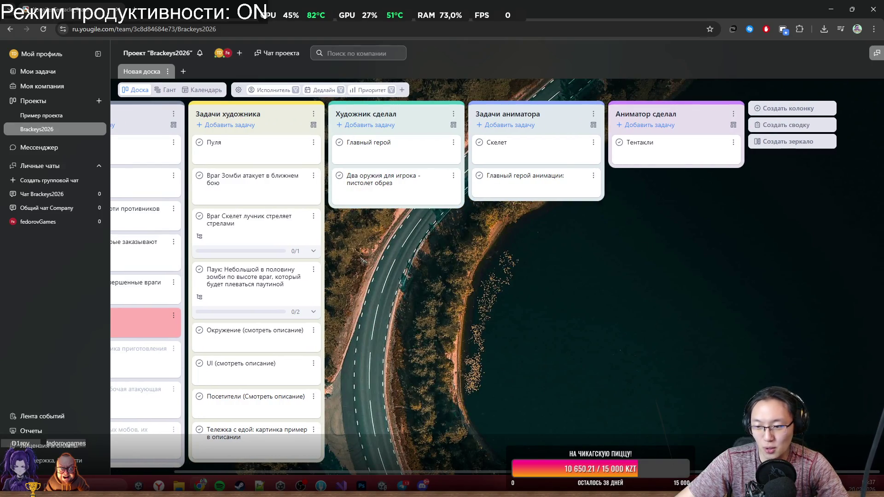
click(870, 484)
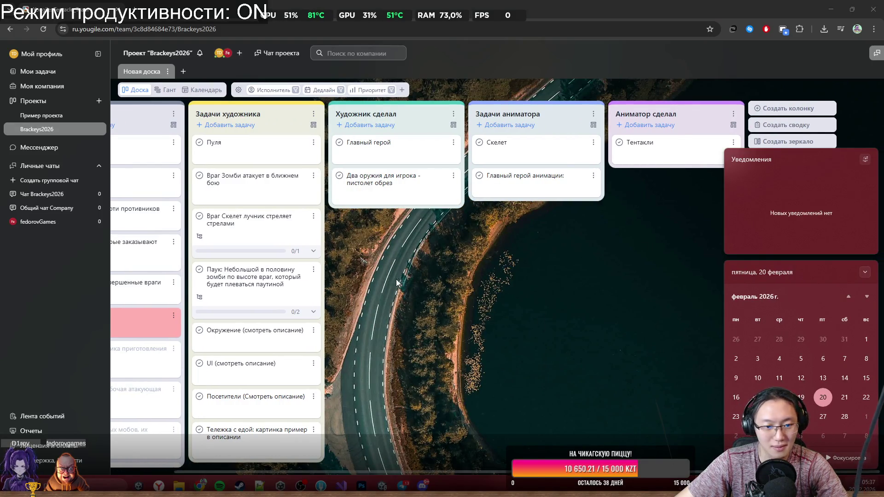
click(520, 272)
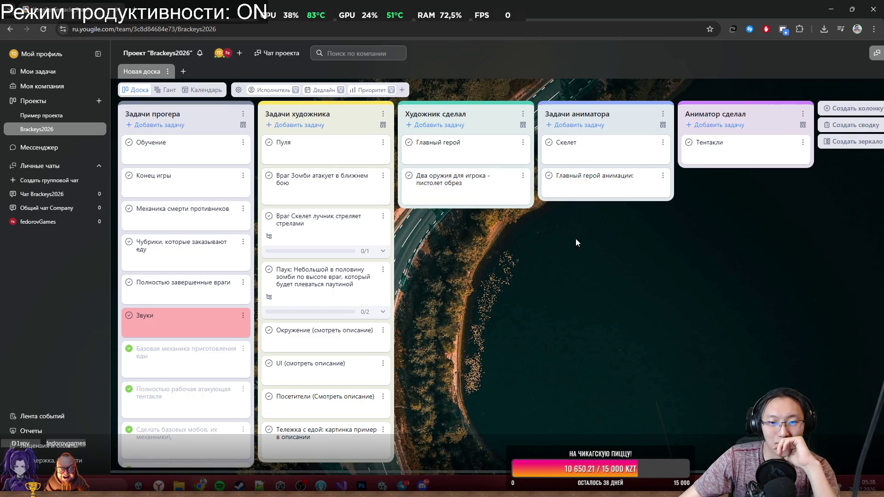
mouse_move(575, 239)
mouse_down()
mouse_move(497, 253)
mouse_move(583, 271)
mouse_up()
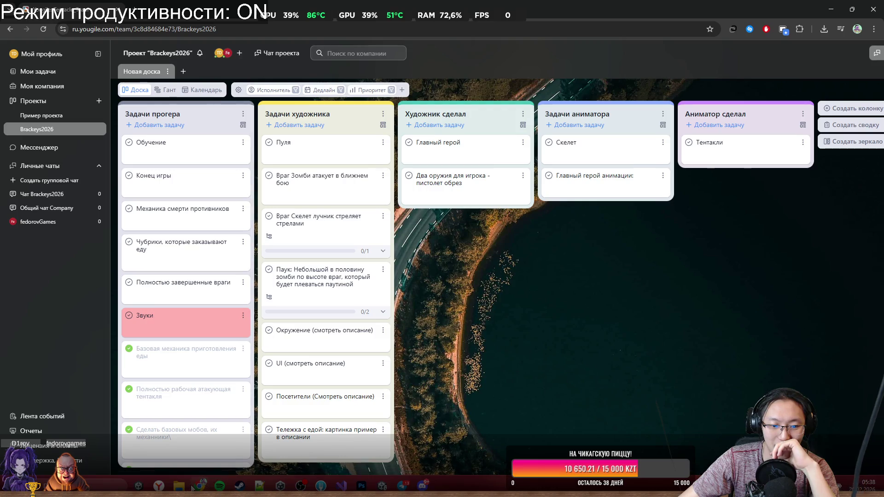
mouse_move(198, 486)
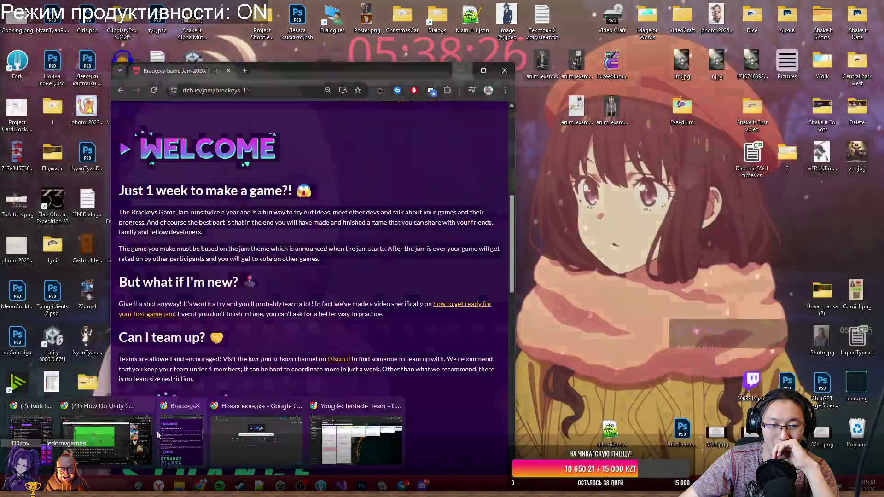
click(165, 430)
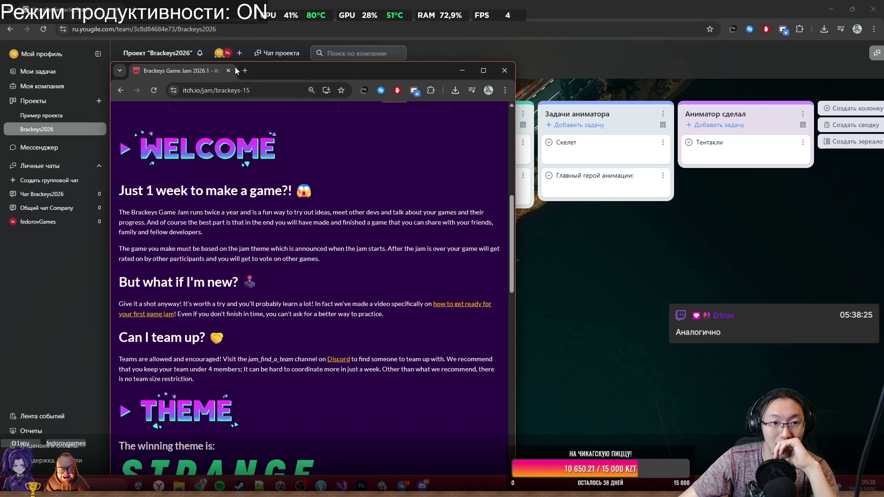
double_click(273, 80)
scroll(387, 305, down, 10)
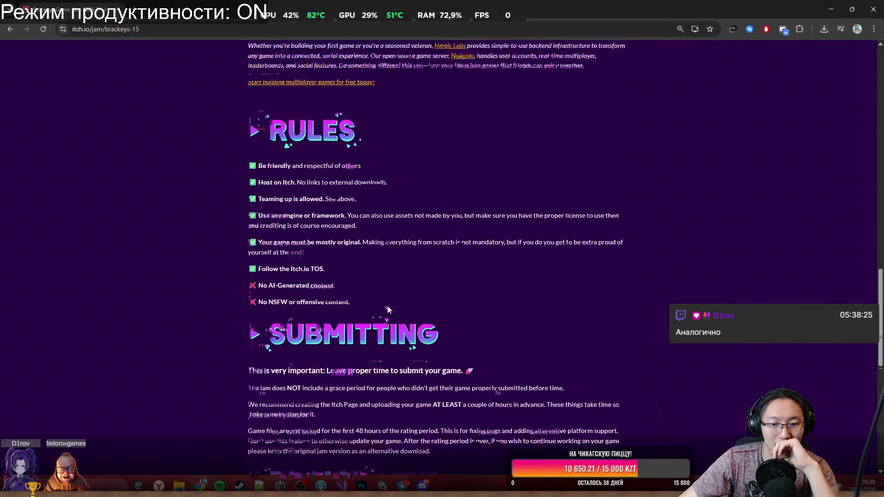
scroll(388, 305, up, 8)
scroll(387, 306, down, 9)
scroll(388, 306, up, 10)
drag(810, 7, 589, 223)
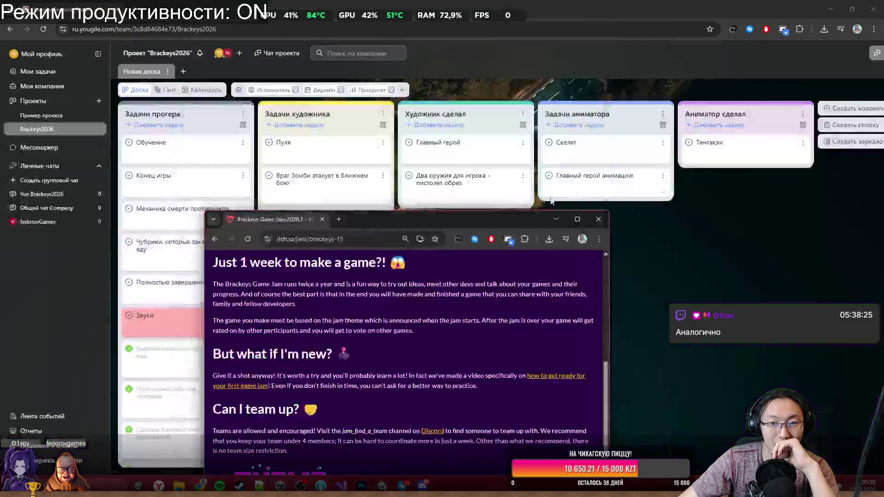
click(594, 224)
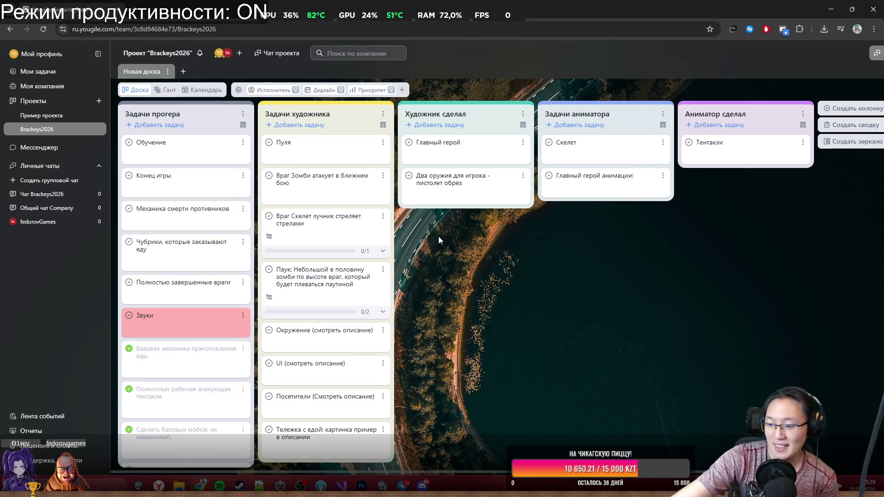
Pan across the YouGile board columns, then shrink and minimize its window to reveal Unity.
mouse_move(461, 198)
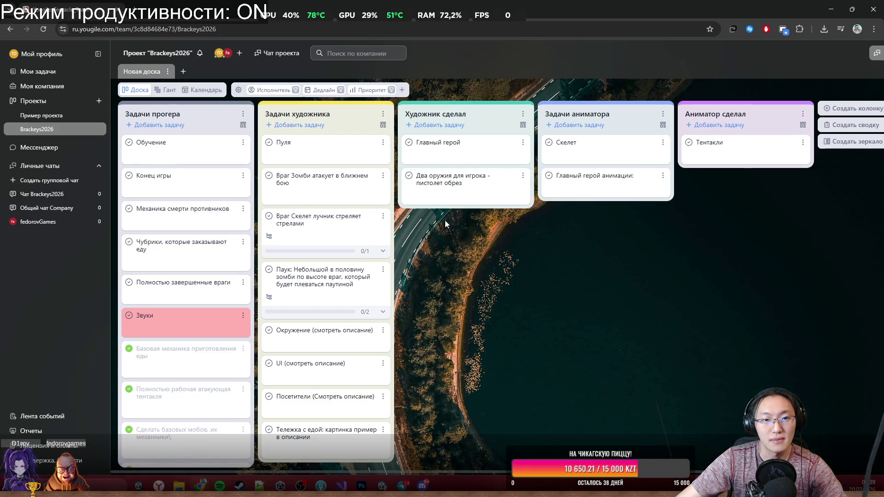
mouse_move(481, 237)
mouse_down()
mouse_move(385, 242)
mouse_move(548, 269)
mouse_up()
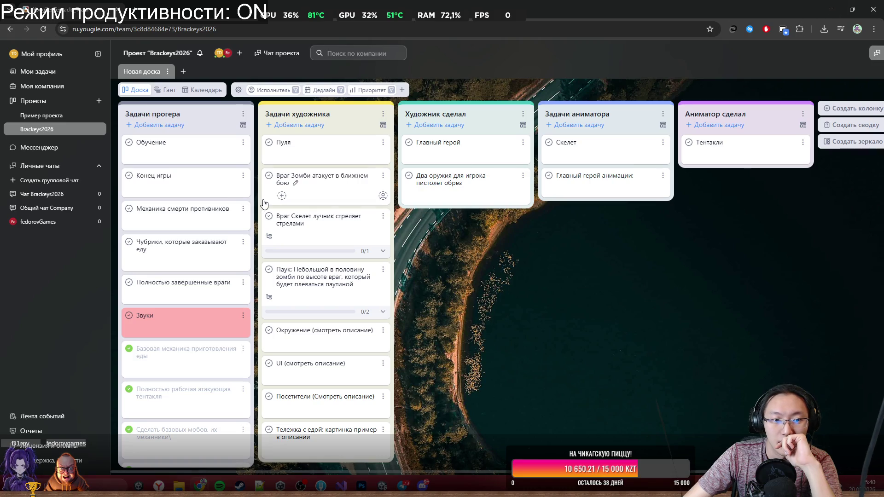
mouse_move(67, 9)
mouse_down()
mouse_move(393, 34)
mouse_move(383, 98)
mouse_move(533, 99)
mouse_up()
click(818, 97)
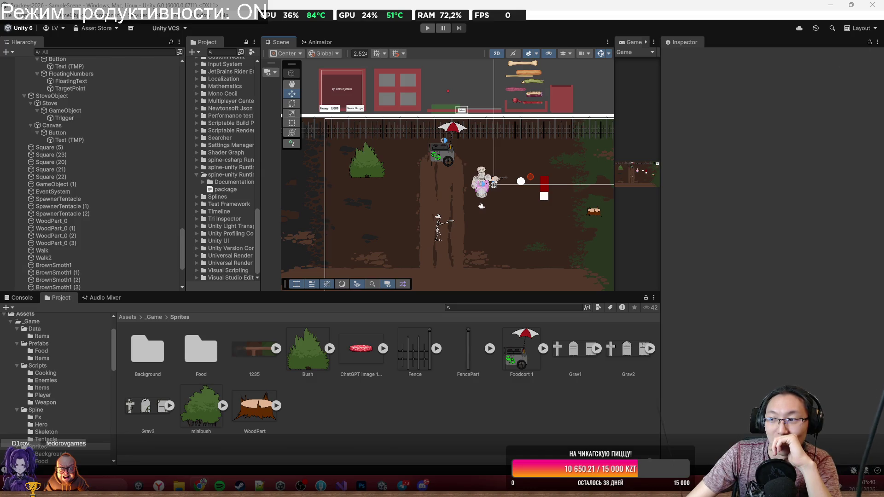
Download the grey rocks image from the artist's Discord DM, then close Discord.
scroll(434, 173, down, 6)
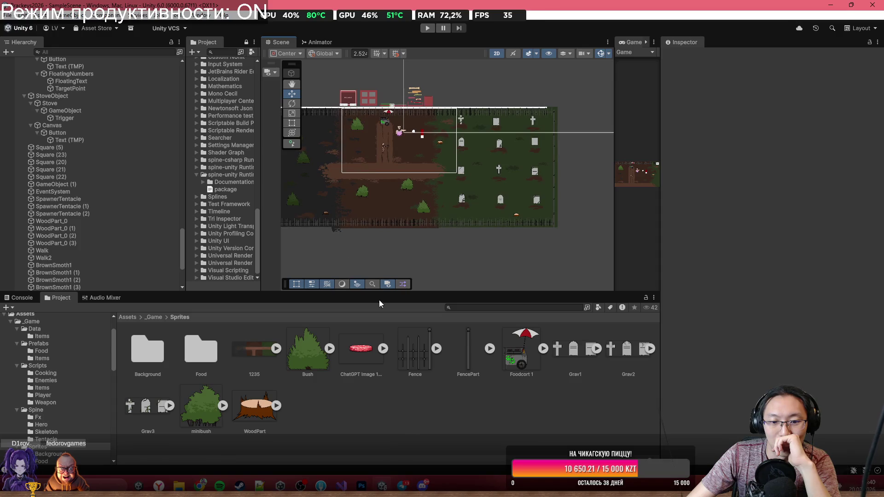
click(422, 484)
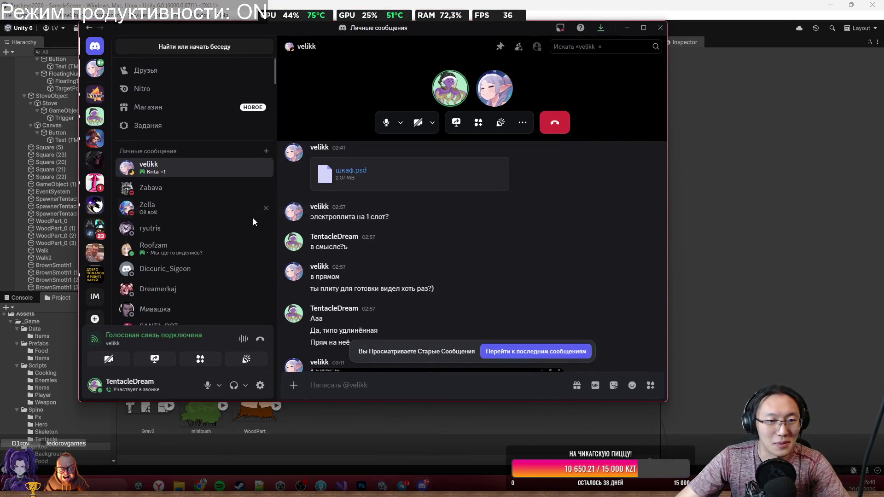
click(156, 188)
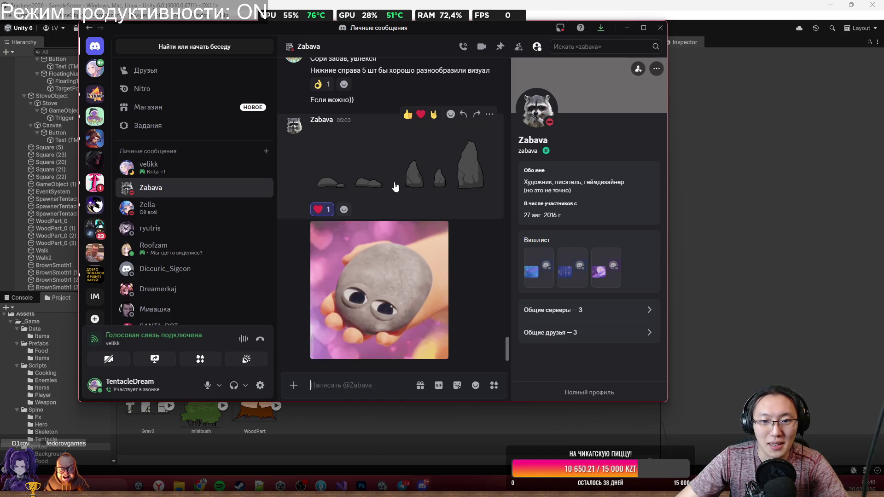
click(395, 184)
click(590, 46)
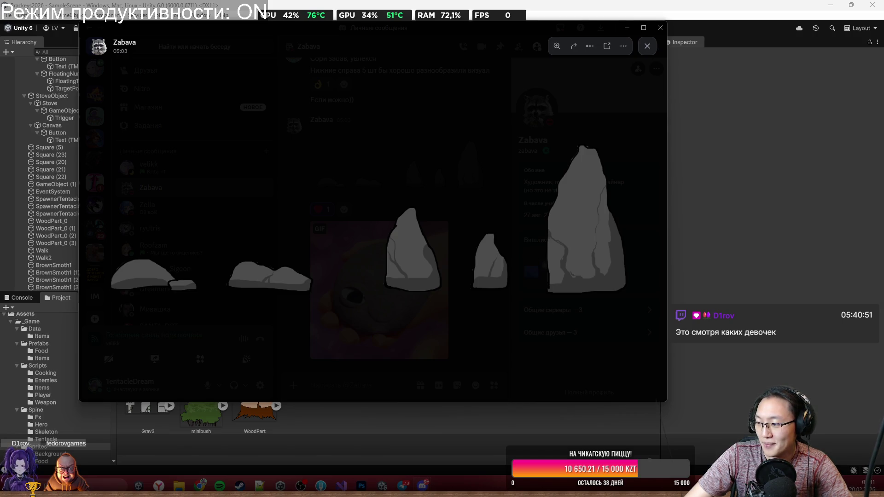
click(660, 28)
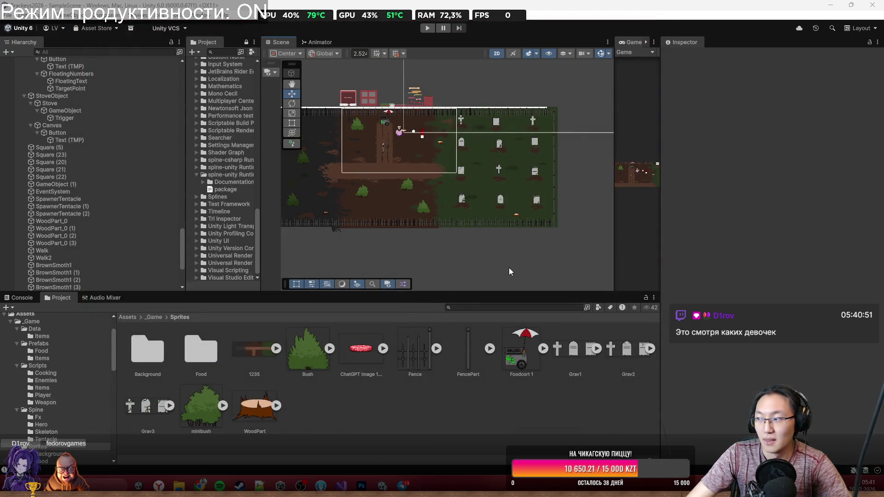
scroll(441, 207, up, 5)
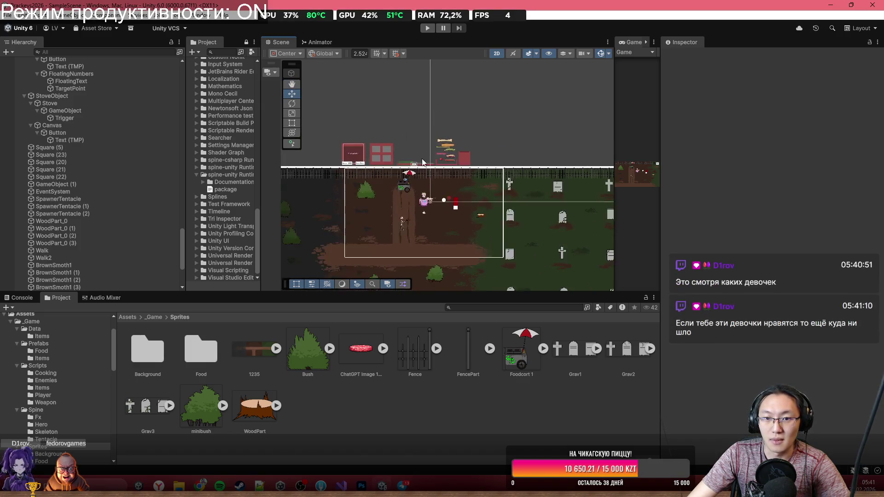
scroll(415, 148, up, 1)
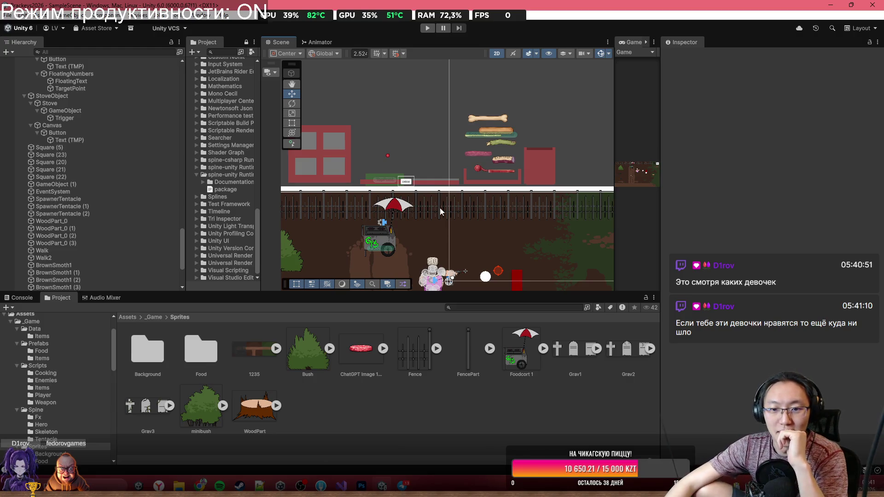
scroll(456, 159, up, 3)
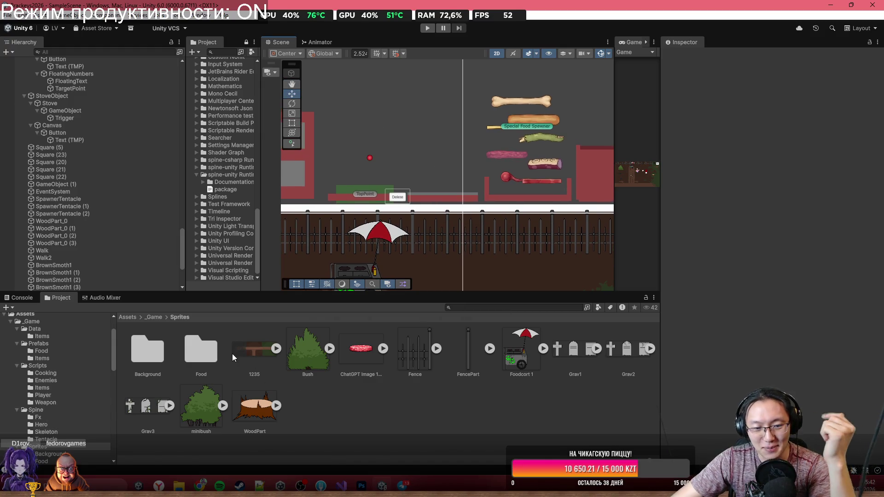
Open Sprites/Background and drag kamni1.png from Explorer's Graveyard Burgers folder into it.
double_click(152, 347)
mouse_move(179, 486)
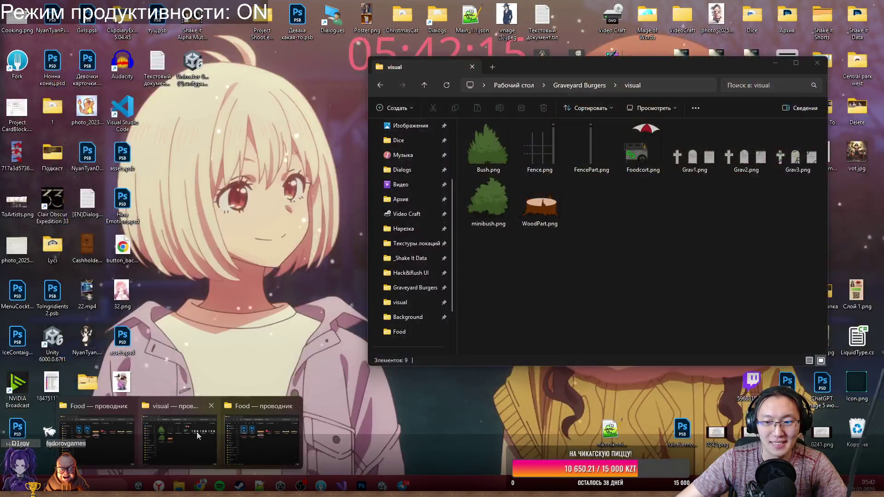
click(197, 432)
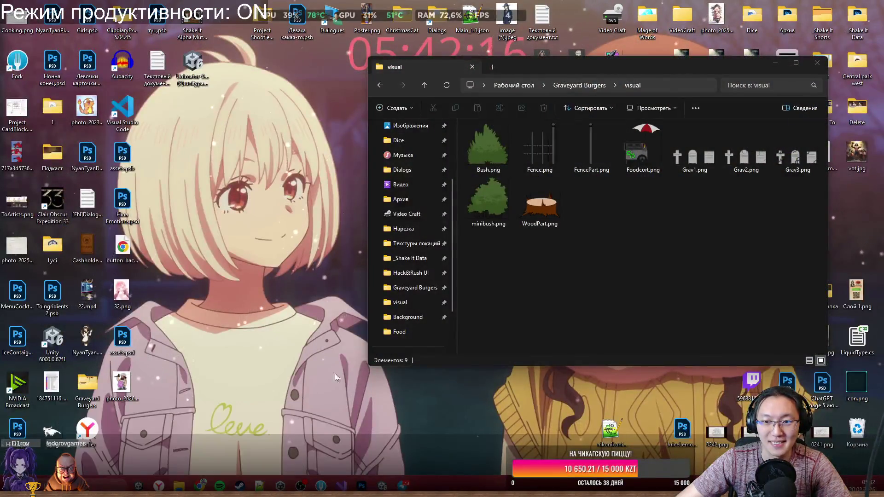
click(581, 85)
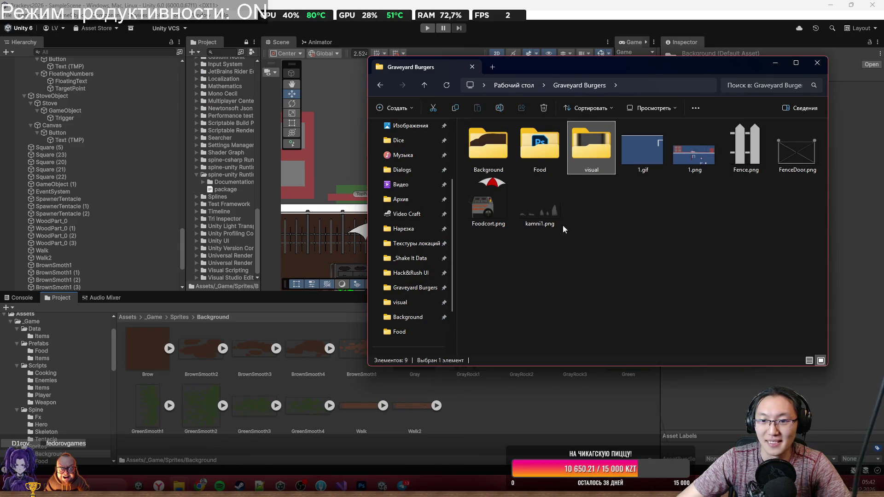
click(545, 221)
drag(524, 407, 524, 406)
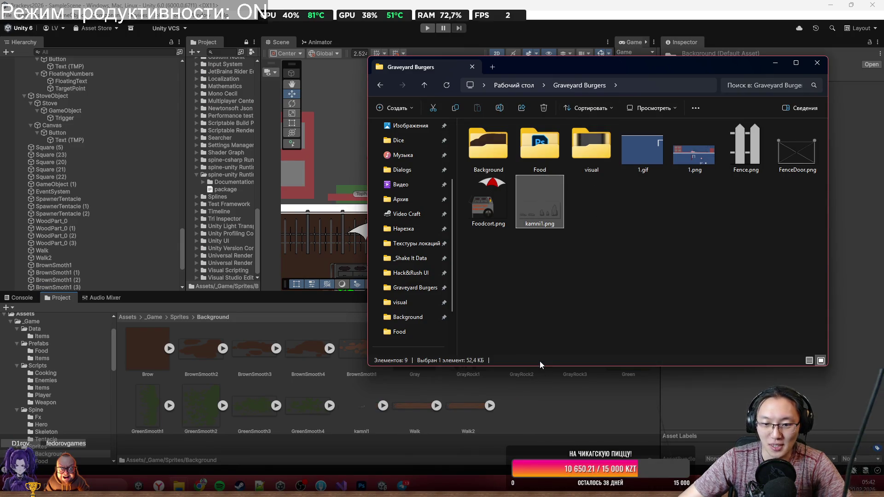
click(352, 409)
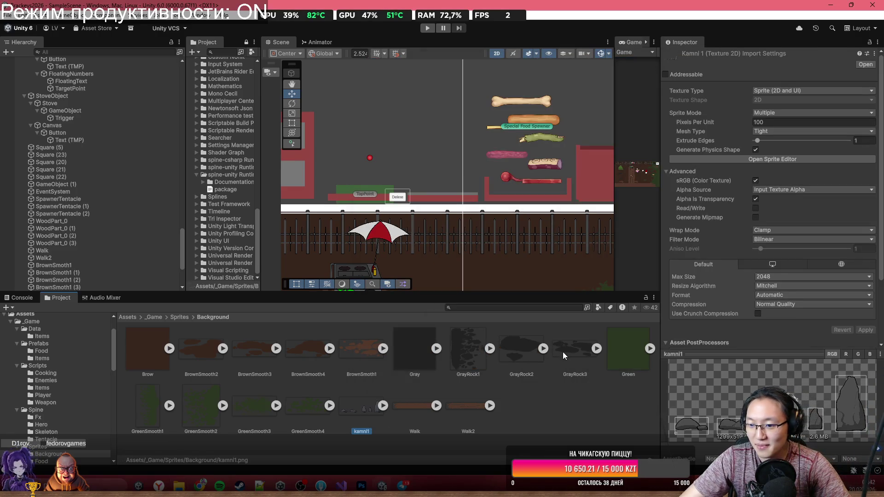
Place kamni1_2 among the gravestones, kamni1_4 by the fence and kamni1_3 in the forest.
click(382, 406)
scroll(415, 243, down, 5)
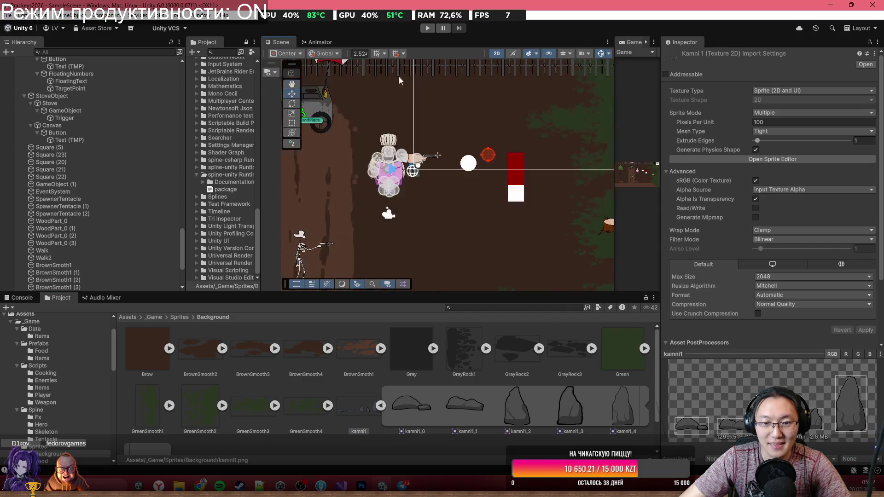
mouse_move(518, 408)
mouse_down()
mouse_move(477, 172)
mouse_move(558, 171)
mouse_up()
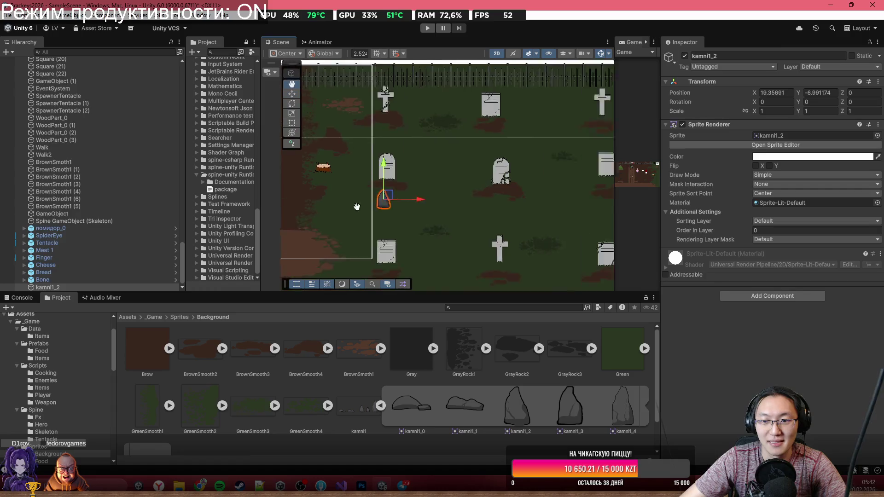
mouse_move(350, 207)
mouse_down()
mouse_move(526, 142)
mouse_move(546, 102)
mouse_up()
scroll(493, 122, down, 2)
scroll(493, 122, down, 2)
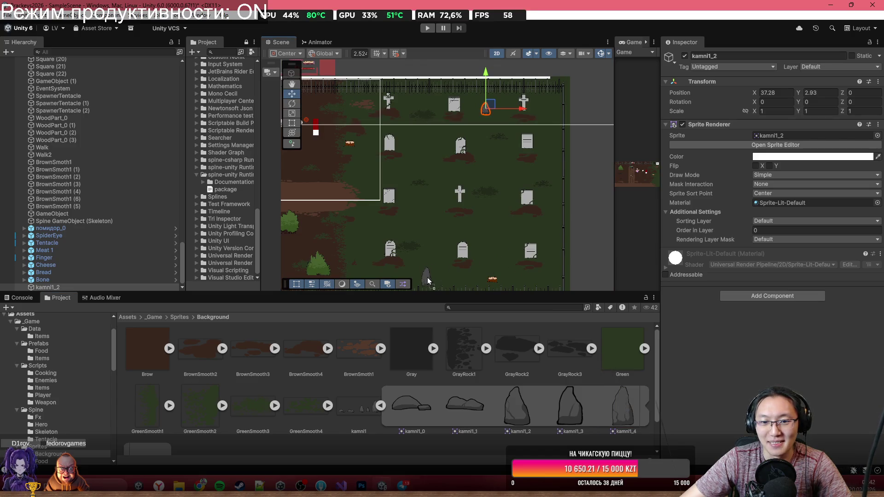
drag(427, 277, 424, 284)
scroll(456, 225, up, 3)
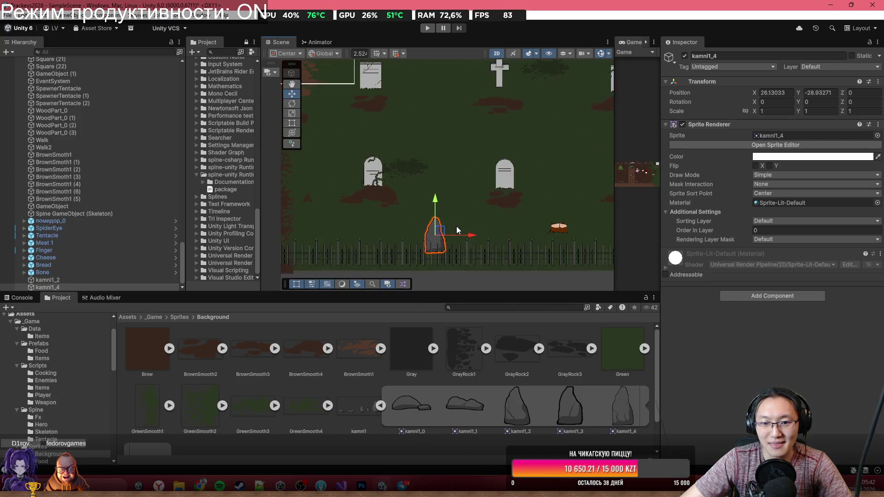
scroll(457, 226, up, 1)
mouse_move(435, 234)
mouse_down()
mouse_move(428, 241)
mouse_move(460, 238)
mouse_move(492, 268)
mouse_move(483, 151)
mouse_up()
mouse_move(473, 345)
mouse_down()
mouse_move(536, 248)
mouse_move(499, 259)
mouse_up()
mouse_move(559, 407)
mouse_down()
mouse_move(374, 211)
mouse_move(336, 217)
mouse_move(432, 253)
mouse_move(424, 195)
mouse_move(327, 244)
mouse_up()
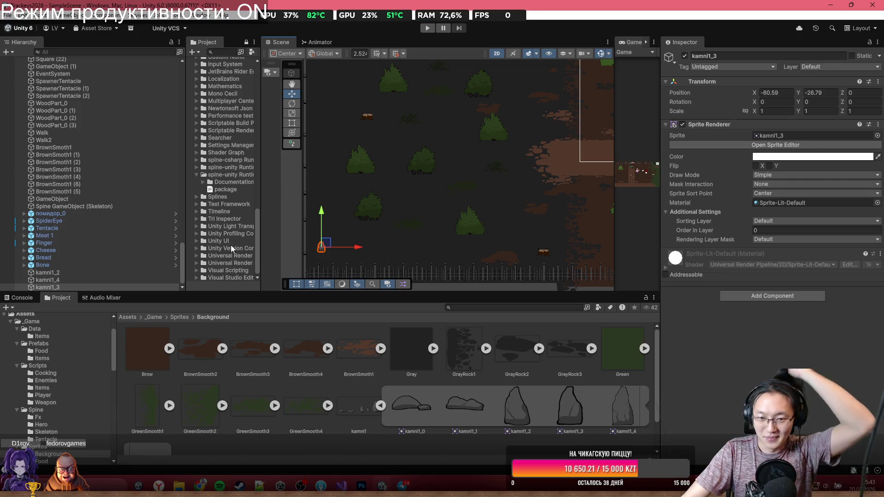
Place kamni1_0 and another kamni1_2 in the forest and a kamni1_1 rock near the fence.
scroll(394, 256, down, 5)
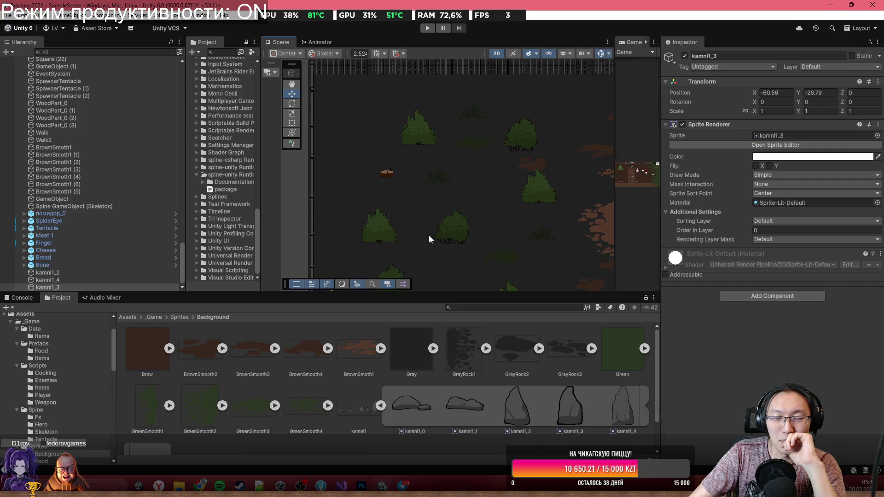
scroll(429, 235, down, 2)
drag(425, 233, 408, 207)
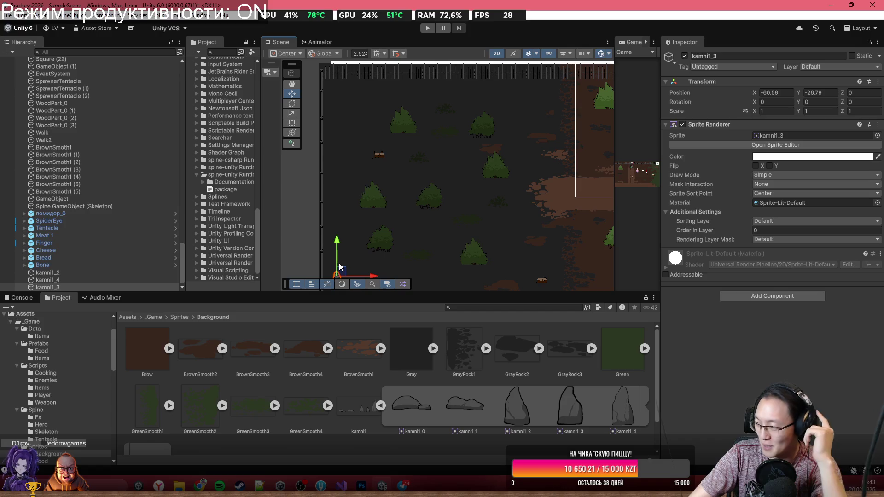
scroll(341, 266, up, 1)
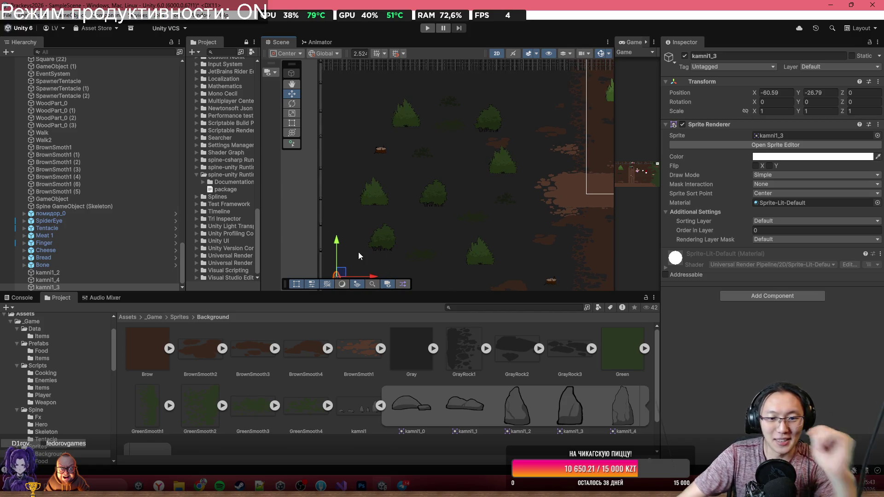
mouse_move(410, 405)
mouse_down()
mouse_move(418, 156)
mouse_move(447, 159)
mouse_up()
mouse_move(507, 407)
mouse_down()
mouse_move(361, 93)
mouse_move(374, 97)
mouse_up()
drag(428, 159, 397, 288)
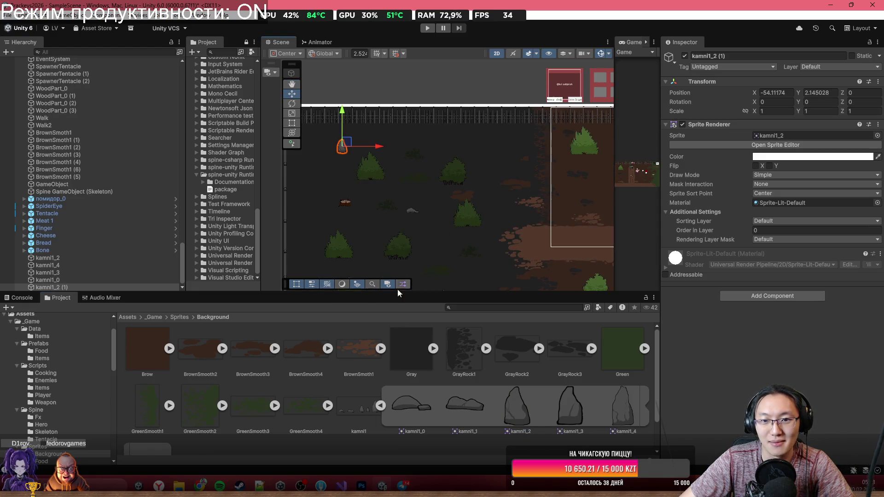
drag(529, 197, 391, 194)
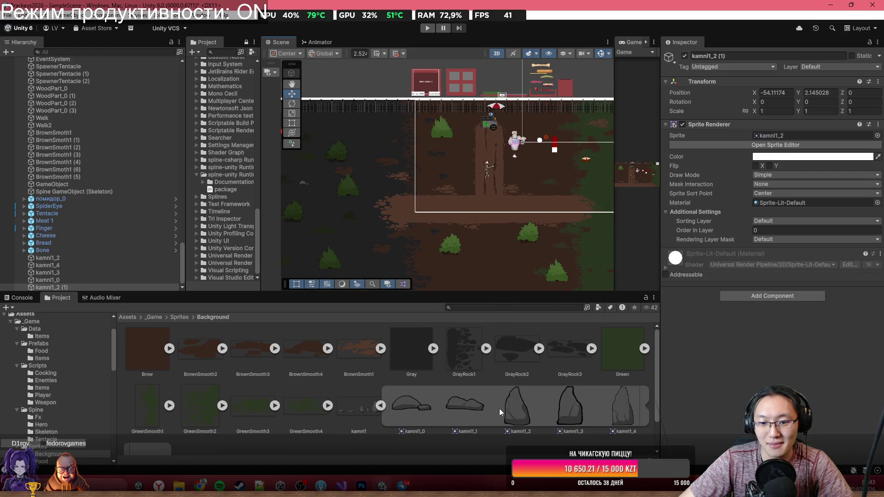
mouse_move(468, 147)
mouse_down()
mouse_move(462, 118)
mouse_move(351, 118)
mouse_up()
scroll(465, 113, up, 2)
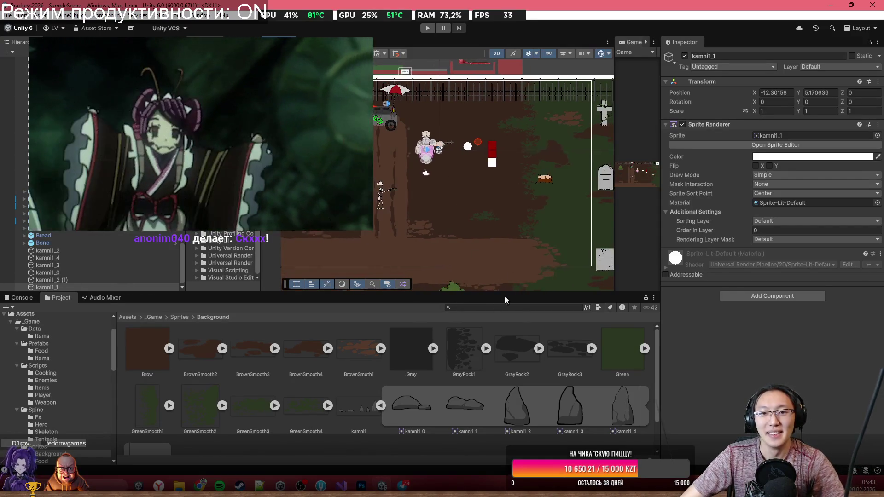
Duplicate the small grey rock below the path and add a tall kamni1_4 stone near the fence.
drag(525, 279, 526, 158)
scroll(527, 160, down, 3)
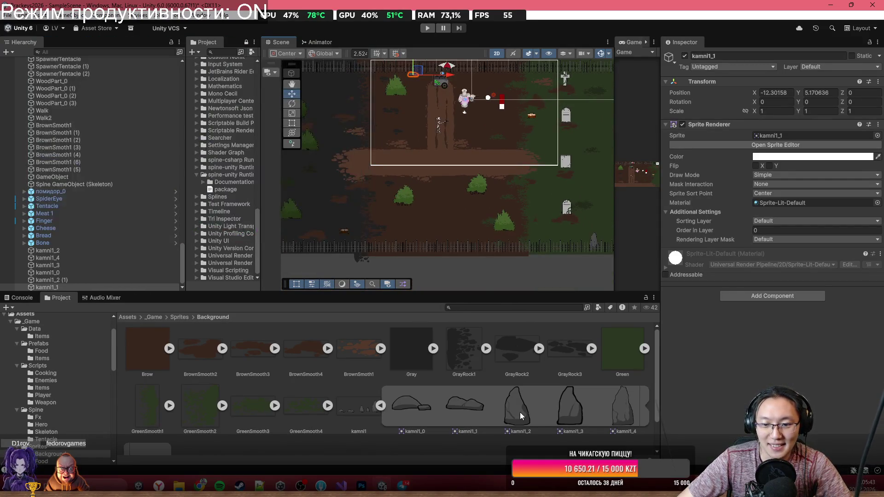
mouse_move(457, 231)
mouse_down()
mouse_move(449, 229)
mouse_move(469, 234)
mouse_up()
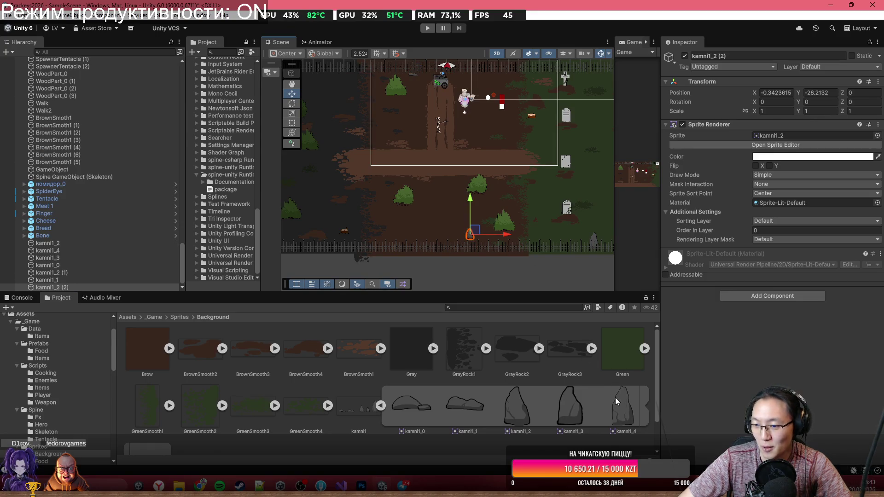
mouse_move(622, 400)
mouse_down()
mouse_move(449, 146)
mouse_move(414, 144)
mouse_move(401, 191)
mouse_move(385, 197)
mouse_move(381, 216)
mouse_move(384, 138)
mouse_move(347, 84)
mouse_up()
drag(407, 128, 429, 203)
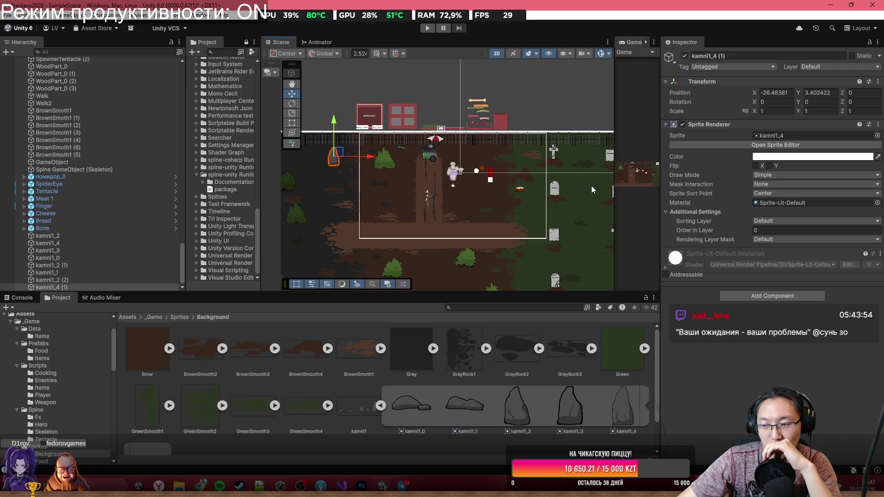
scroll(590, 186, down, 3)
drag(548, 171, 508, 172)
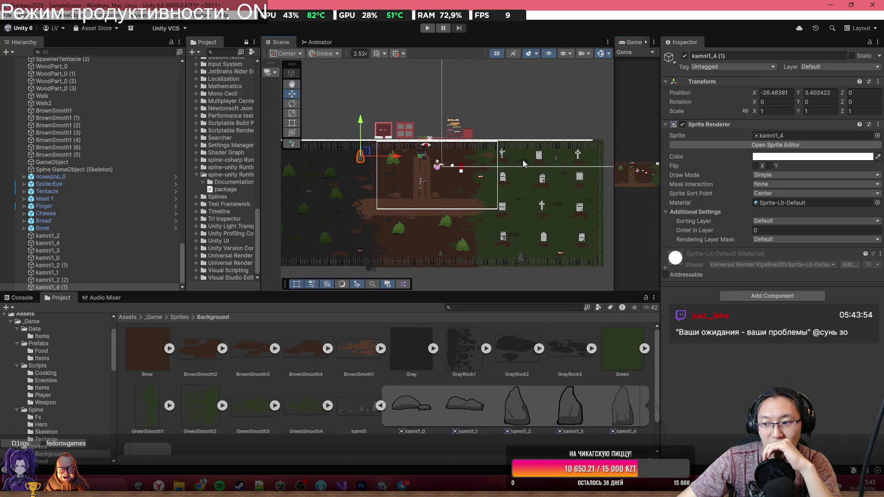
scroll(522, 159, down, 2)
drag(569, 171, 569, 173)
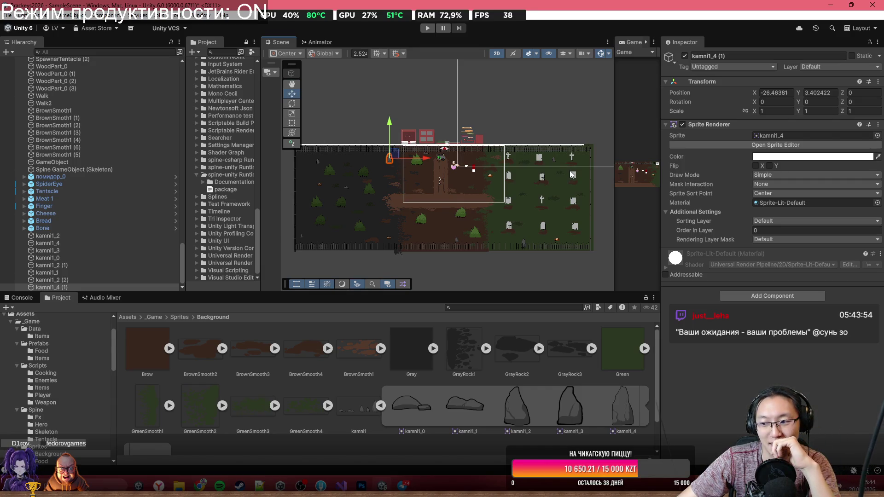
scroll(553, 194, up, 2)
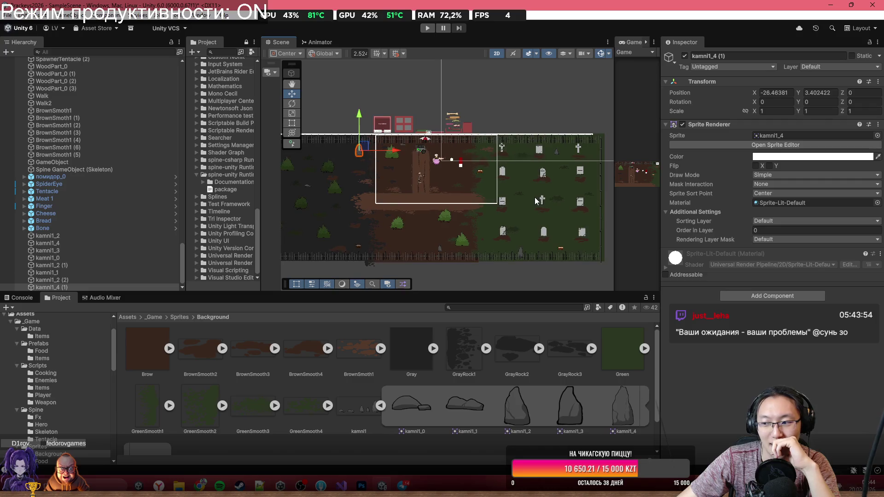
scroll(535, 197, up, 4)
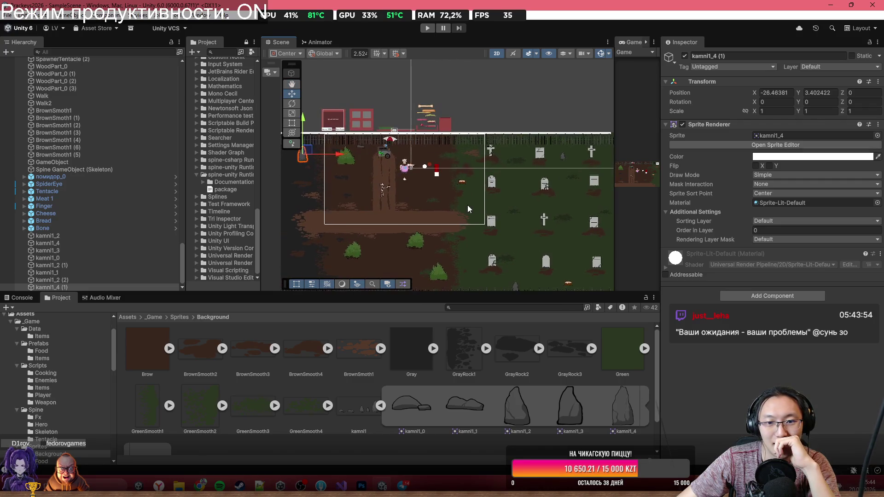
click(540, 148)
scroll(520, 233, down, 2)
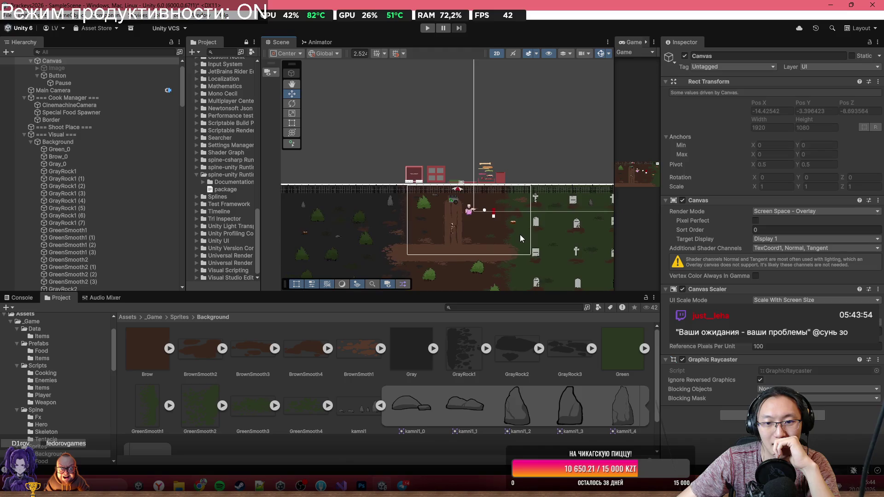
drag(521, 222, 529, 170)
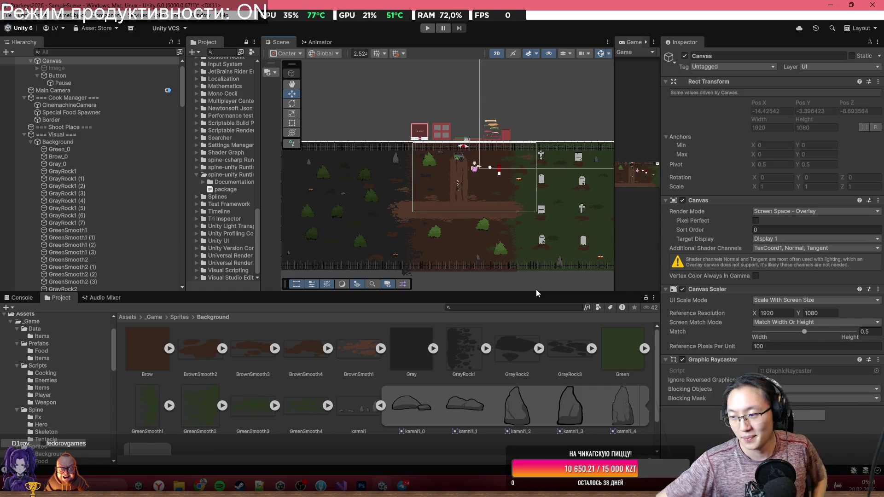
Place a small kamni1_0 rock in the dark area left of the path.
scroll(454, 235, up, 3)
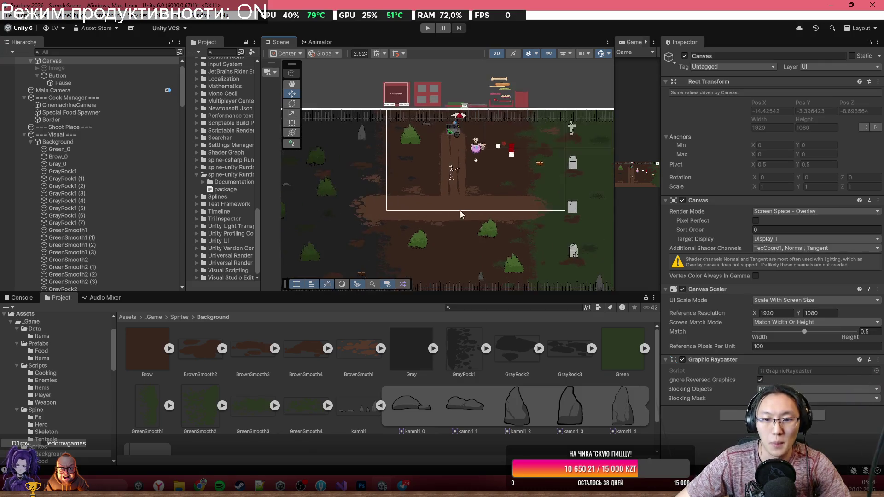
mouse_move(379, 178)
mouse_down()
mouse_move(513, 169)
mouse_move(513, 150)
mouse_move(477, 153)
mouse_up()
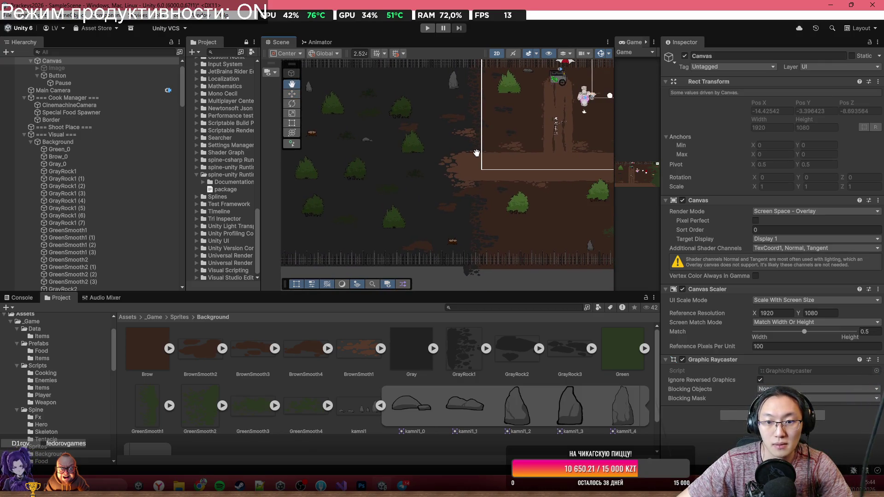
click(415, 403)
drag(415, 403, 408, 225)
click(431, 246)
scroll(395, 224, up, 4)
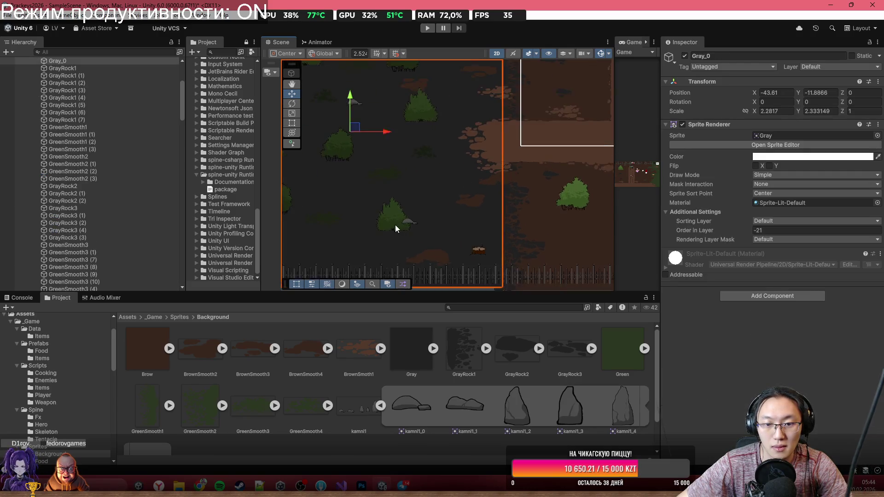
Move bush Bush_0 (4) down-left to -39.57, -23.54 and locate its Bush sprite asset.
click(391, 224)
click(391, 221)
click(393, 202)
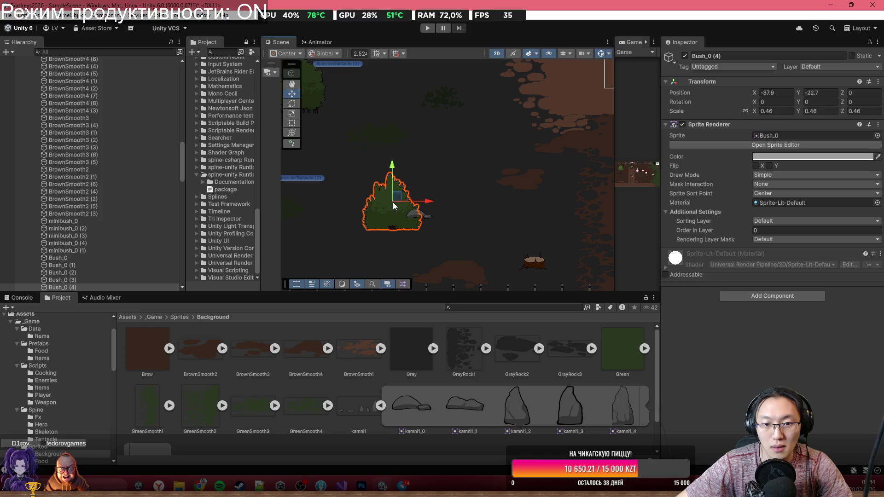
mouse_move(393, 203)
mouse_down()
mouse_move(389, 219)
mouse_move(396, 220)
mouse_move(373, 210)
mouse_up()
scroll(453, 246, down, 3)
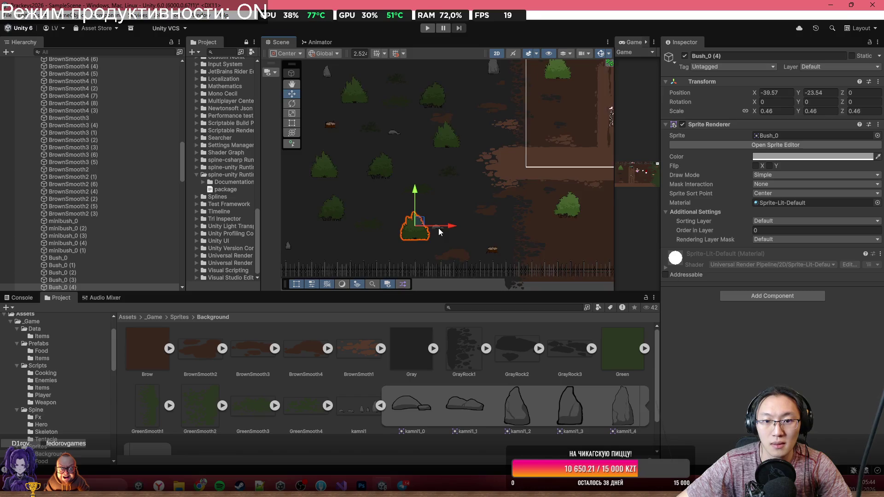
scroll(458, 223, down, 2)
click(796, 135)
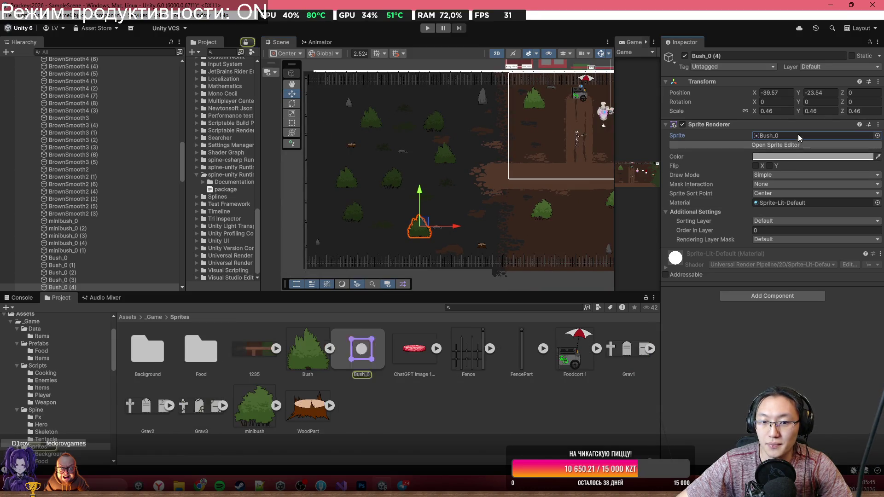
click(327, 350)
In the Bush texture's Sprite Editor, change Pivot to Bottom Center and apply.
click(315, 352)
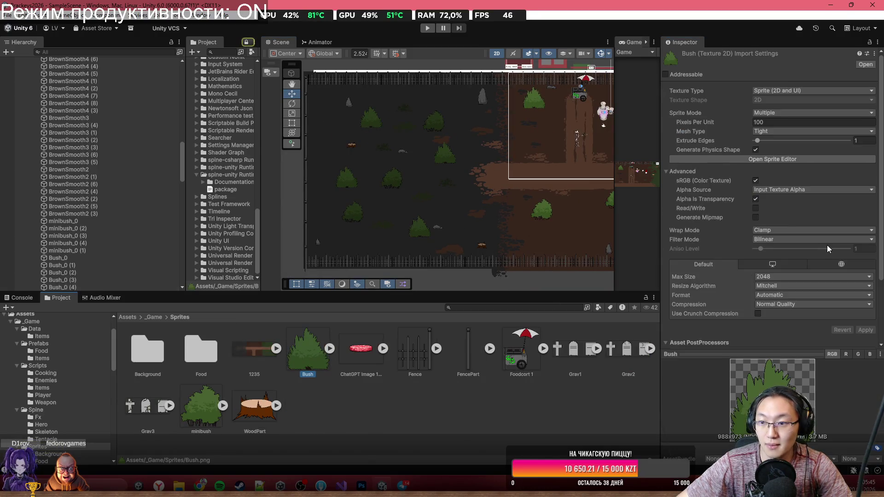
click(812, 158)
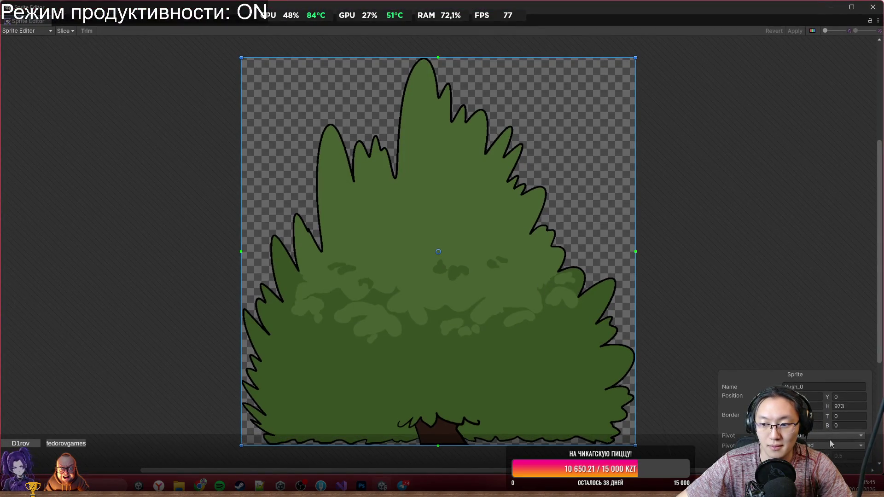
click(833, 436)
click(822, 412)
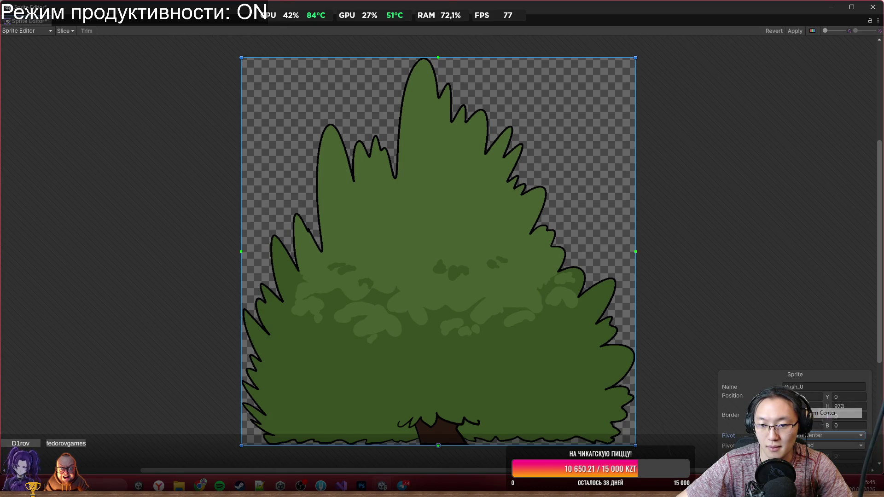
click(802, 32)
click(873, 7)
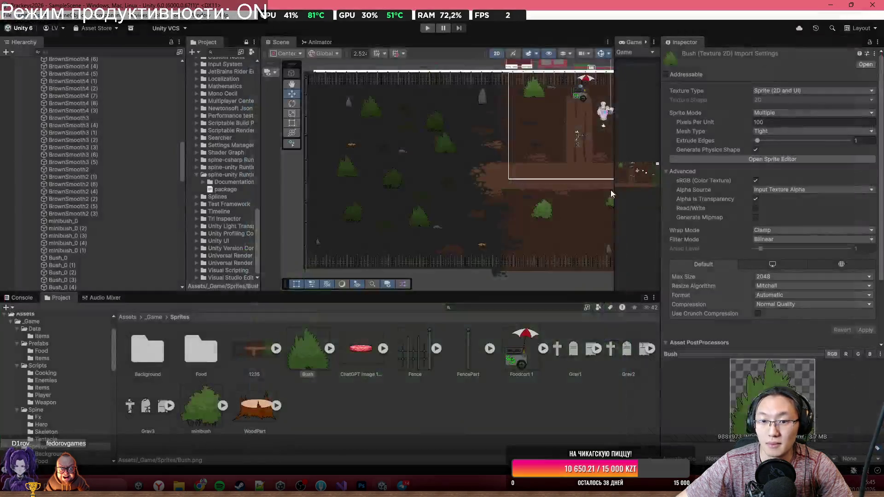
Move the small rock kamni1_0 (1) up and to the left into place.
scroll(506, 219, up, 3)
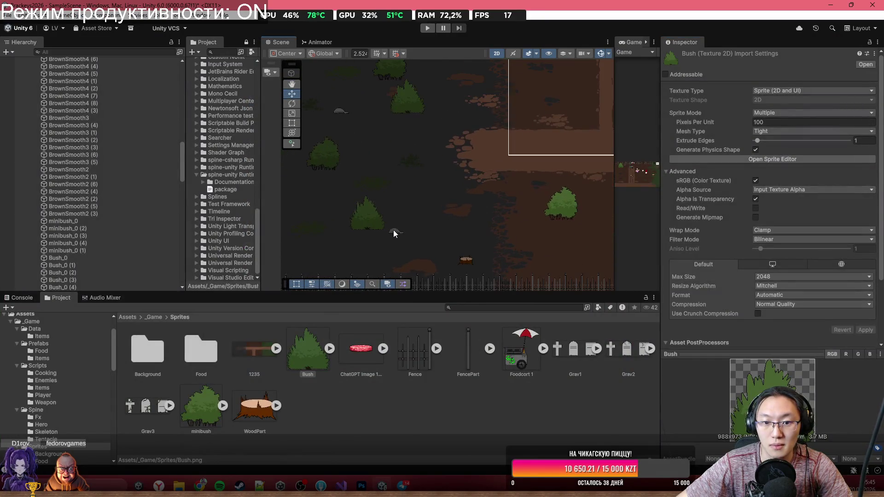
click(397, 232)
mouse_move(396, 233)
mouse_down()
mouse_move(388, 207)
mouse_move(382, 214)
mouse_up()
click(412, 241)
Select the tall rock kamni1_4 (1) by the fence and show the kamni1 sprite sheet's import settings.
scroll(438, 237, down, 2)
scroll(519, 193, up, 2)
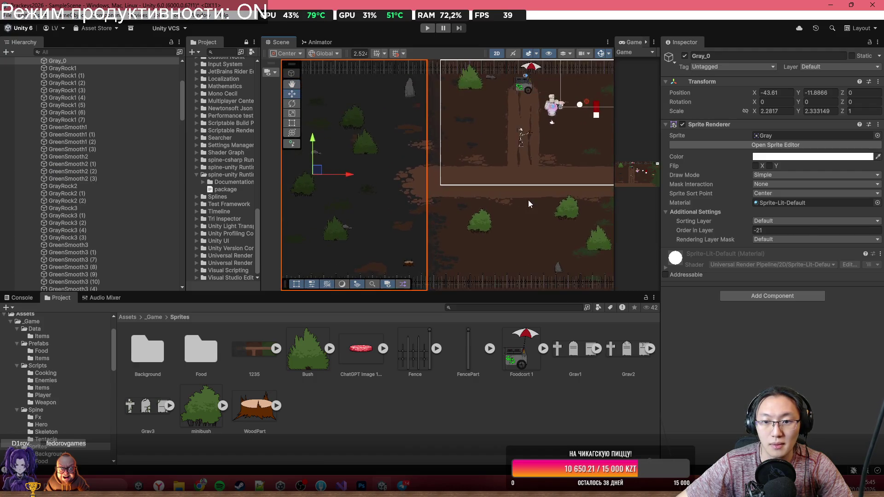
drag(529, 199, 449, 185)
scroll(491, 183, down, 2)
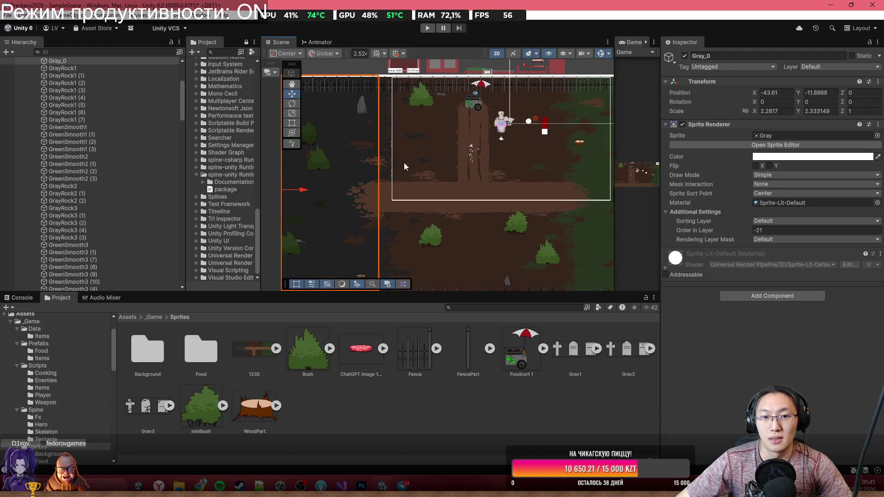
drag(404, 162, 469, 158)
click(477, 136)
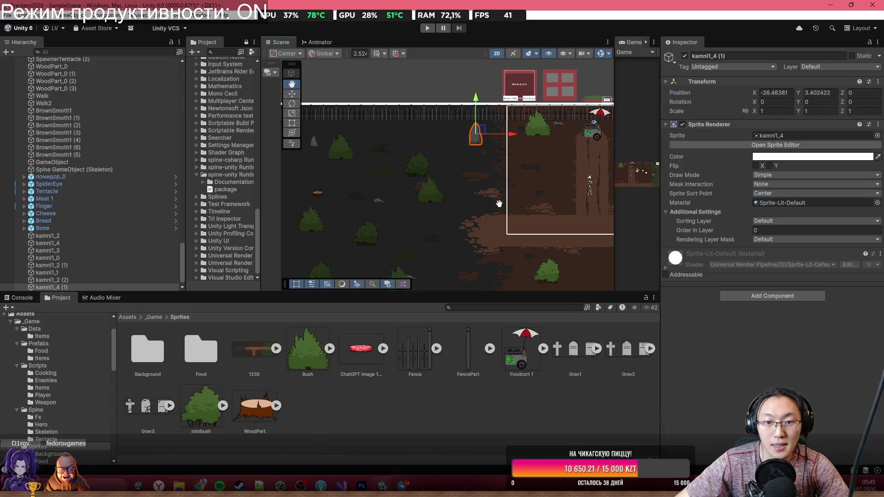
scroll(405, 162, down, 1)
click(806, 135)
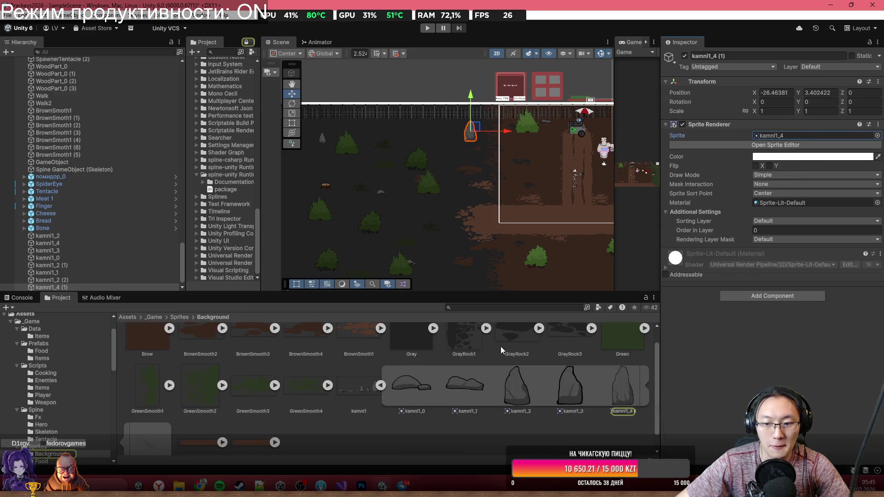
click(368, 396)
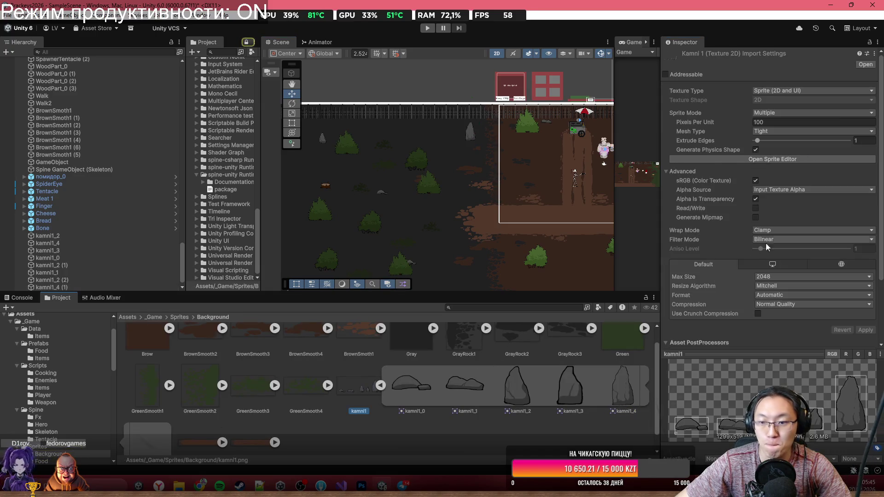
Open the kamni1 slices in the Sprite Editor and lower kamni1_1's pivot toward its bottom.
click(847, 158)
click(195, 346)
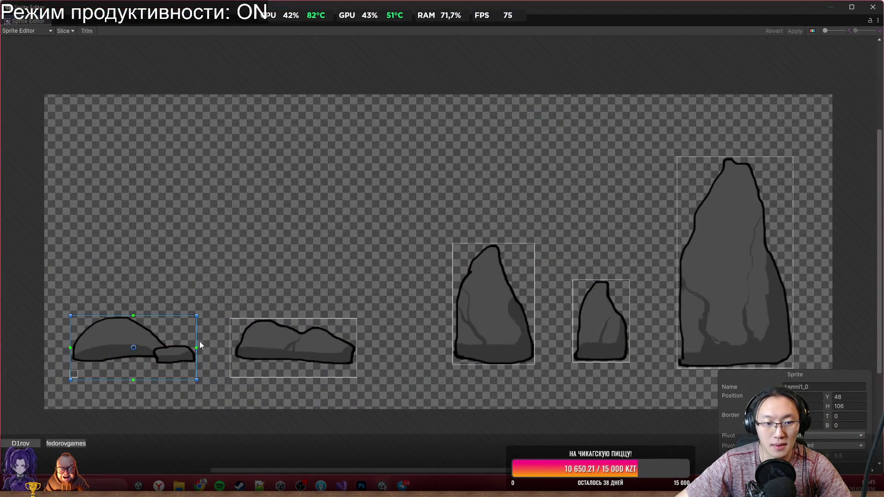
click(357, 341)
key(ctrl+z)
click(176, 351)
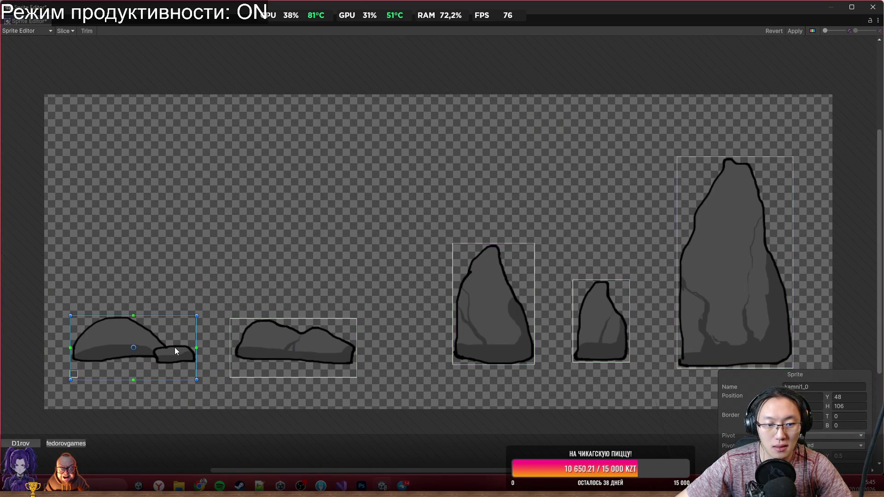
click(828, 436)
click(315, 365)
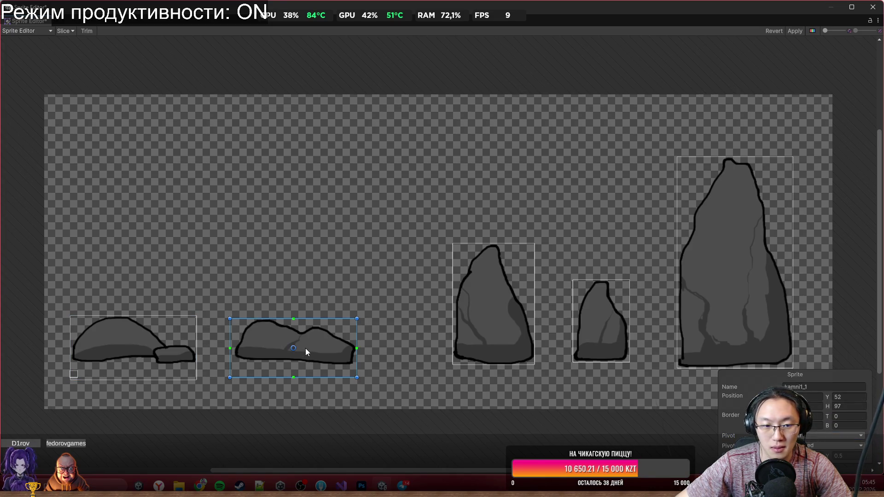
drag(293, 349, 295, 362)
click(134, 363)
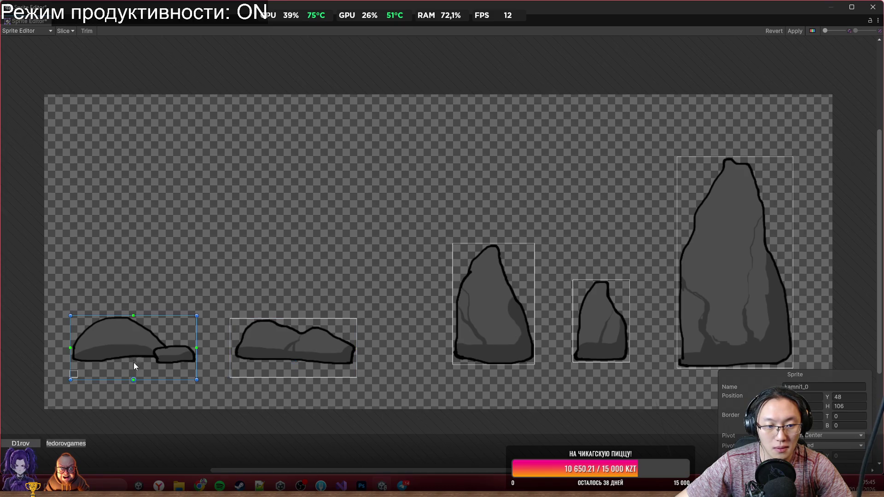
Look through the pivot presets, then drag kamni1_0's pivot down to its base.
scroll(132, 381, up, 5)
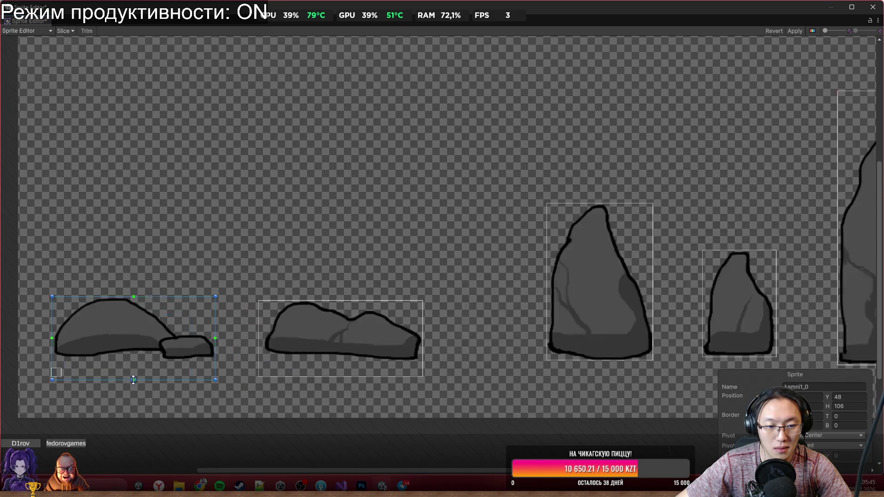
scroll(134, 373, up, 3)
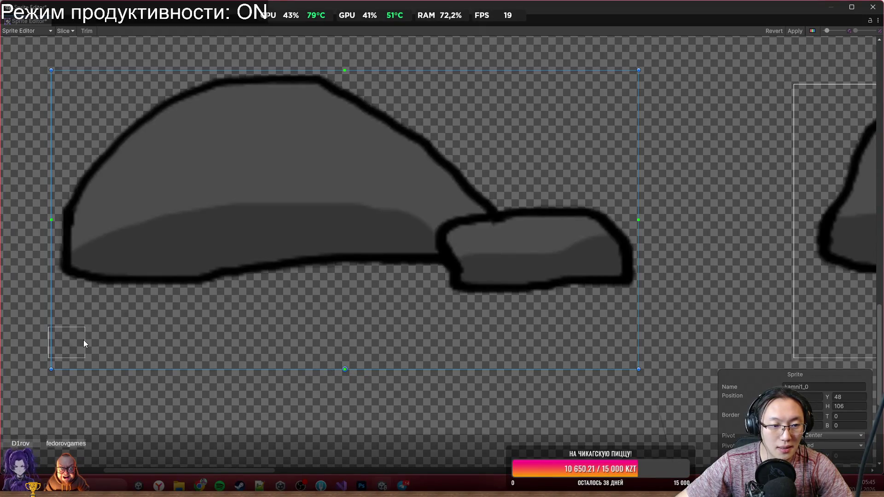
click(48, 346)
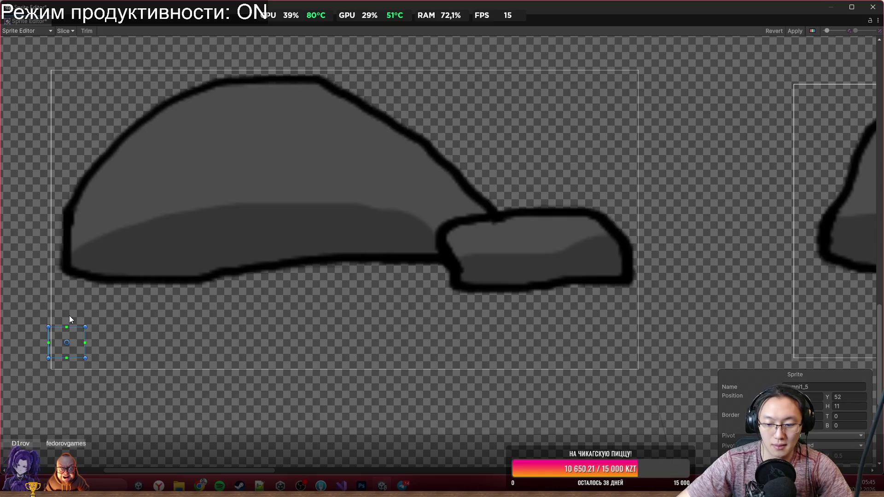
click(374, 250)
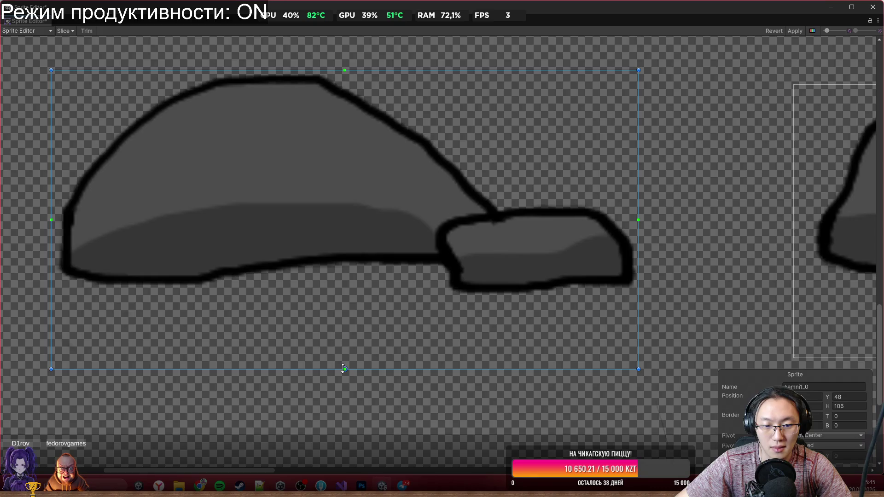
scroll(345, 367, up, 3)
scroll(607, 349, down, 4)
click(824, 434)
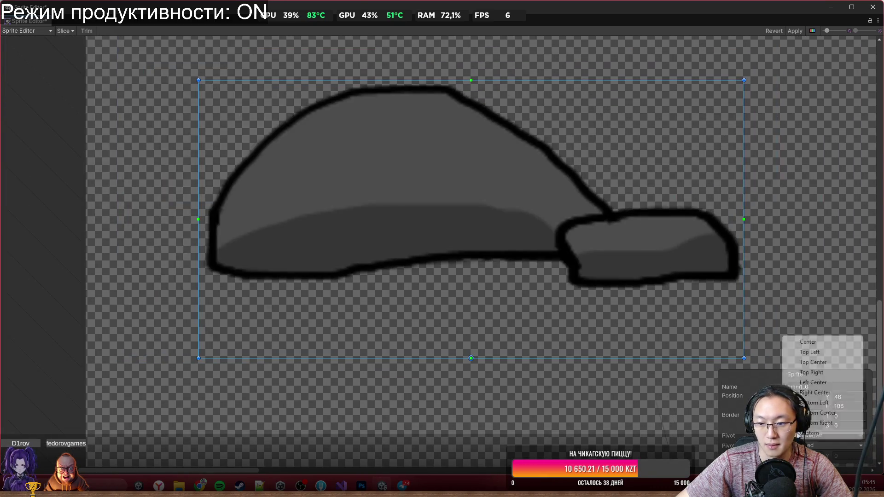
click(810, 398)
click(806, 436)
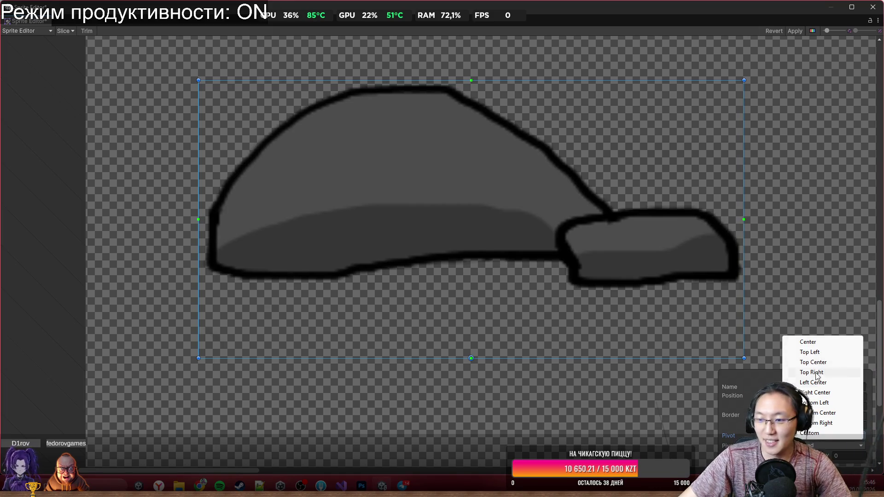
click(824, 343)
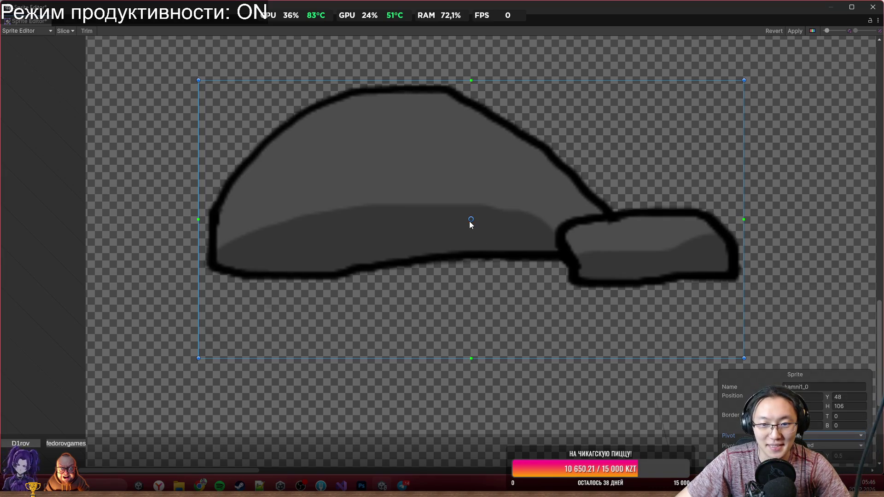
drag(470, 221, 468, 280)
Drag the tall rock kamni1_2's pivot down to its bottom edge.
scroll(467, 280, down, 5)
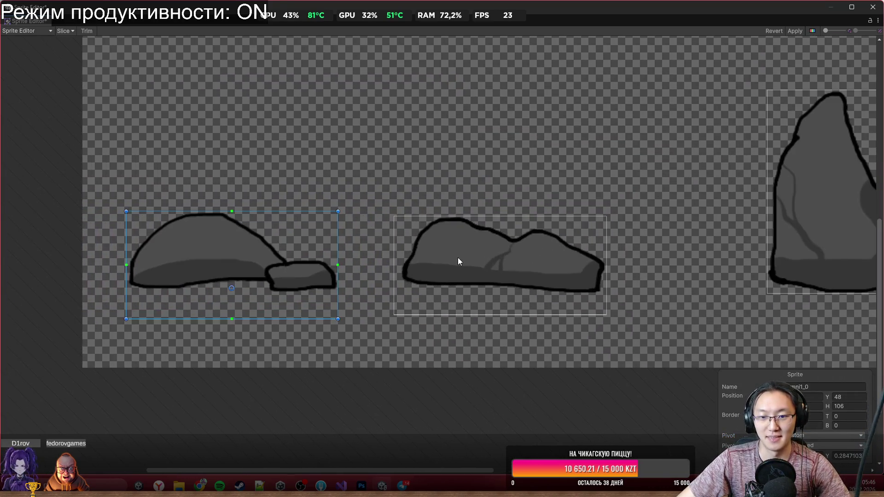
click(457, 261)
scroll(546, 288, up, 3)
scroll(460, 276, right, 5)
scroll(460, 276, down, 4)
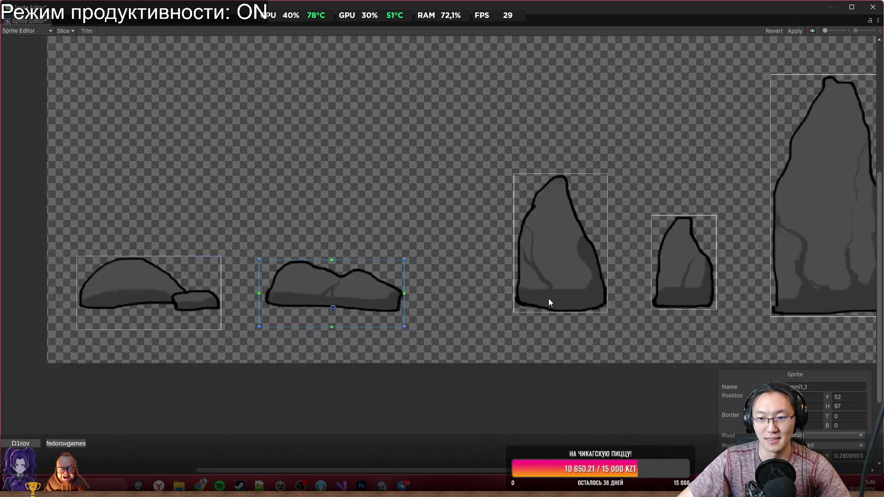
scroll(400, 274, up, 3)
click(399, 273)
scroll(420, 265, up, 4)
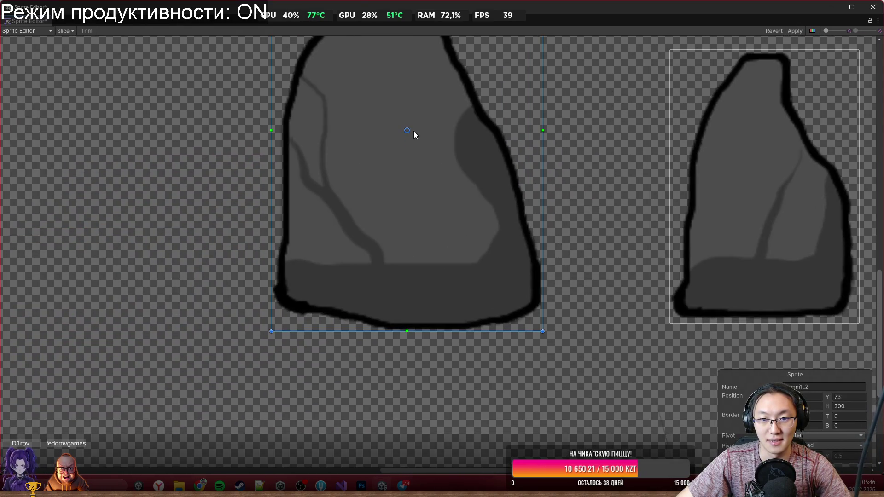
mouse_move(402, 197)
mouse_down()
mouse_move(411, 343)
mouse_move(412, 335)
mouse_up()
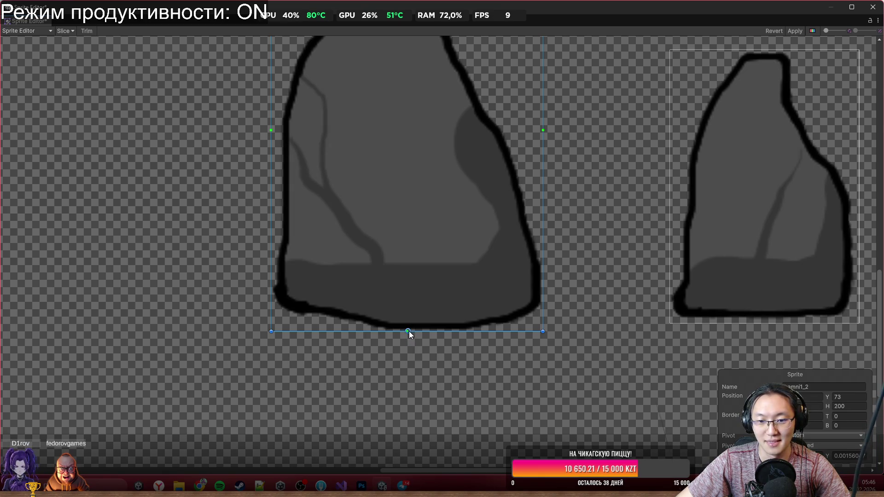
Move the kamni1_3 and kamni1_4 pivots down to their bottom centres.
scroll(410, 335, right, 6)
click(457, 246)
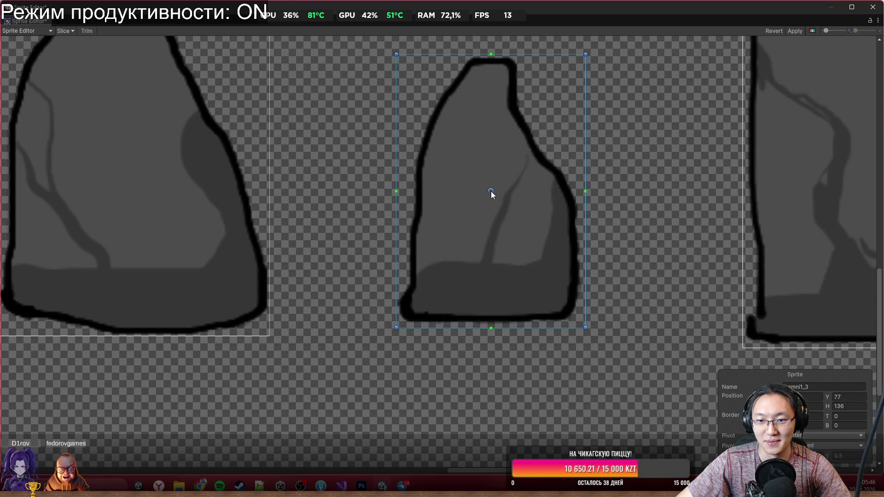
drag(491, 192, 498, 328)
scroll(499, 319, right, 6)
scroll(466, 275, down, 2)
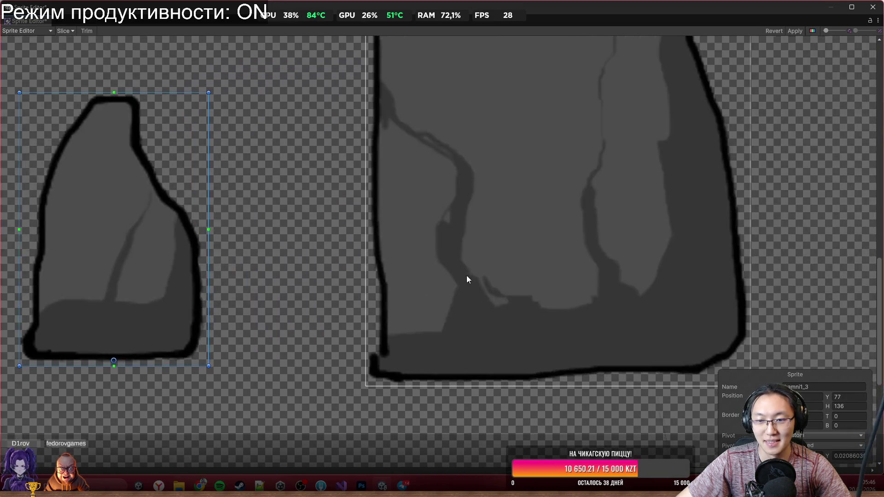
click(506, 262)
drag(523, 132, 526, 339)
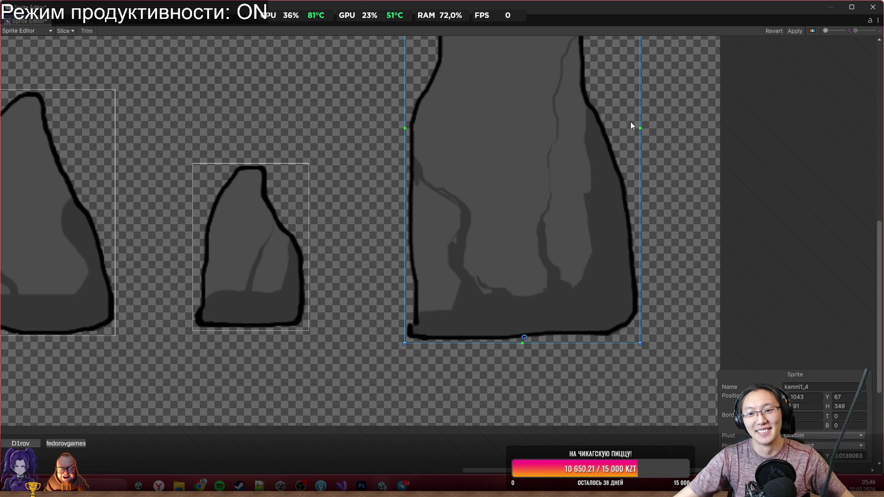
Apply the new rock pivots and close the Sprite Editor.
scroll(631, 124, down, 5)
click(794, 30)
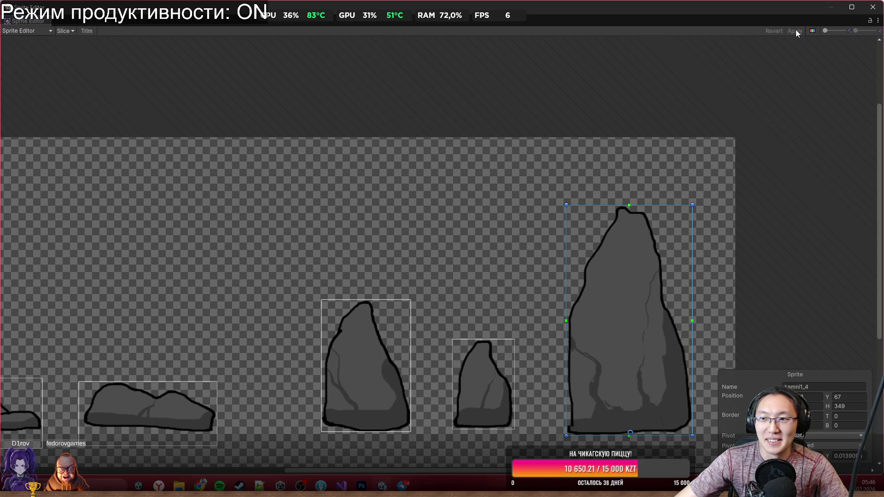
click(872, 10)
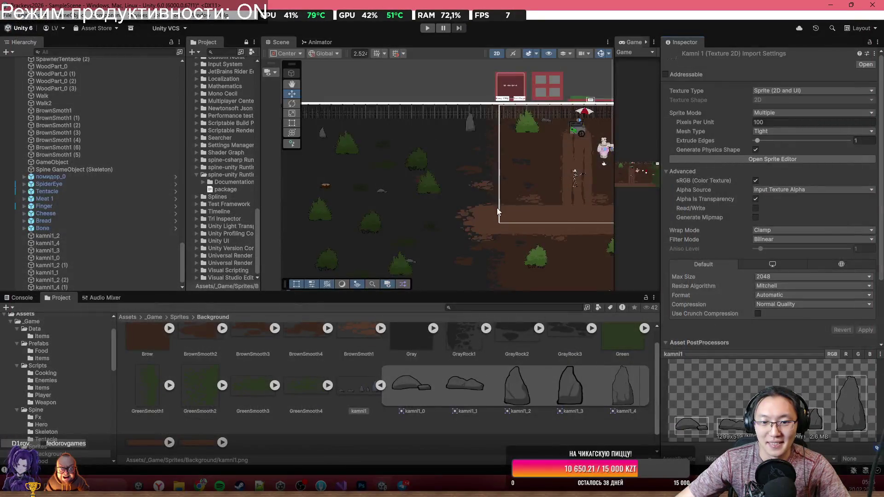
Nudge a rock down and to the left in the graveyard scene.
mouse_move(496, 208)
mouse_down()
mouse_move(418, 161)
mouse_move(392, 195)
mouse_up()
scroll(410, 173, up, 6)
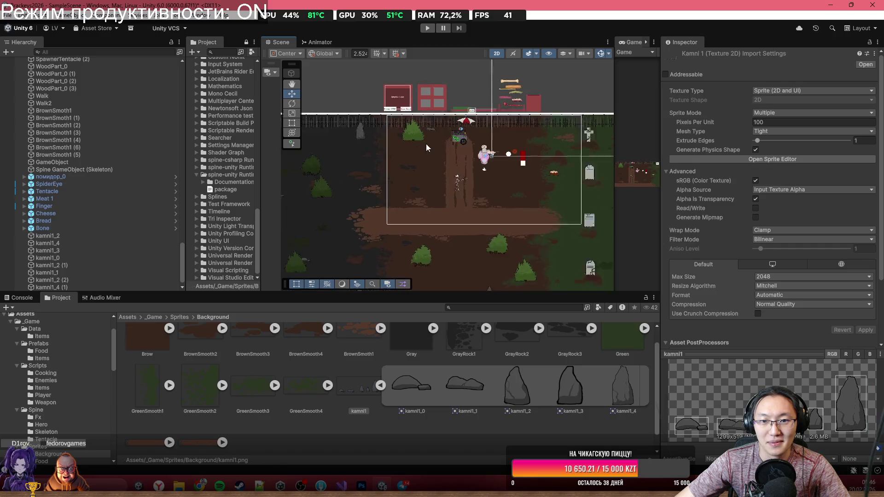
click(429, 125)
drag(429, 126, 413, 151)
click(497, 220)
Raise the lower-left fence post FencePart_0 (8) slightly, to about Y -34.
scroll(497, 220, down, 5)
scroll(390, 159, up, 3)
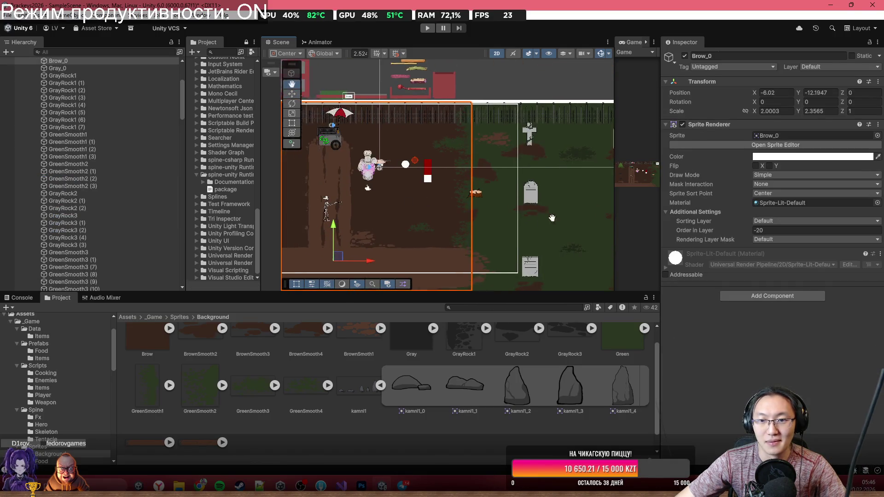
scroll(479, 115, up, 1)
scroll(415, 181, down, 3)
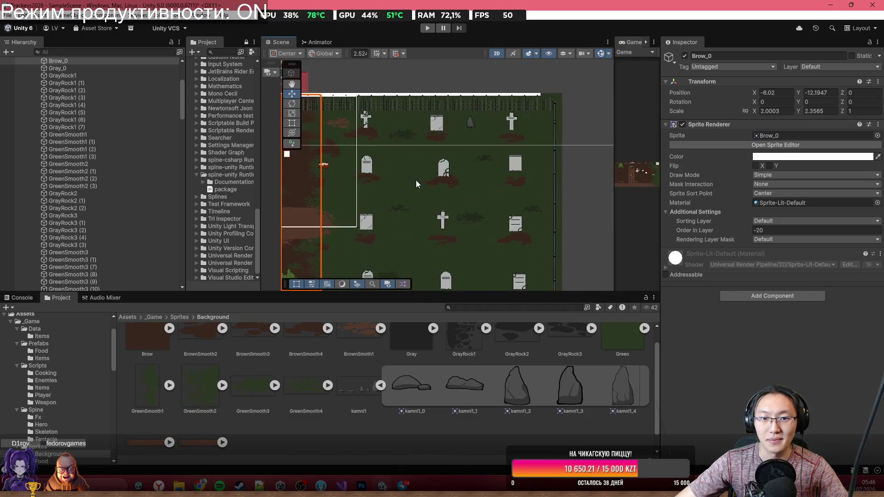
scroll(504, 143, up, 1)
drag(343, 211, 600, 209)
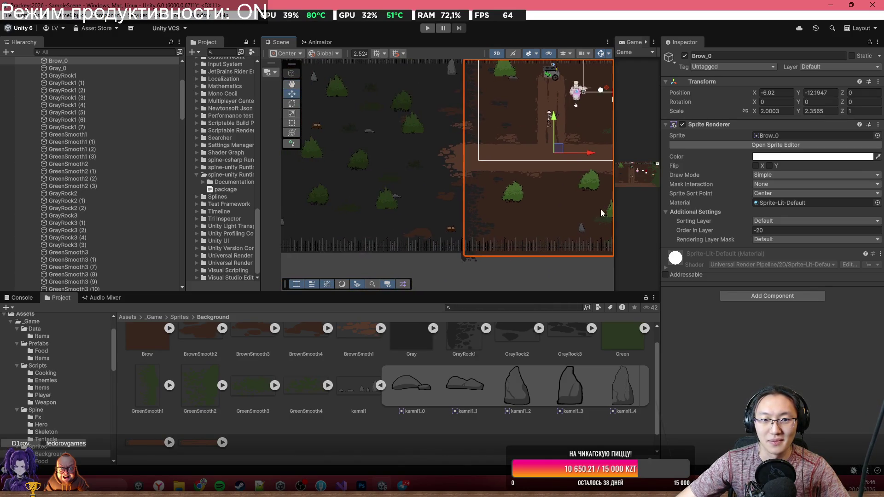
drag(434, 204, 478, 201)
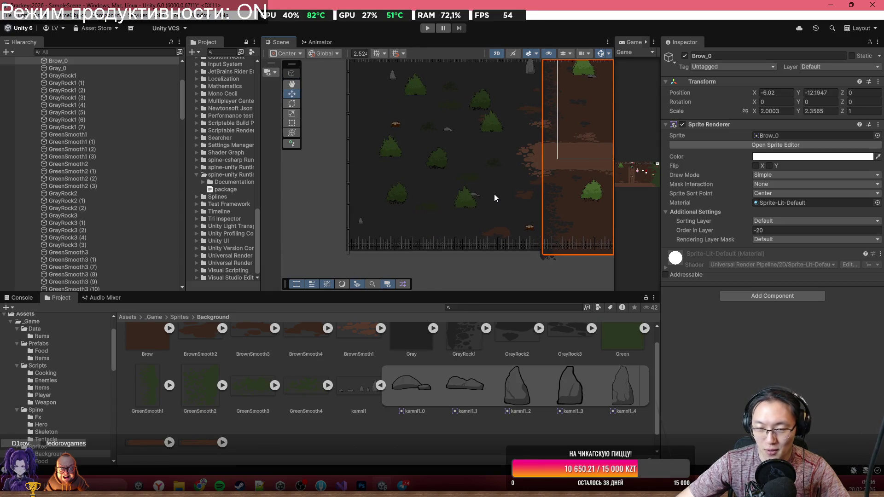
scroll(322, 226, up, 3)
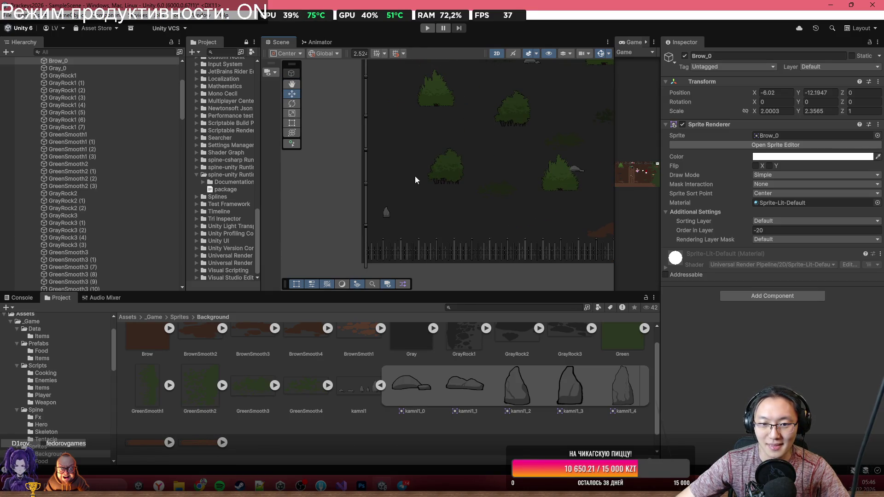
scroll(355, 264, up, 2)
click(369, 225)
drag(369, 225, 366, 211)
click(391, 204)
scroll(521, 217, down, 3)
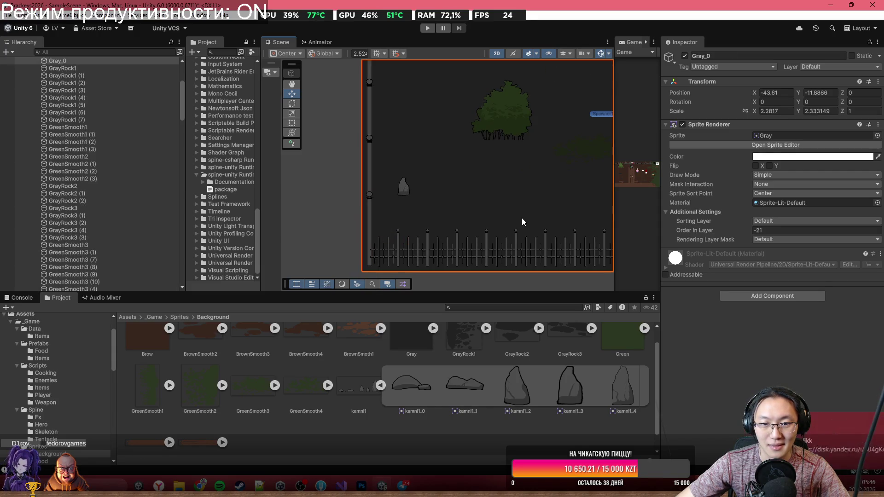
scroll(395, 184, up, 3)
key(ctrl+z)
key(ctrl+z)
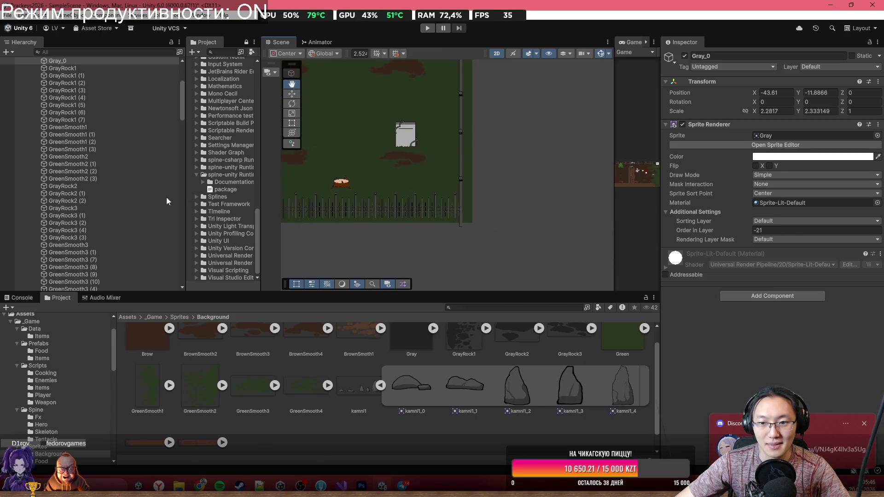
key(f)
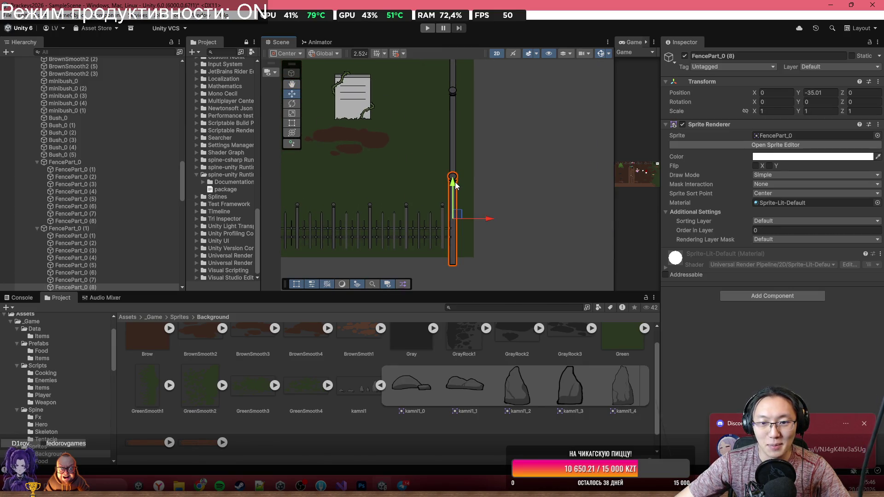
drag(455, 181, 454, 167)
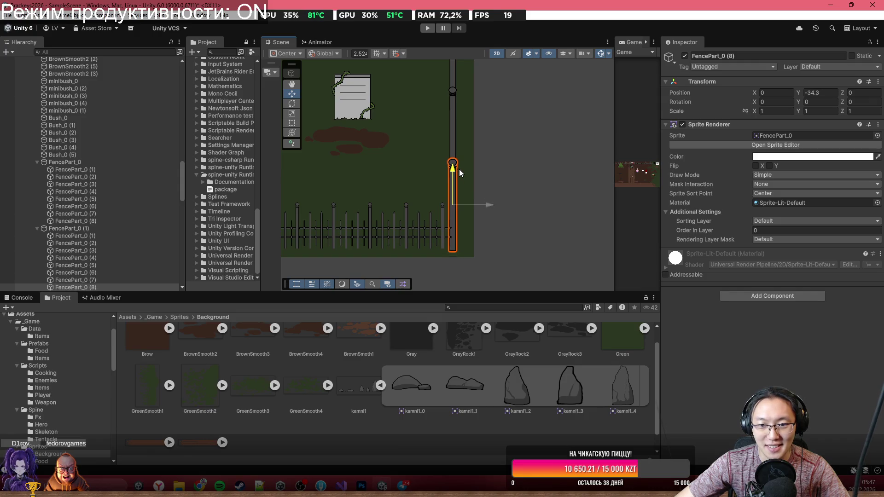
click(493, 189)
Select the whole fence Fence_0 (1), then bring up Discord from the system tray.
scroll(440, 236, up, 2)
scroll(483, 222, down, 3)
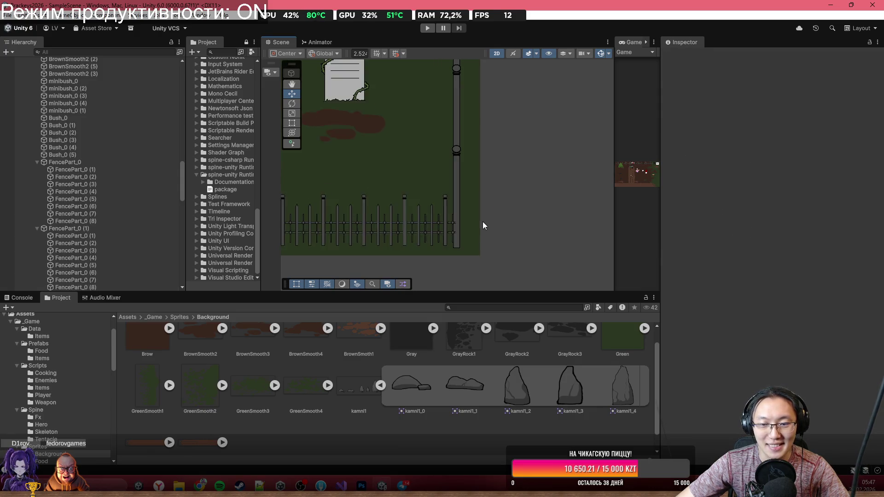
click(430, 231)
scroll(455, 243, down, 1)
scroll(455, 242, down, 1)
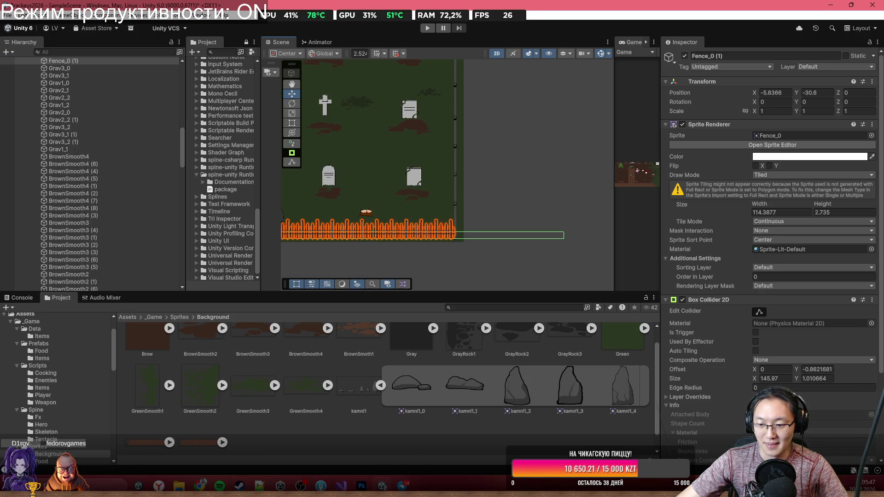
click(718, 484)
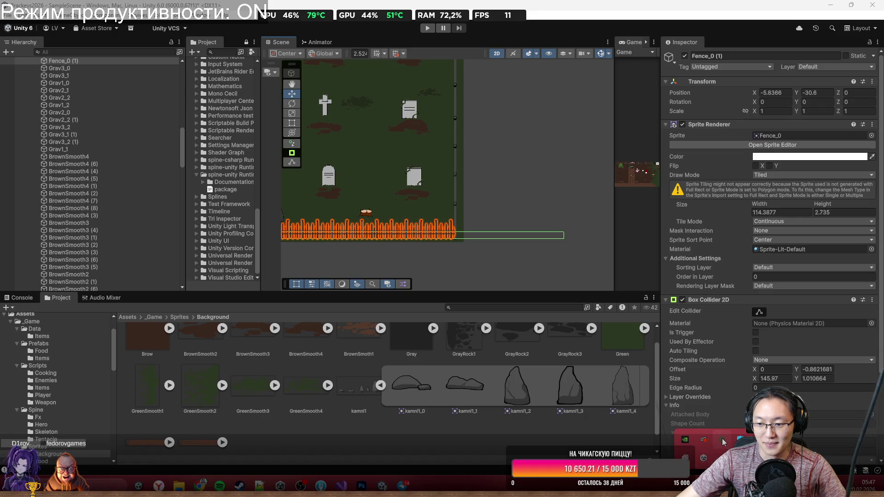
click(722, 442)
Close the image preview, go to the DM with the call, and open the second Yandex Disk link.
click(647, 42)
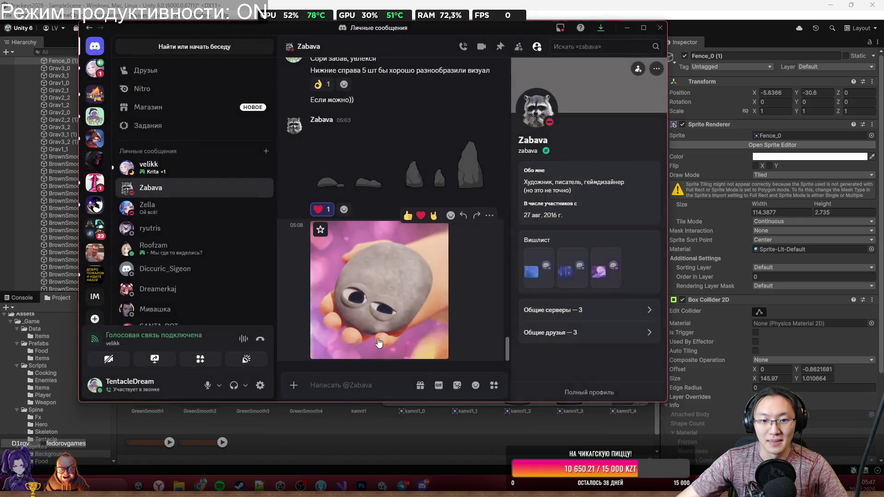
click(226, 171)
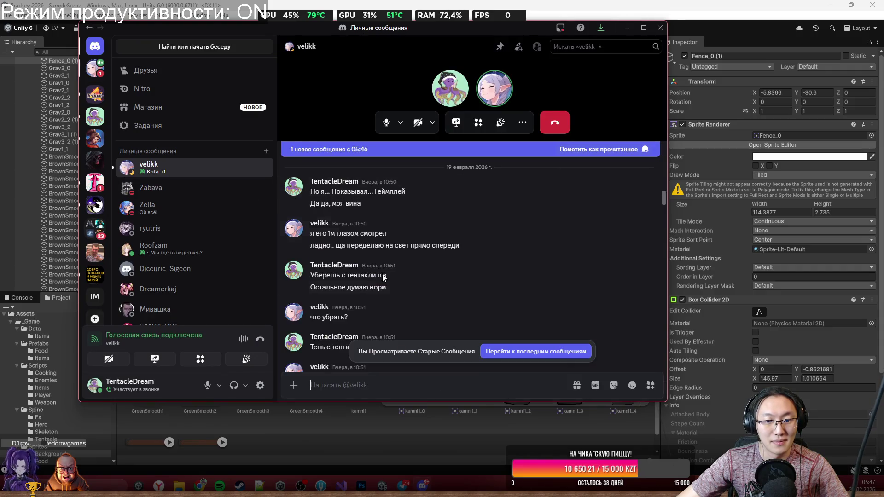
middle_click(613, 212)
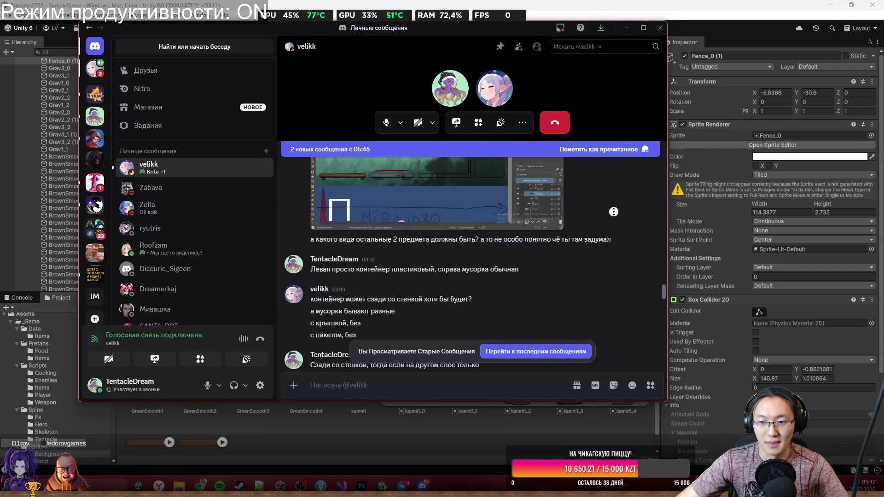
scroll(613, 212, down, 15)
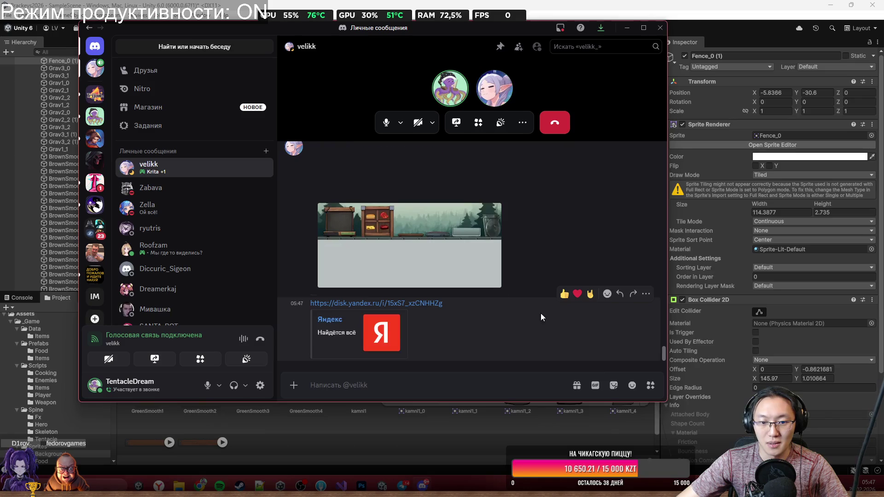
click(689, 73)
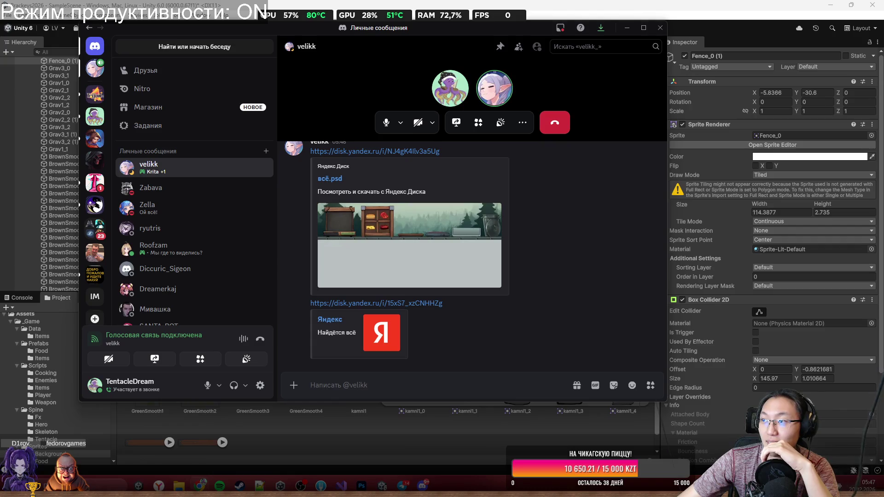
click(376, 303)
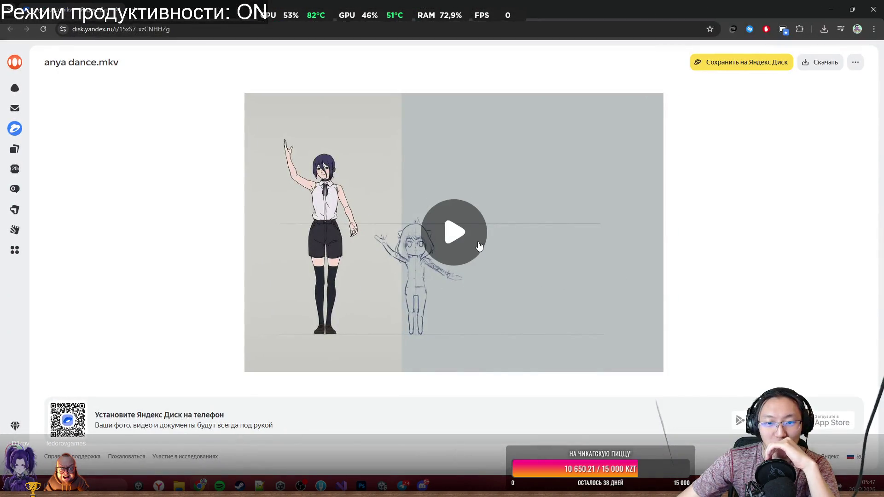
Play anya dance.mkv, replay it five times, then un-maximize the browser window.
click(479, 246)
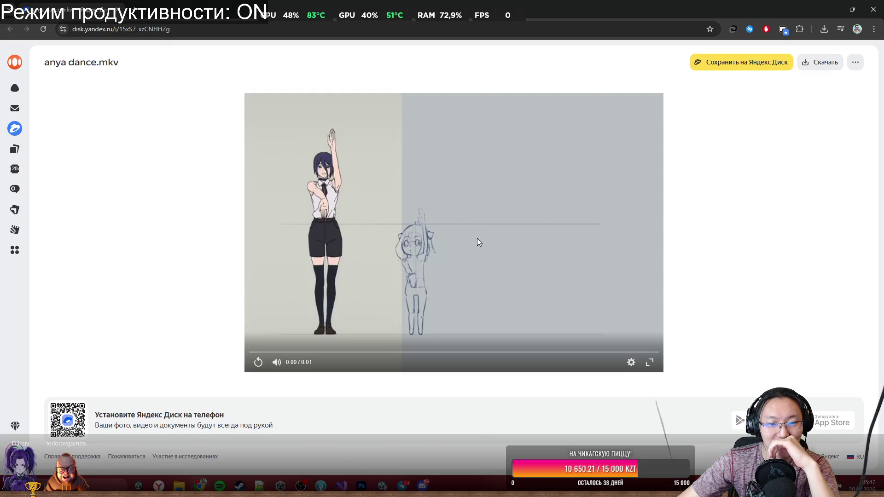
click(258, 362)
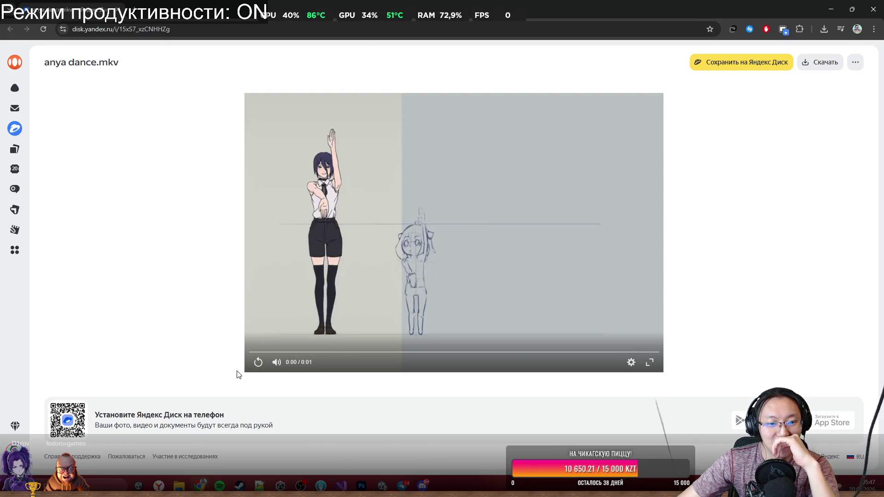
click(256, 363)
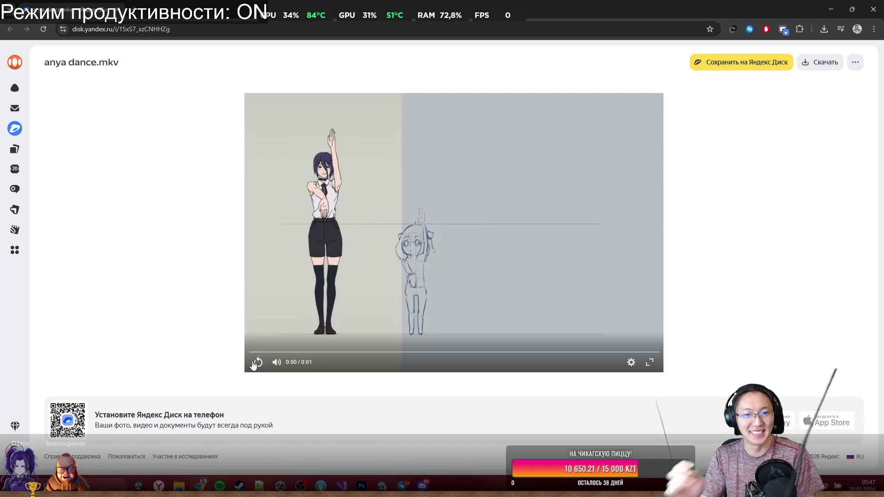
click(255, 363)
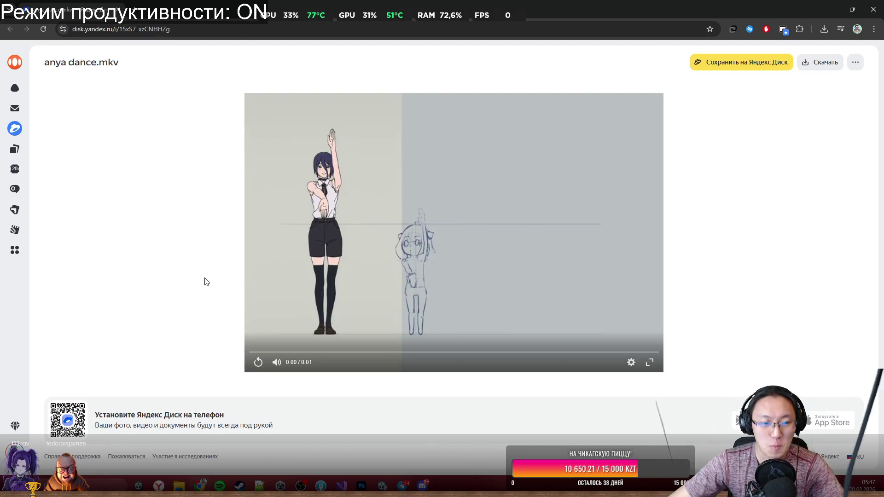
click(258, 362)
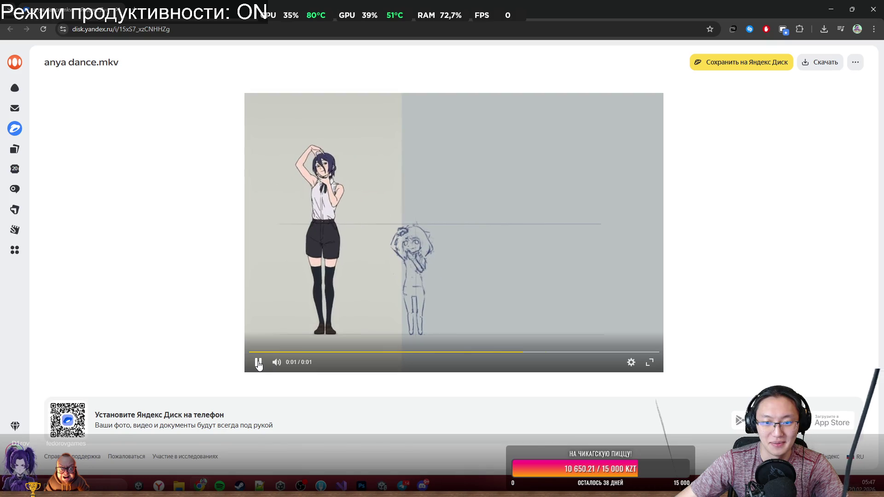
click(258, 363)
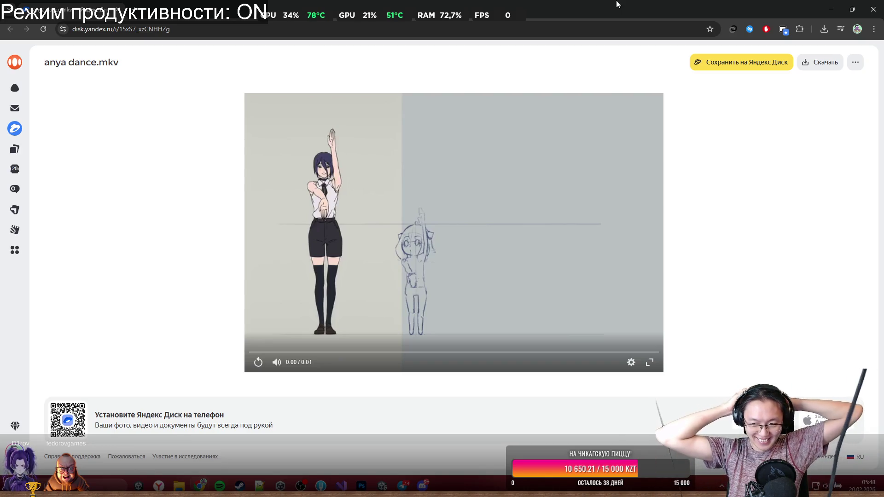
drag(616, 4, 618, 86)
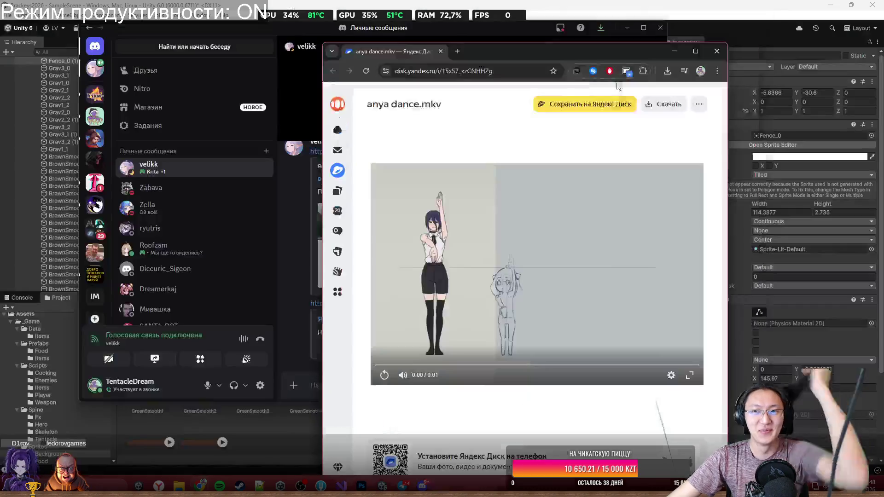
Close the video browser and drag the Discord window aside.
click(674, 51)
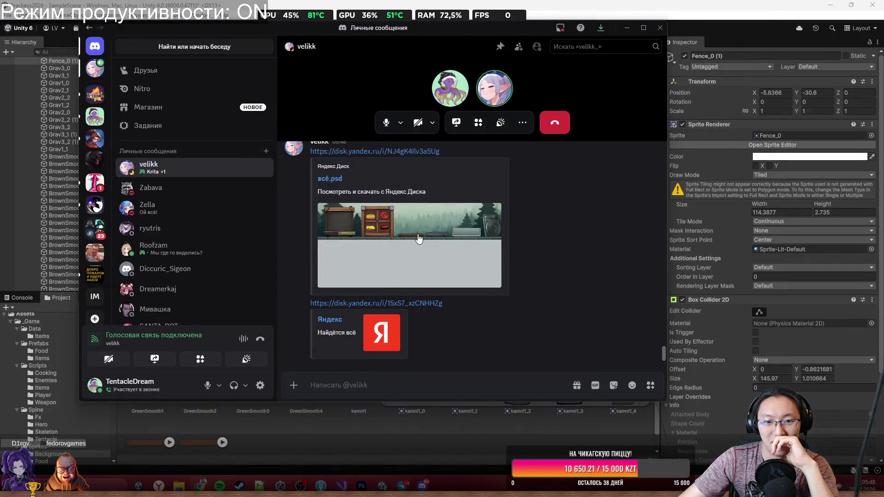
scroll(497, 174, up, 3)
mouse_move(536, 31)
mouse_down()
mouse_move(731, 70)
mouse_move(866, 69)
mouse_move(764, 96)
mouse_move(883, 97)
mouse_up()
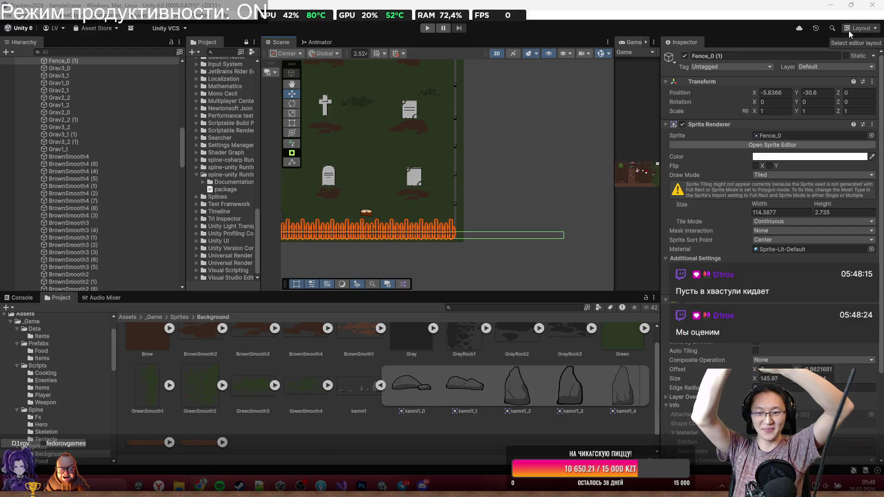
Center the graveyard in the Scene view, select a Grav3 gravestone and locate its sprite sheet.
scroll(518, 225, down, 3)
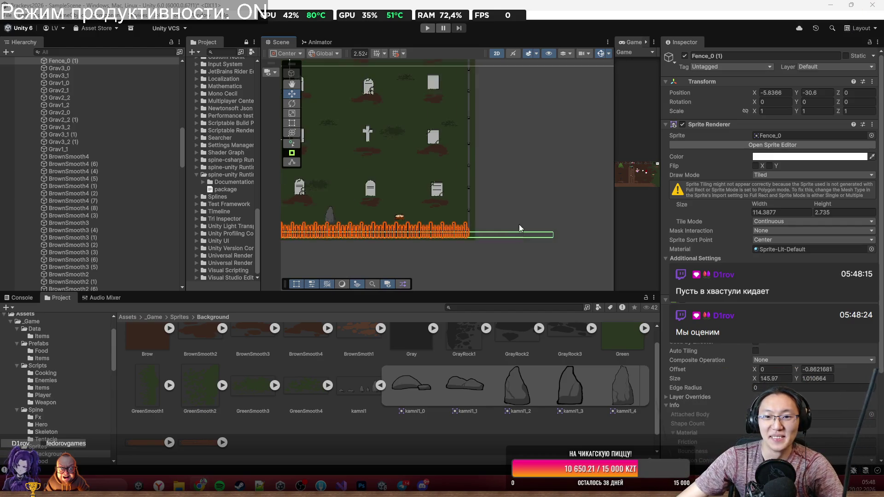
click(528, 208)
scroll(470, 225, down, 2)
scroll(470, 226, up, 1)
mouse_move(470, 226)
mouse_down()
mouse_move(502, 234)
mouse_move(368, 235)
mouse_up()
click(501, 230)
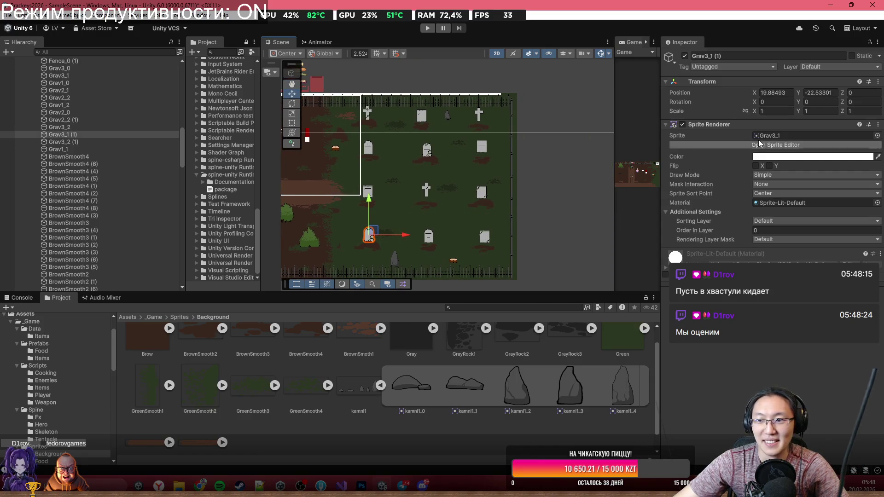
click(794, 136)
Open the Grav3 sheet in the Sprite Editor and set the right tombstone's pivot to Bottom Center.
click(169, 405)
click(145, 407)
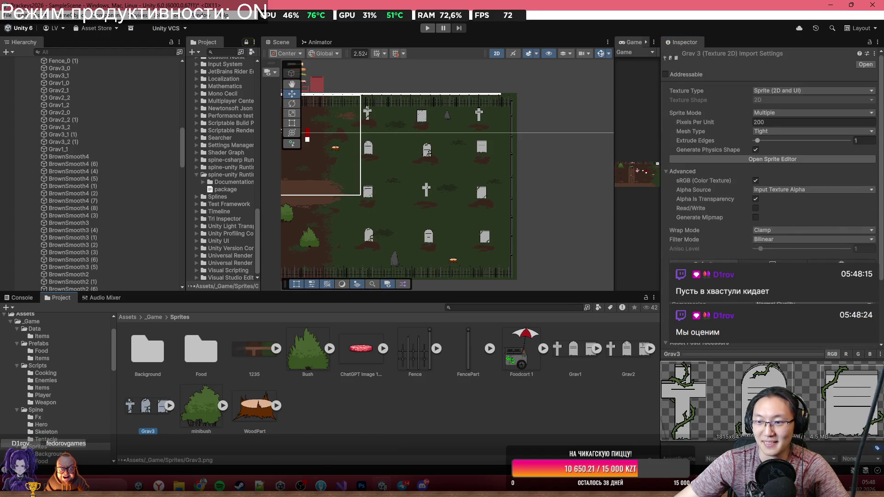
click(776, 156)
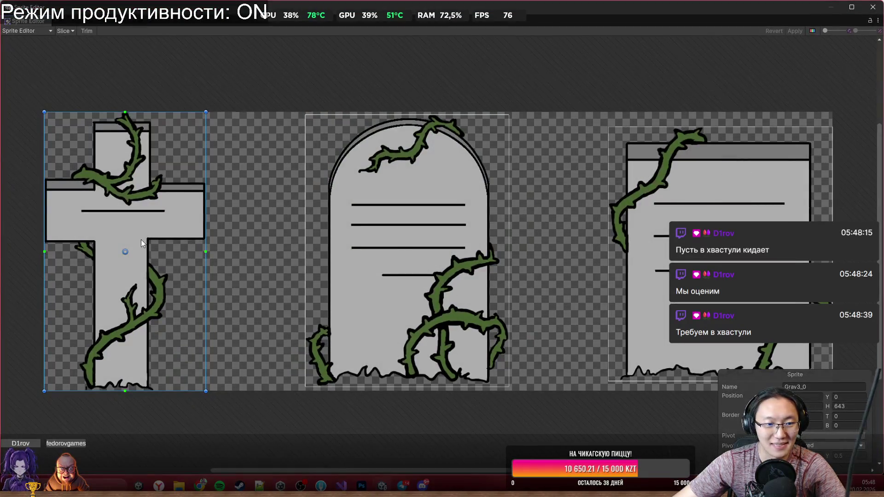
click(430, 233)
click(718, 257)
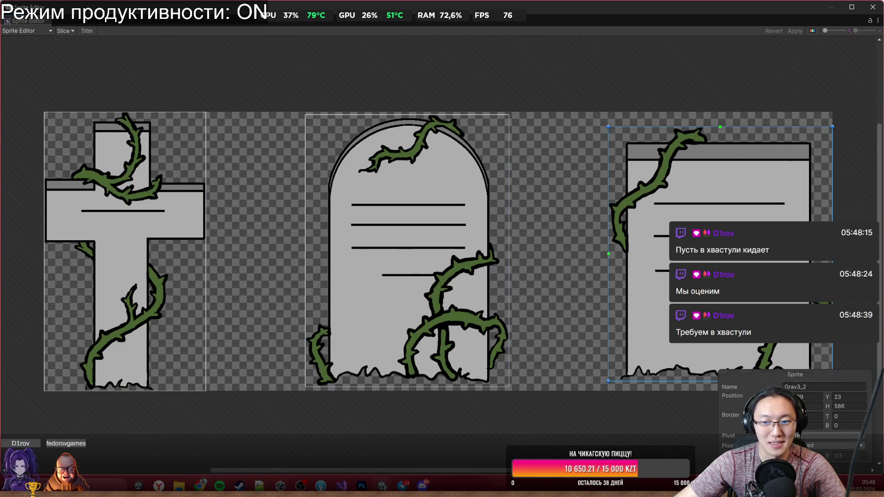
click(823, 437)
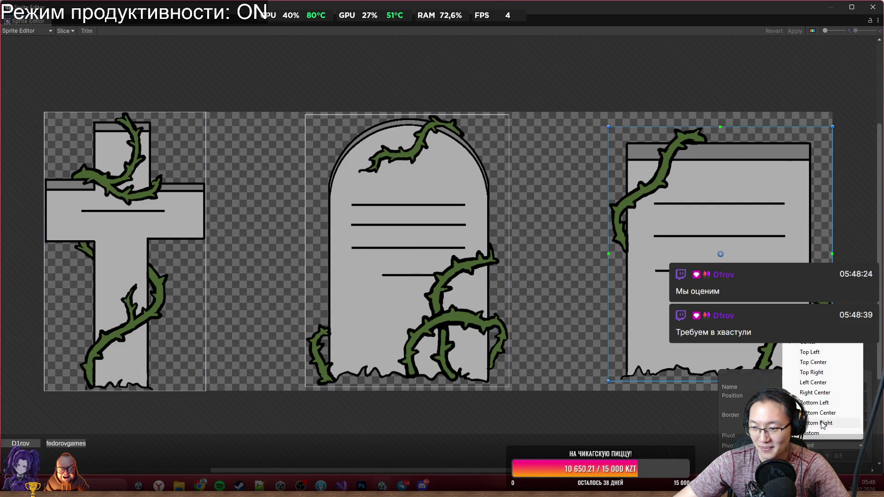
click(822, 414)
Set the middle tombstone and cross pivots to Bottom Center, check them, and close the editor.
click(409, 252)
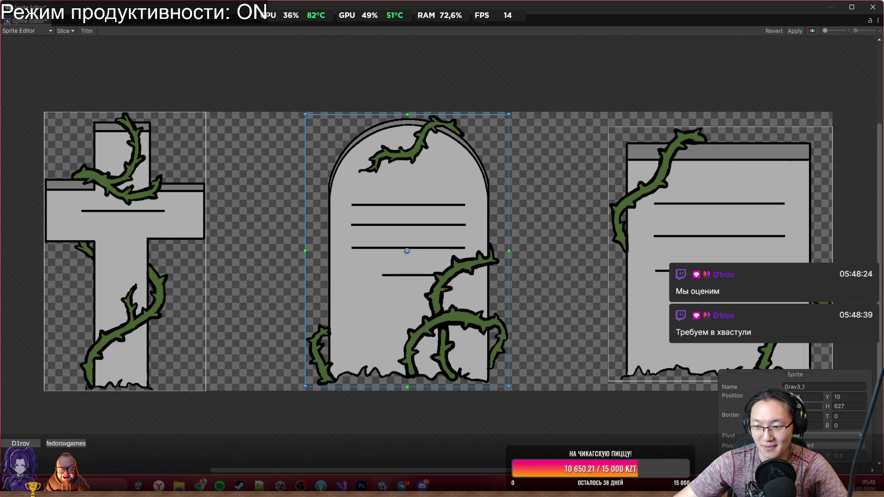
click(823, 437)
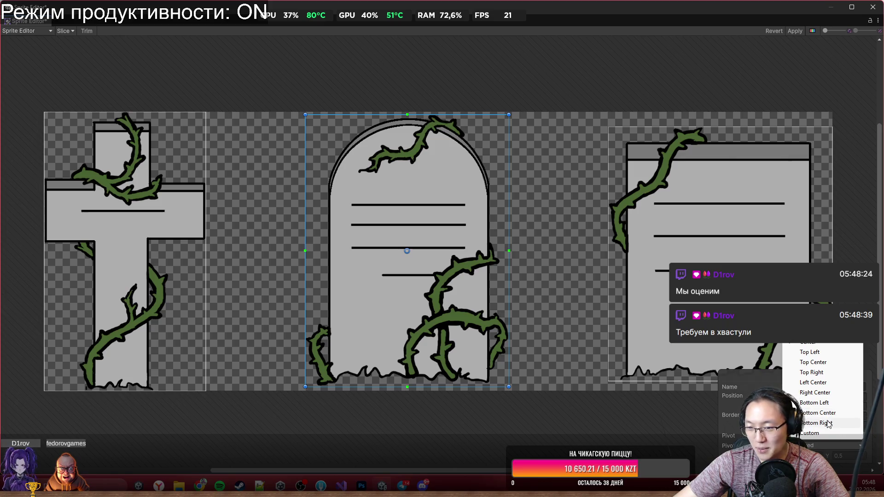
click(824, 413)
click(670, 275)
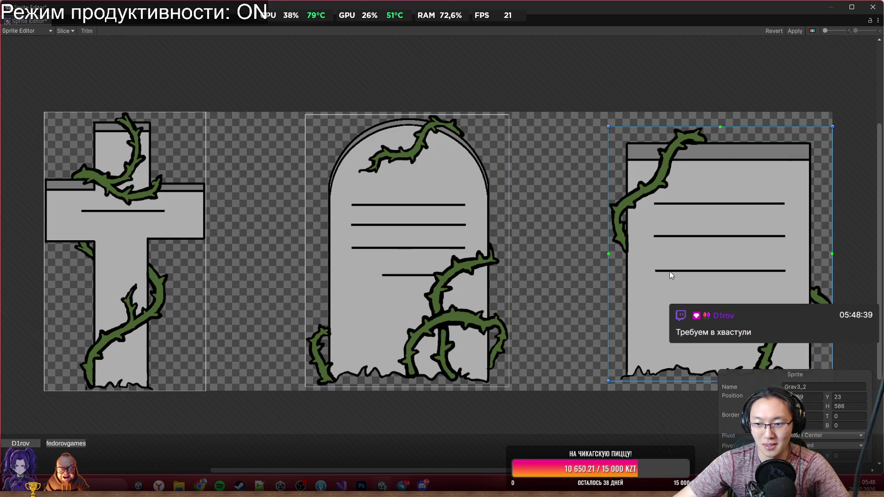
click(164, 246)
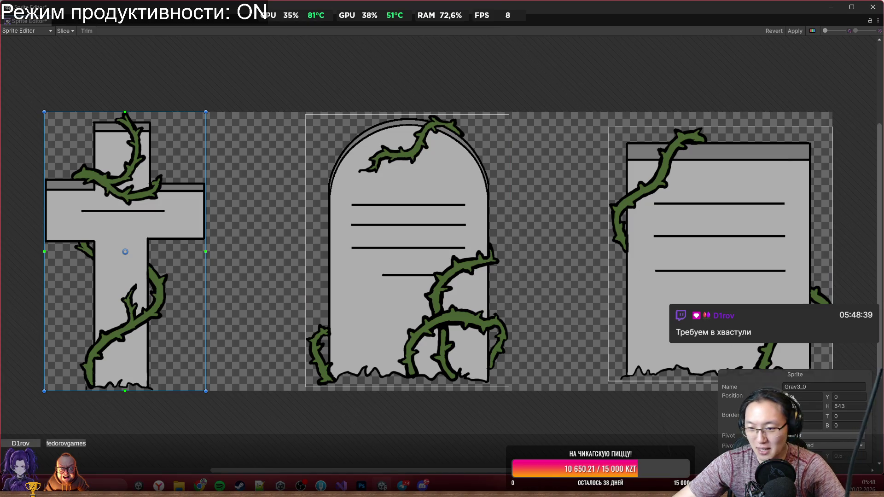
click(828, 445)
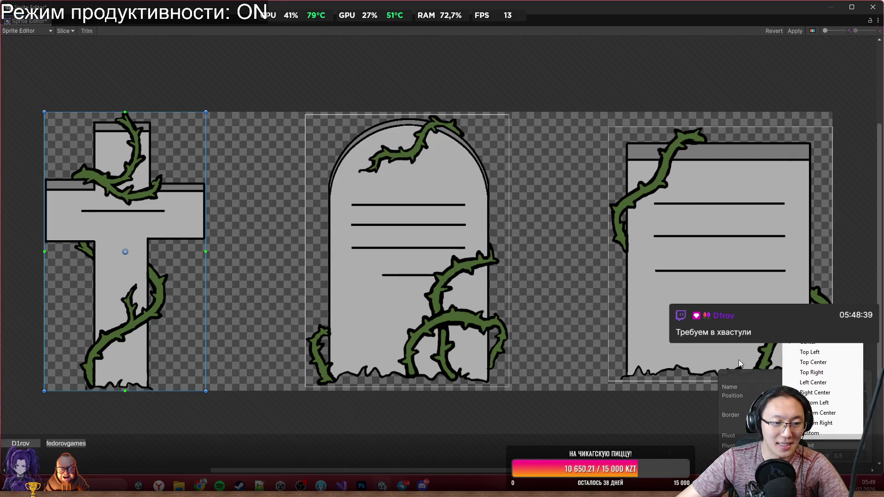
click(818, 416)
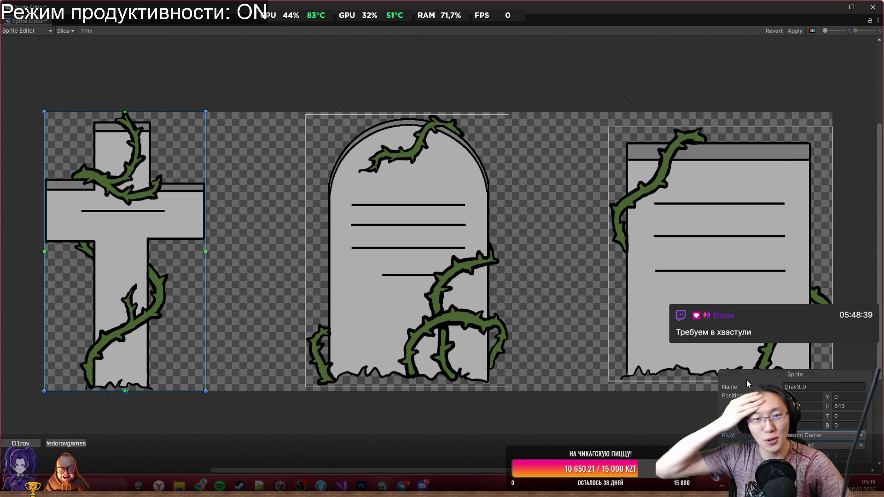
click(479, 293)
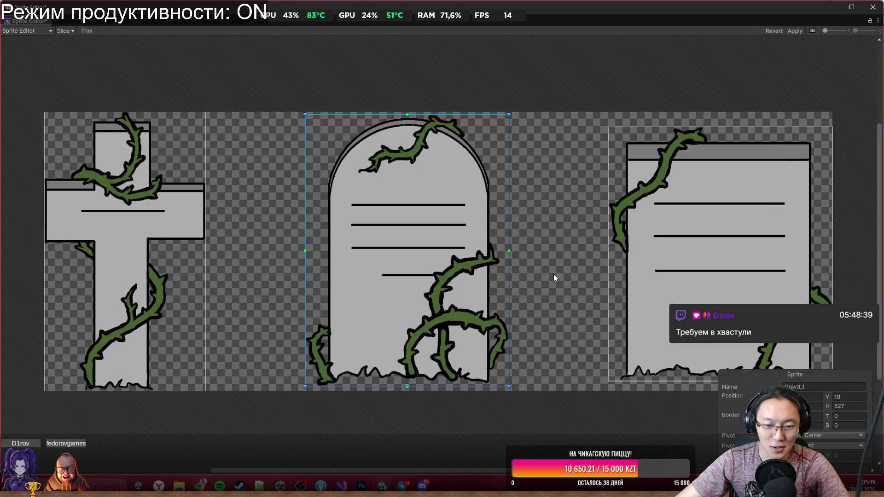
click(638, 269)
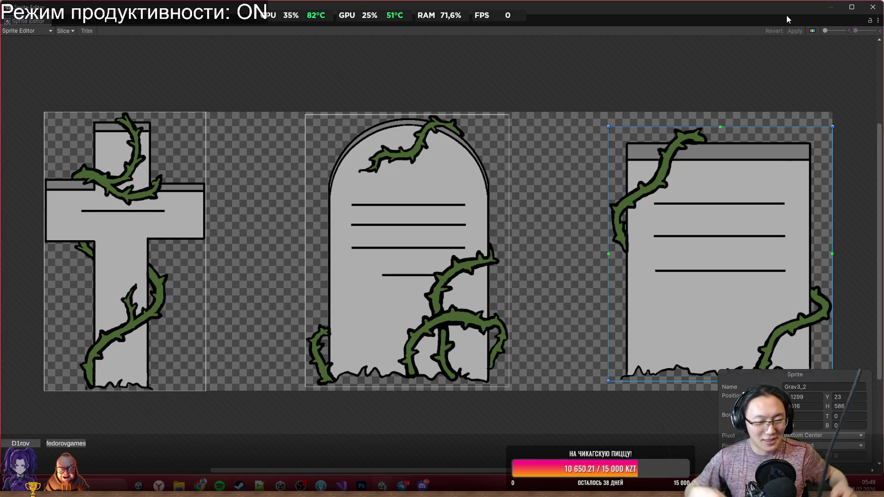
click(873, 9)
drag(382, 217, 400, 178)
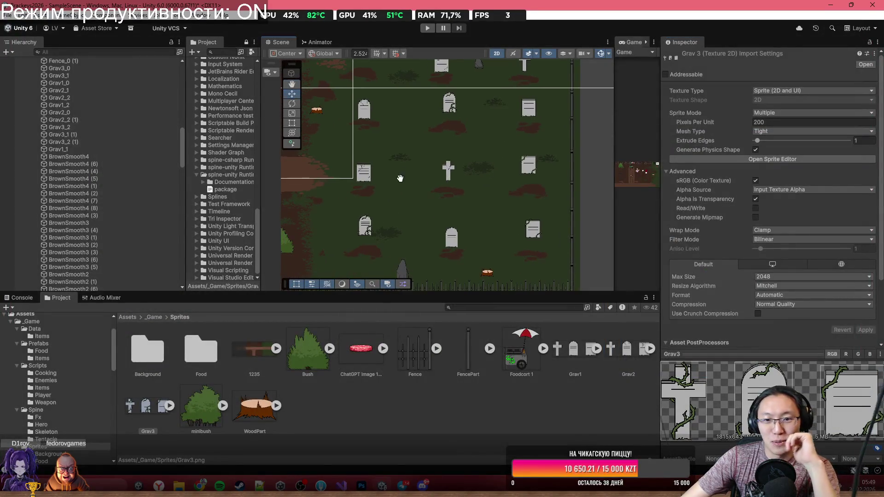
Select a Grav1 gravestone, open its sheet in the Sprite Editor, and set the cross's pivot to Bottom Center.
click(449, 239)
click(810, 135)
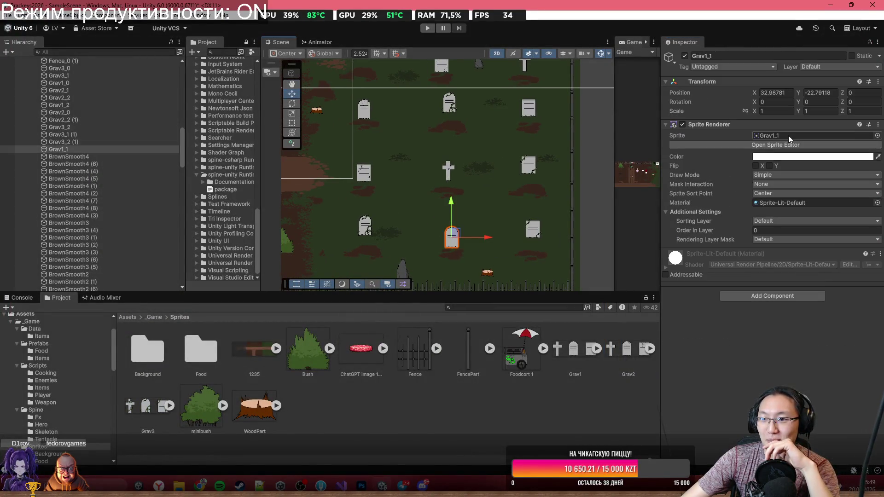
click(596, 349)
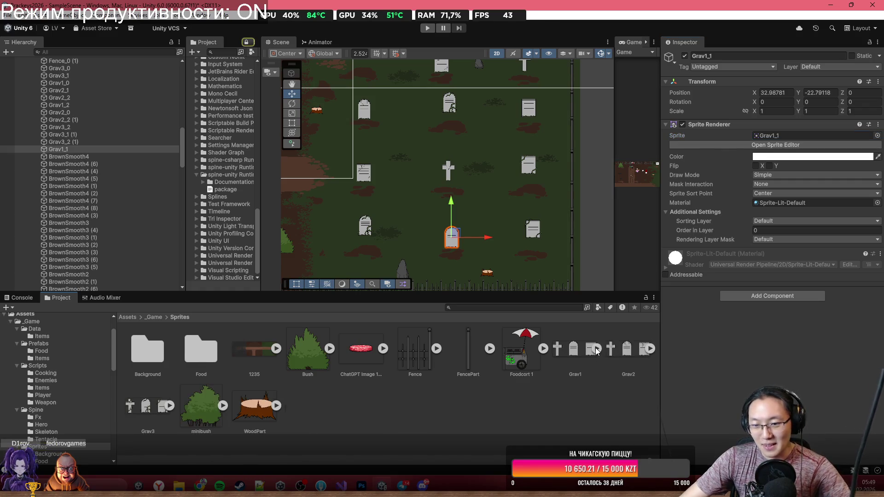
click(581, 349)
click(780, 159)
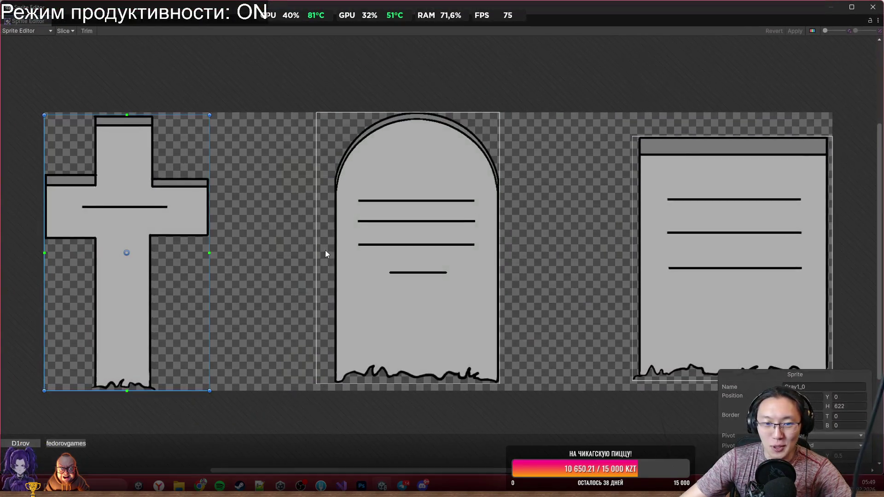
click(824, 435)
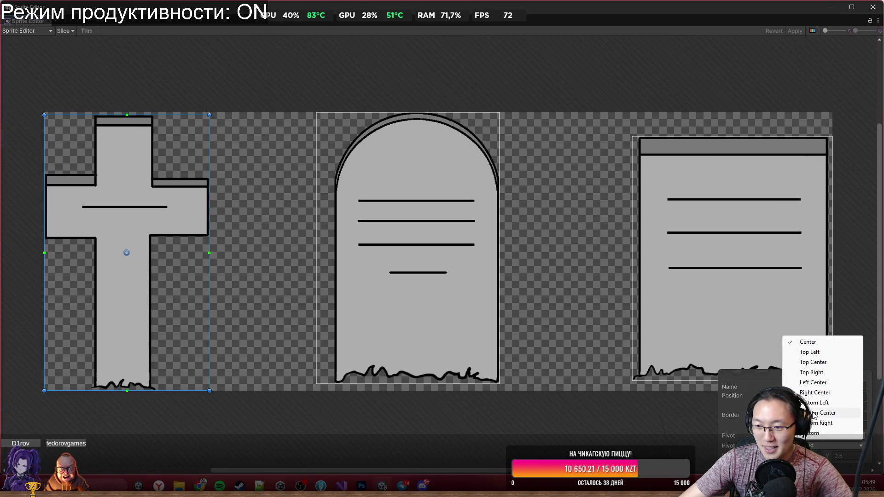
click(816, 417)
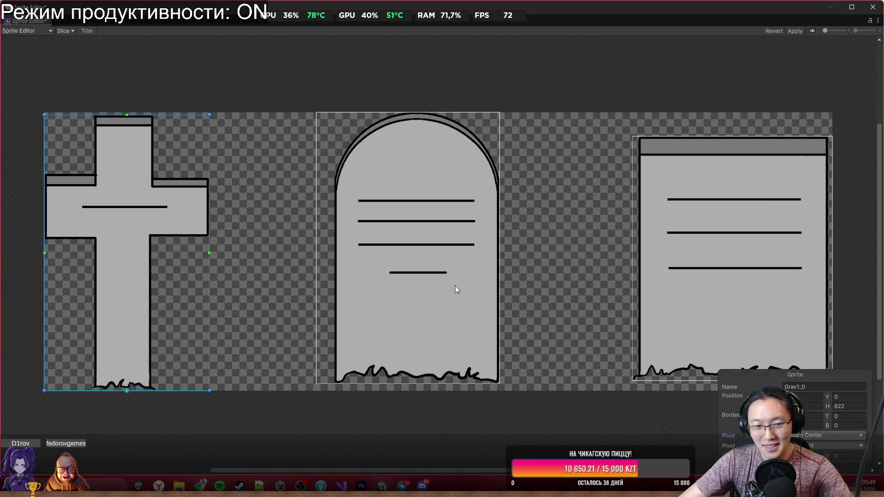
Set the middle and right Grav1 slices to Bottom Center, apply, and close the editor.
click(456, 289)
click(819, 438)
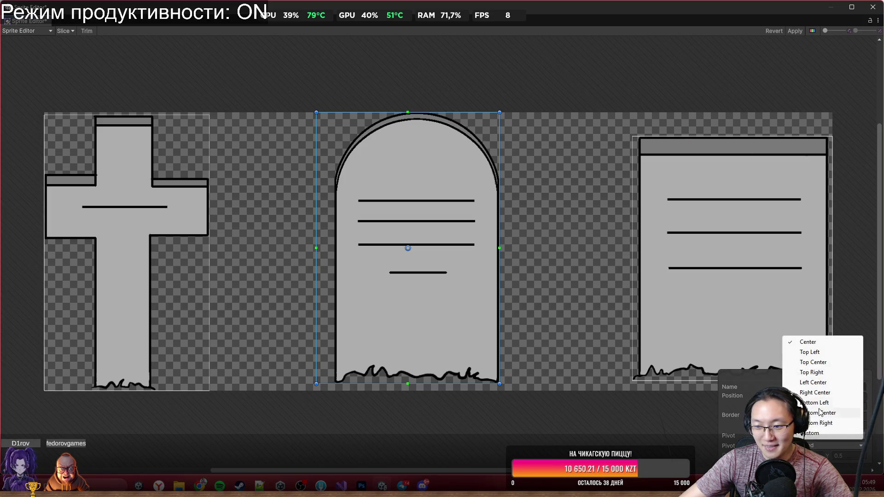
click(824, 416)
click(676, 272)
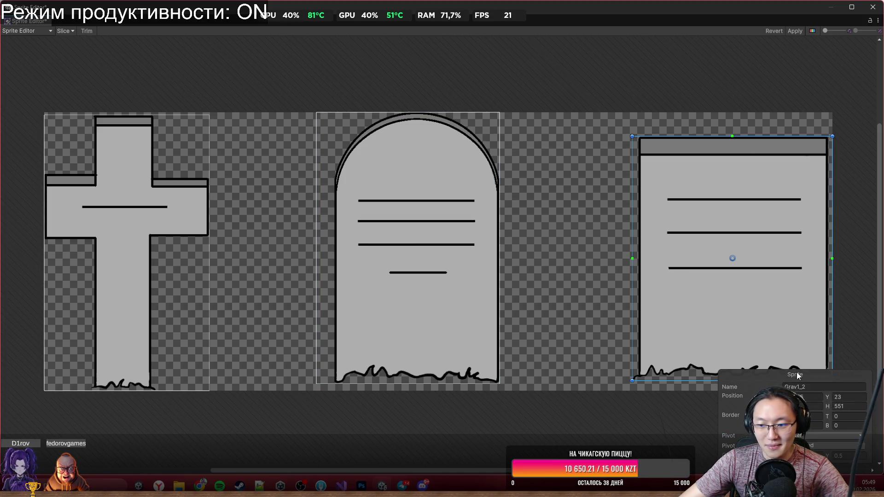
click(817, 440)
click(811, 412)
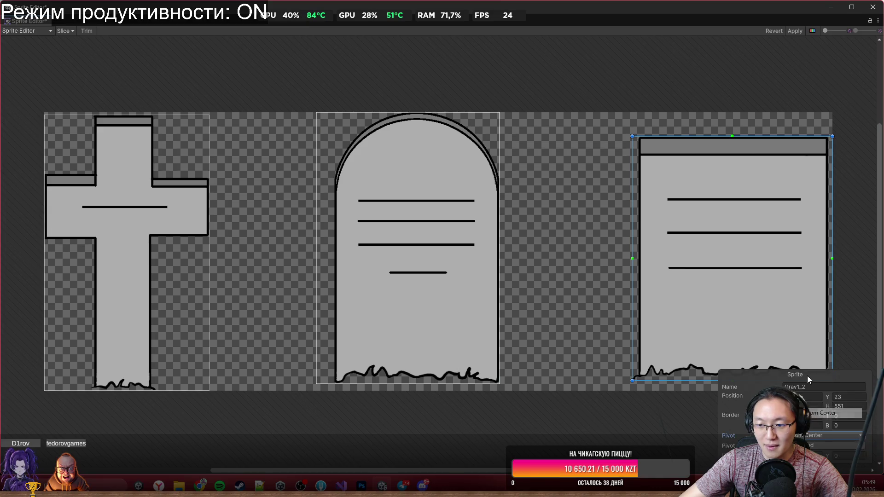
click(795, 31)
click(872, 7)
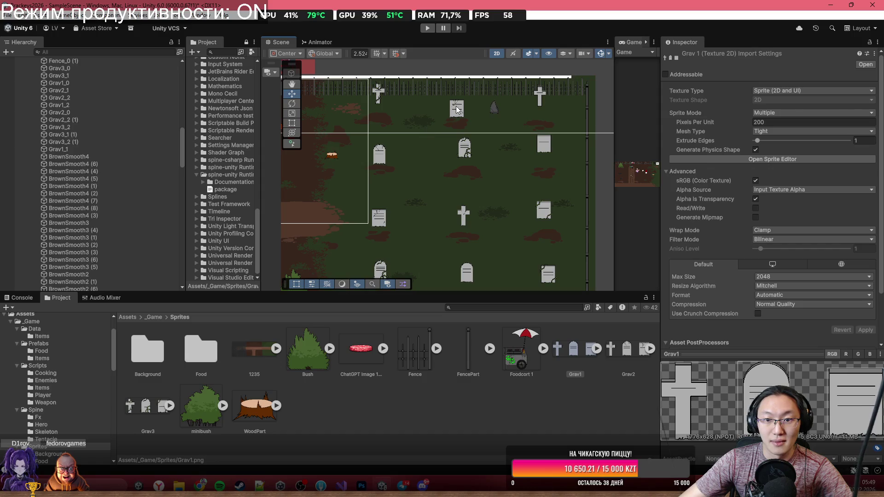
Pick the cracked gravestone Grav2_2 in the scene and open its Grav2 sheet in the Sprite Editor.
key(w)
click(457, 111)
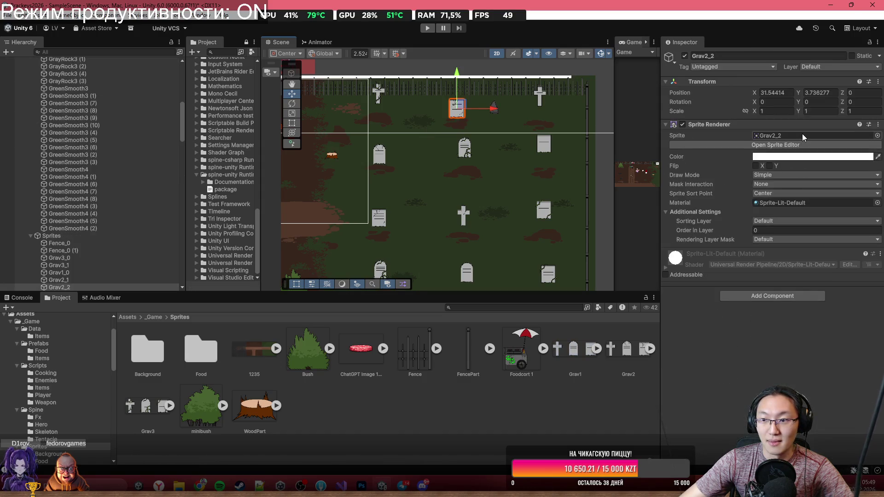
click(801, 135)
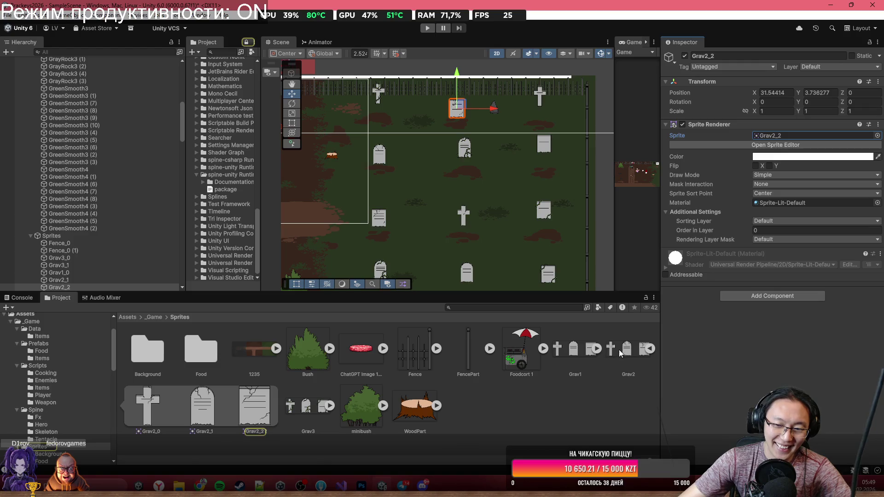
click(637, 350)
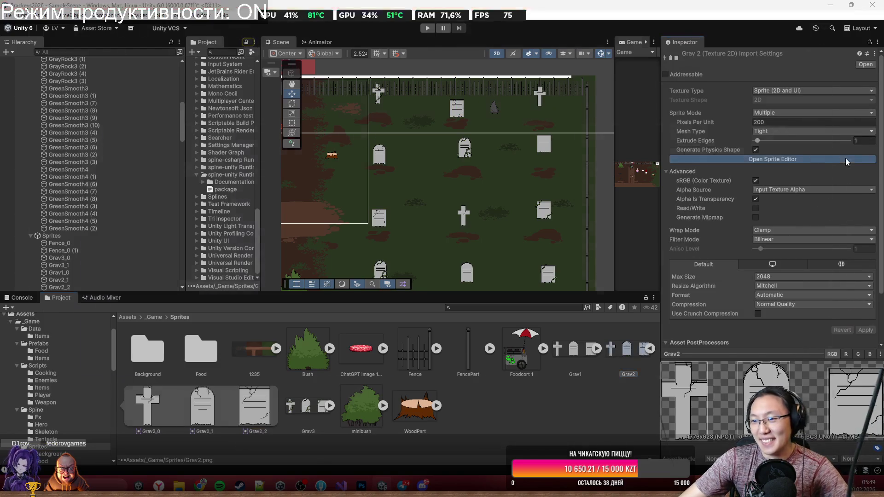
click(845, 159)
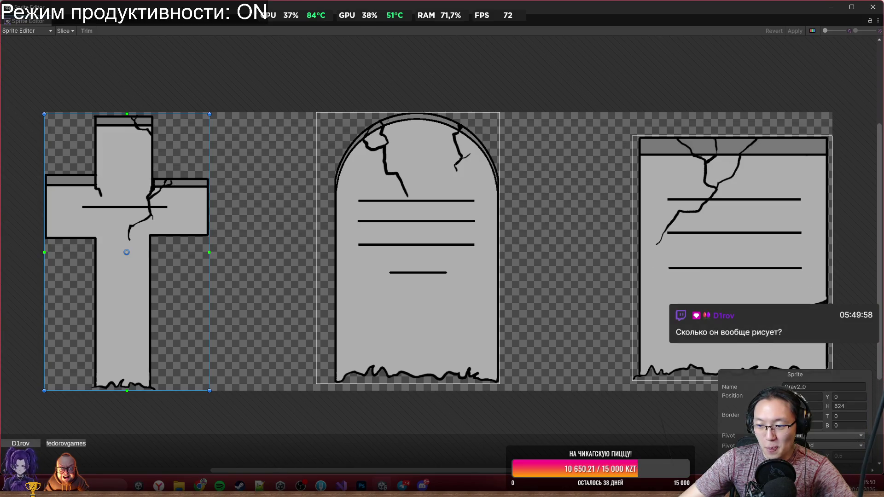
Set the Grav2_1 and Grav2_2 slice pivots to Bottom Center and apply.
click(806, 436)
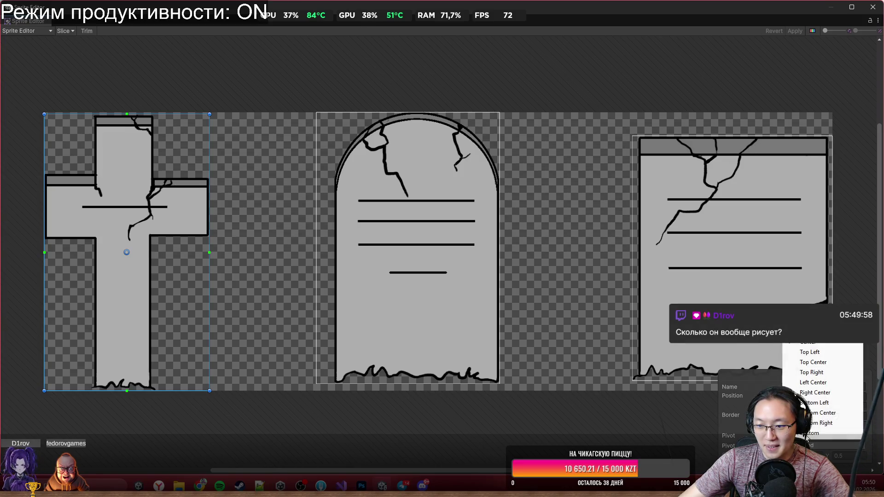
click(463, 363)
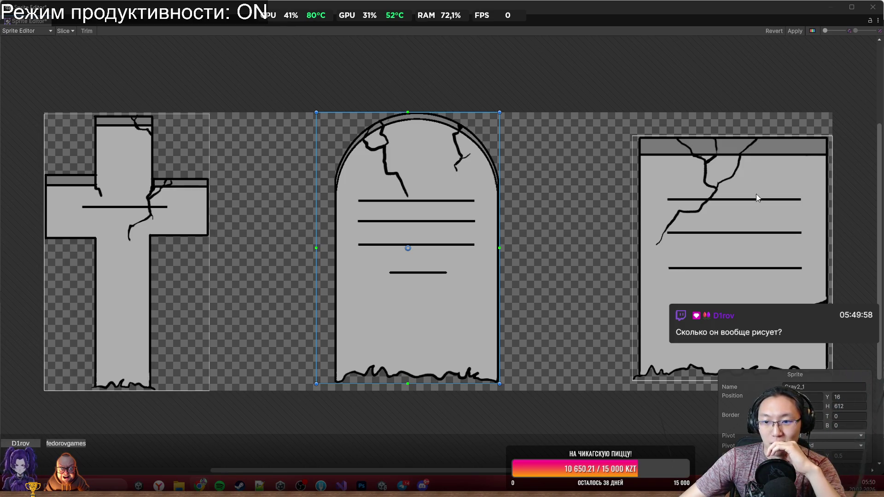
click(833, 436)
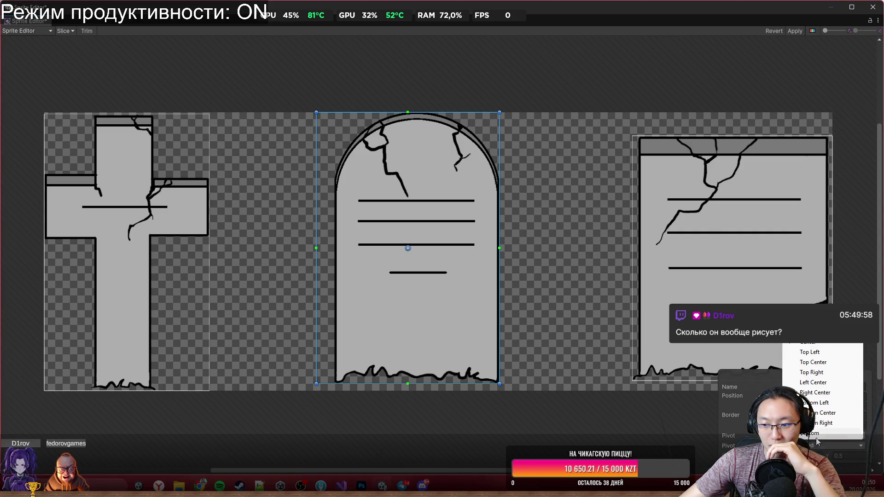
click(792, 415)
click(721, 282)
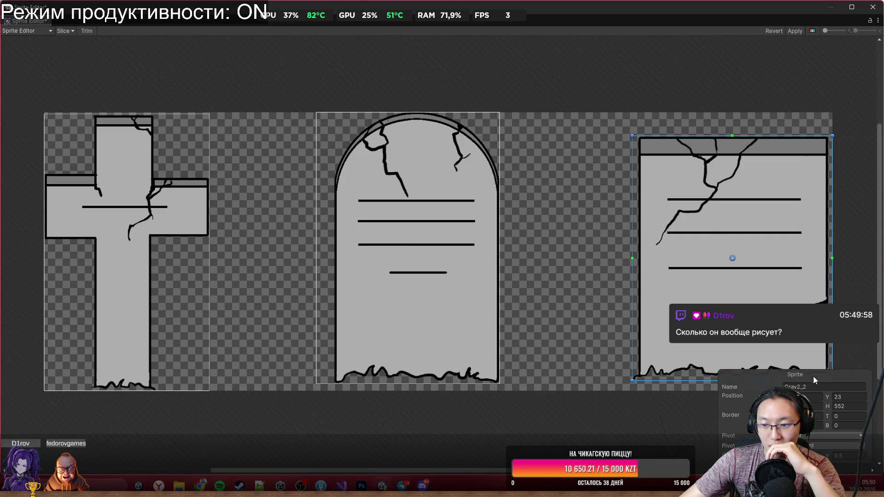
click(817, 436)
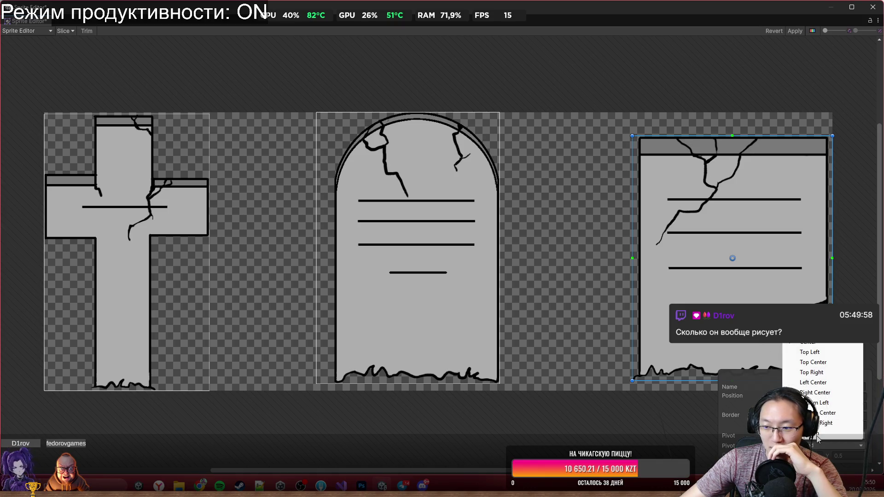
click(827, 413)
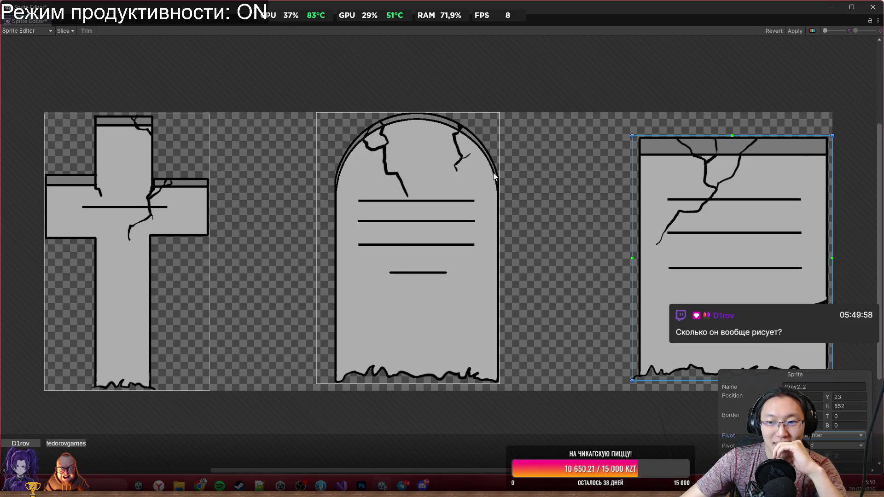
click(803, 30)
Close the Sprite Editor and check Grav2_2's new bottom-center pivot in the scene.
click(872, 7)
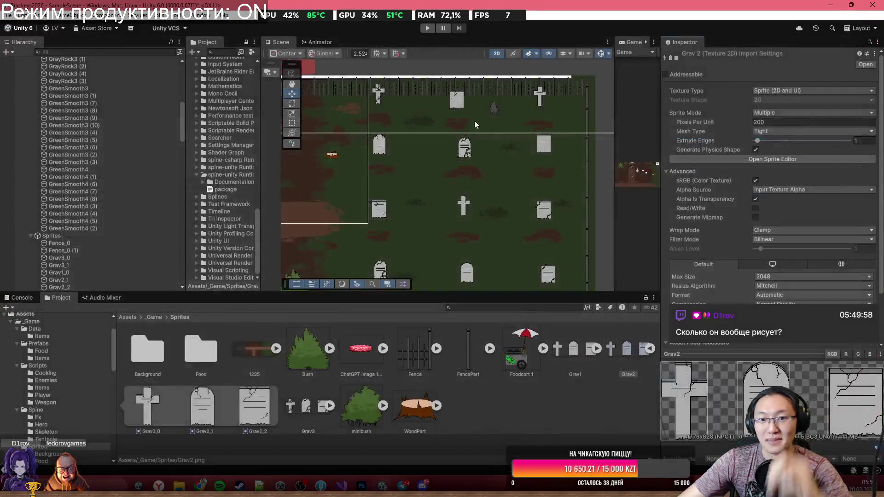
click(395, 104)
click(458, 100)
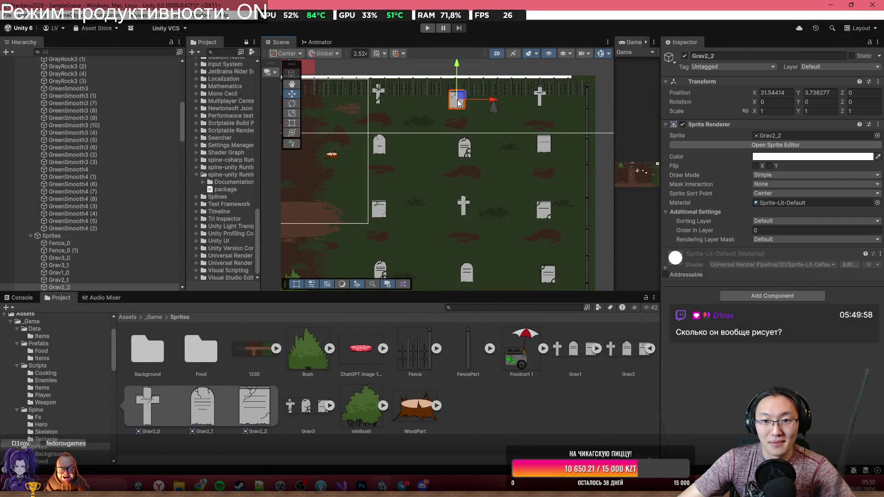
scroll(129, 244, down, 5)
Select the twelve gravestones Grav3_0 through Grav1_1 and drag them down together.
click(74, 190)
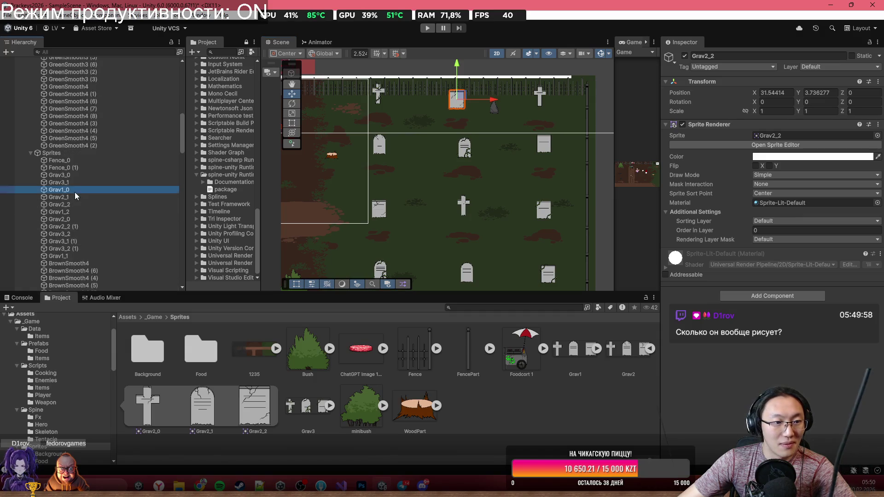
click(75, 176)
shift+click(81, 254)
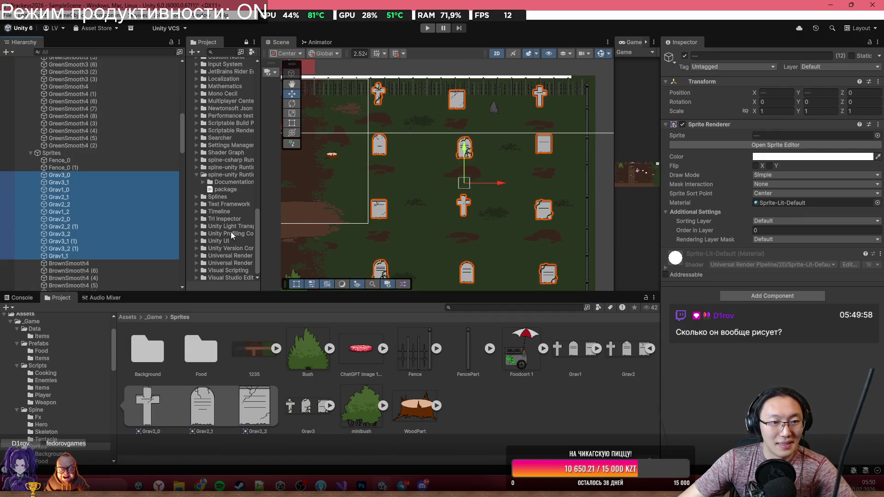
drag(476, 177, 477, 186)
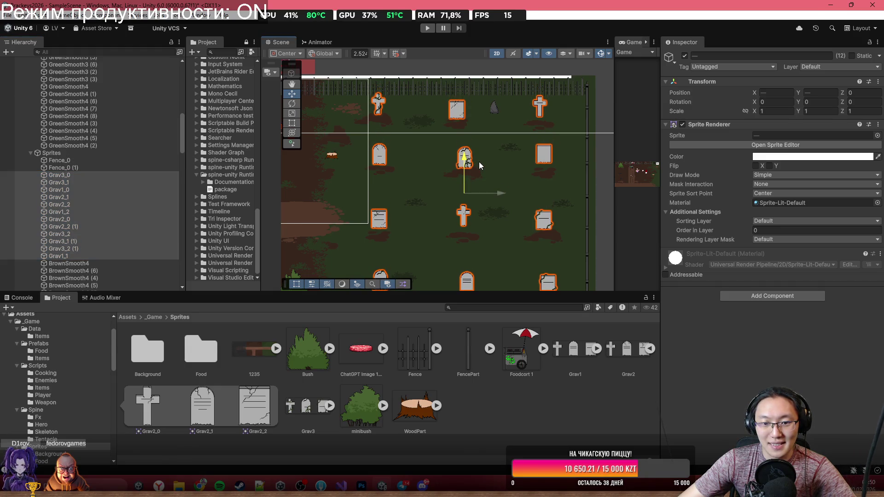
drag(561, 235, 571, 189)
click(571, 189)
Lower the Grav2_0 cross gravestone onto its dirt patch.
scroll(571, 191, up, 5)
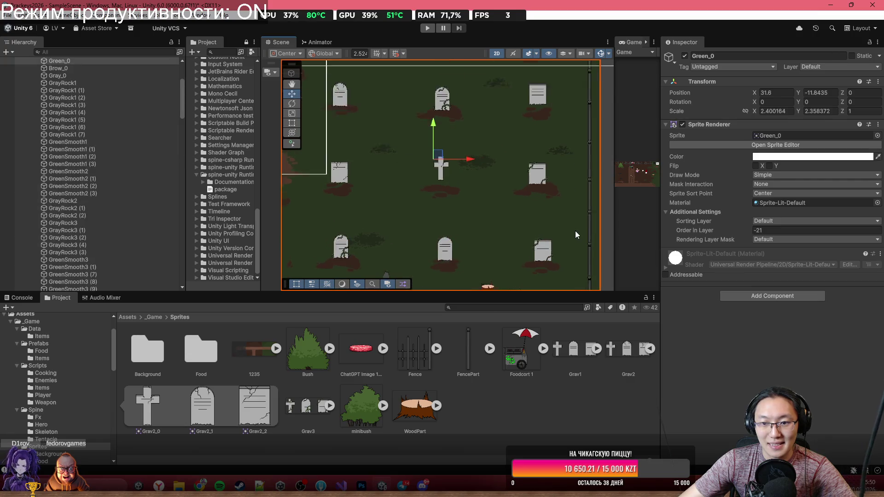
click(553, 194)
scroll(550, 186, up, 3)
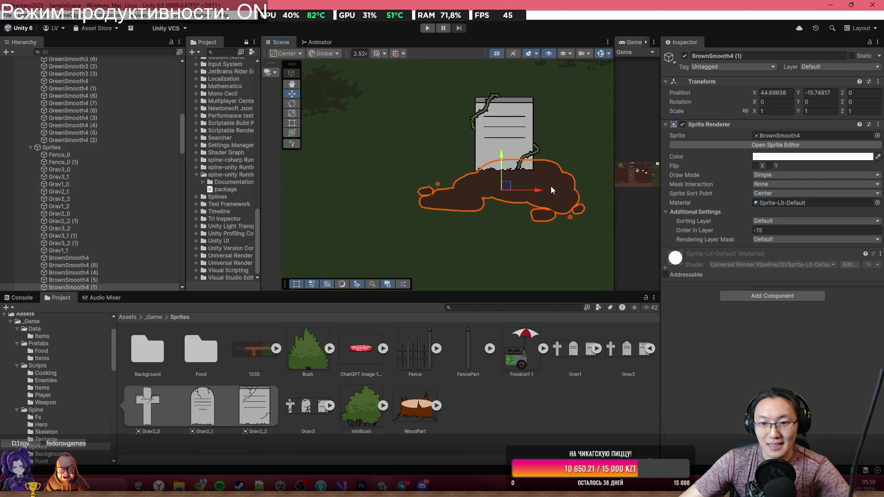
scroll(568, 224, down, 5)
scroll(552, 226, down, 3)
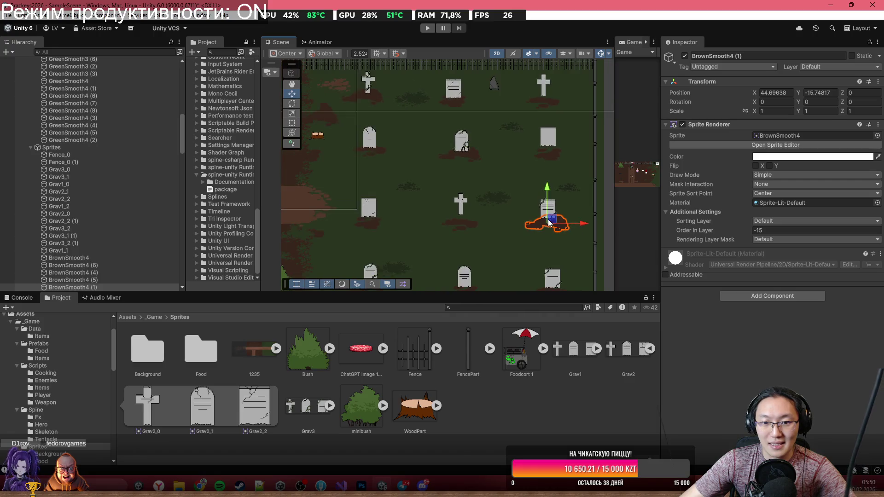
click(453, 182)
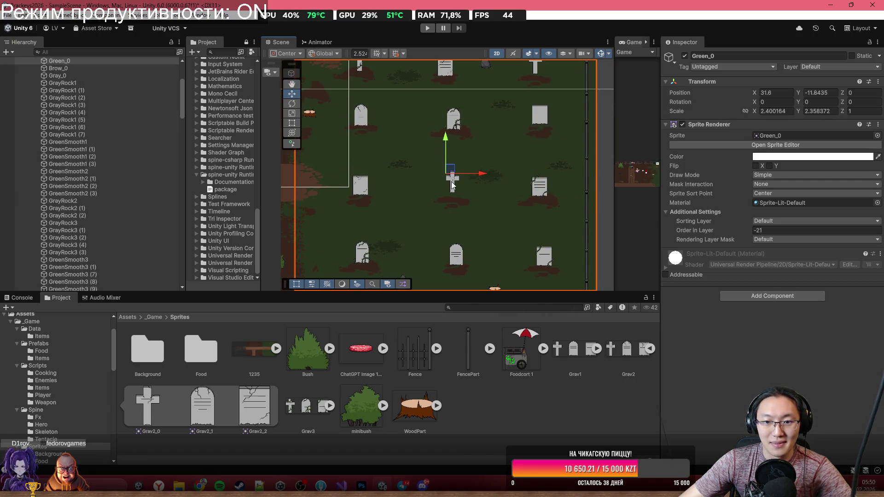
drag(454, 182, 454, 187)
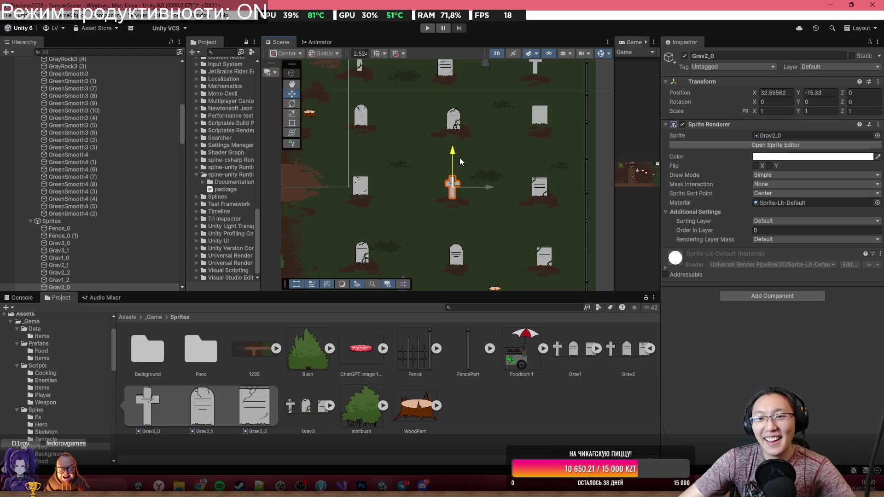
click(485, 119)
Align the BrownSmooth4 (2) dirt patch at position 32.46543, -8.7.
scroll(465, 122, up, 3)
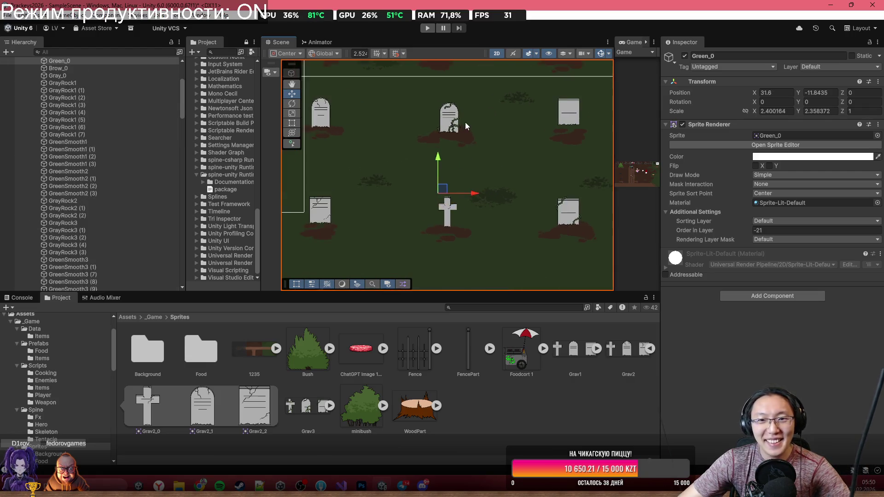
drag(465, 123, 479, 175)
click(478, 174)
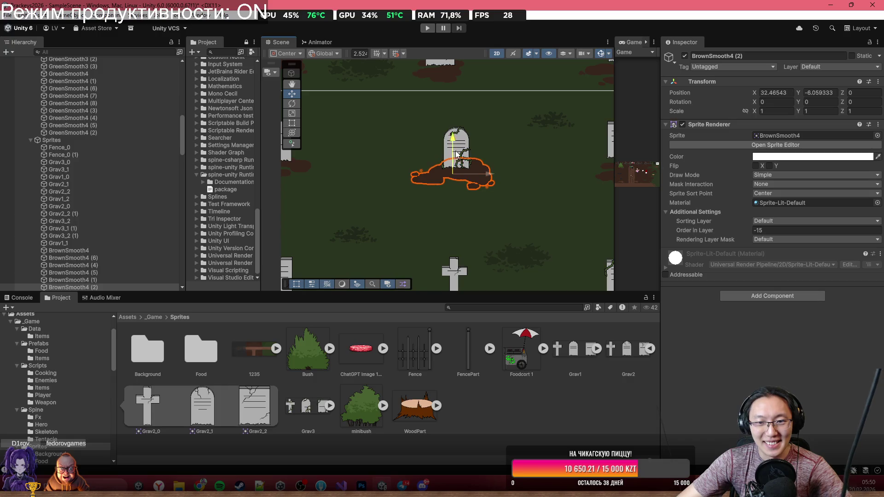
scroll(505, 159, down, 5)
scroll(469, 159, up, 2)
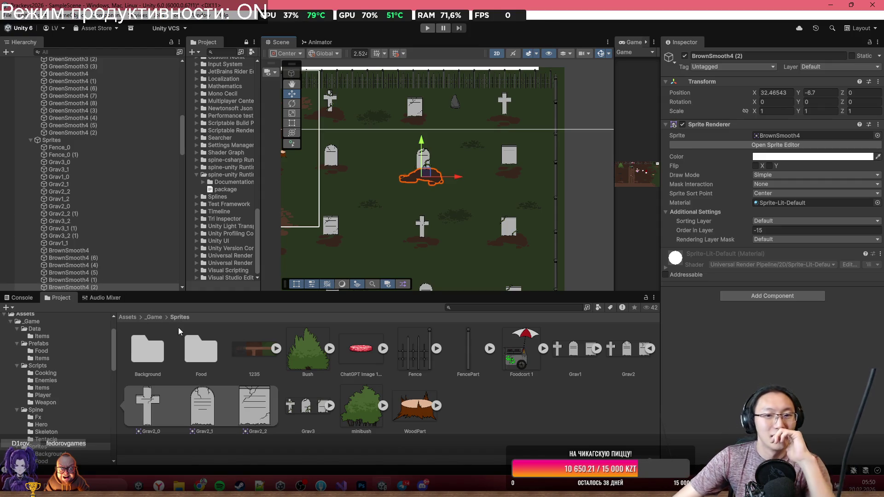
drag(488, 182, 548, 139)
scroll(465, 151, up, 1)
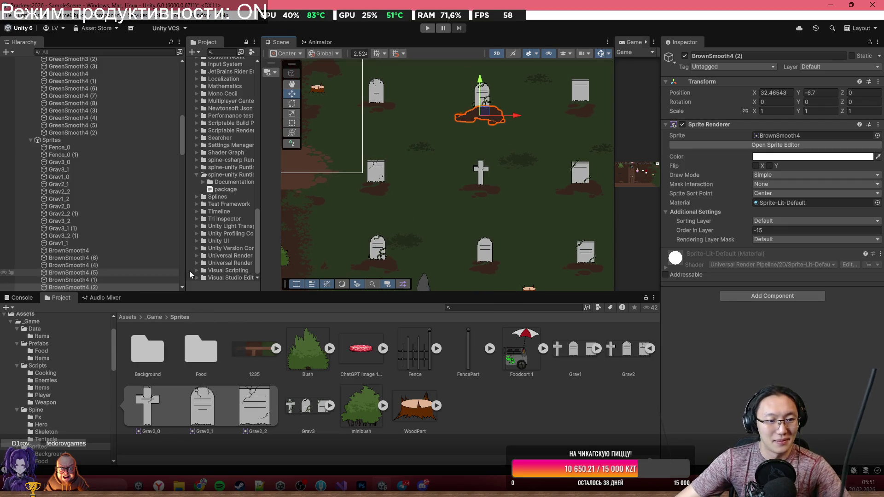
Locate BrownSmooth4 from the dirt object, then multi-select BrownSmooth2, 3 and 4 in Sprites/Background.
click(109, 250)
click(780, 137)
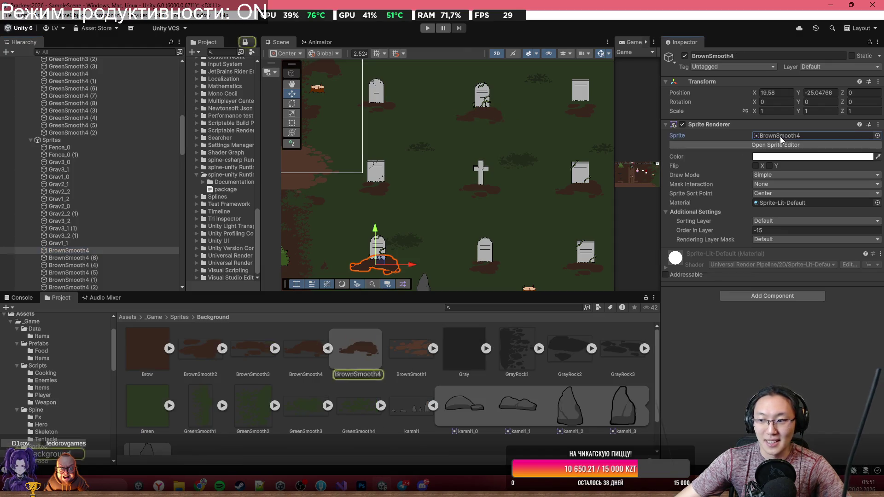
click(326, 350)
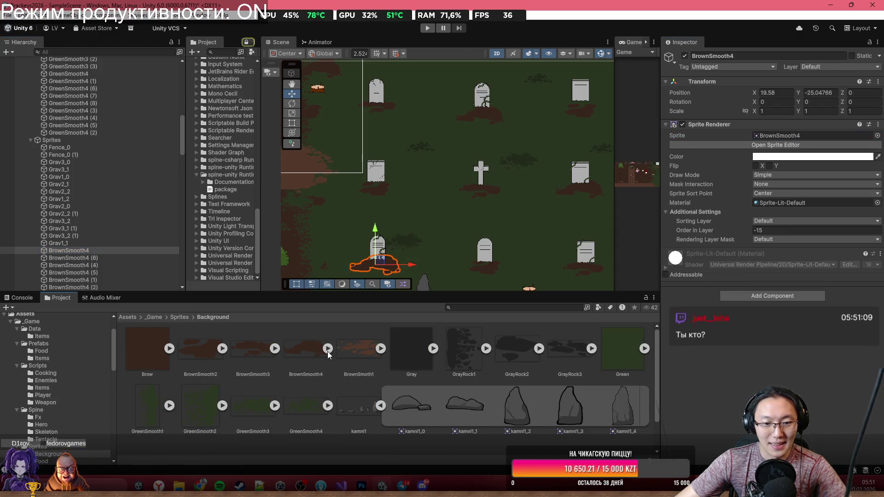
click(310, 353)
shift+click(187, 354)
scroll(422, 389, down, 1)
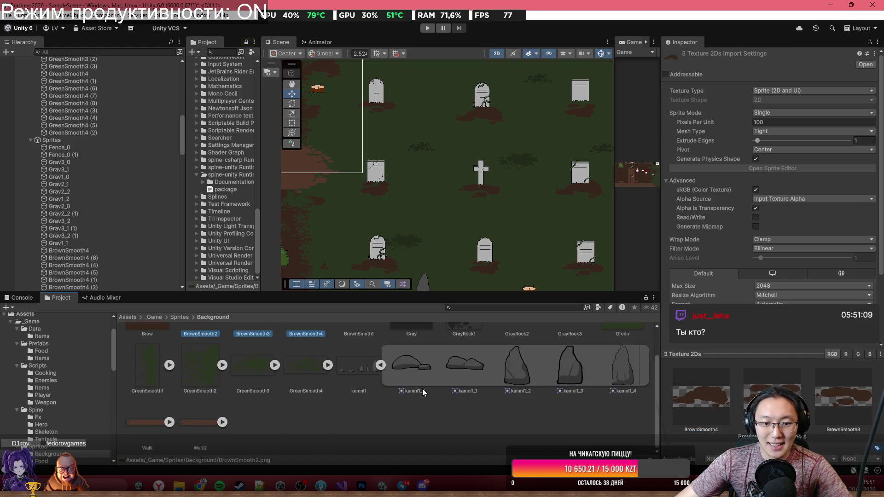
scroll(423, 391, up, 1)
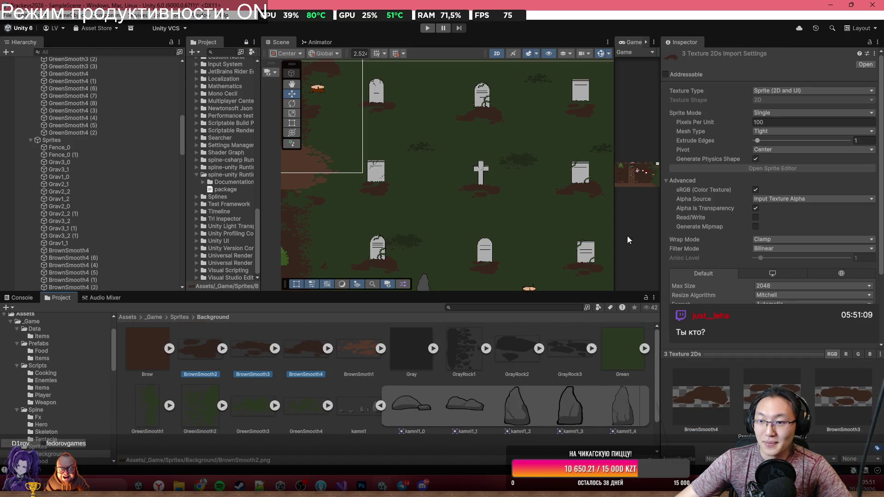
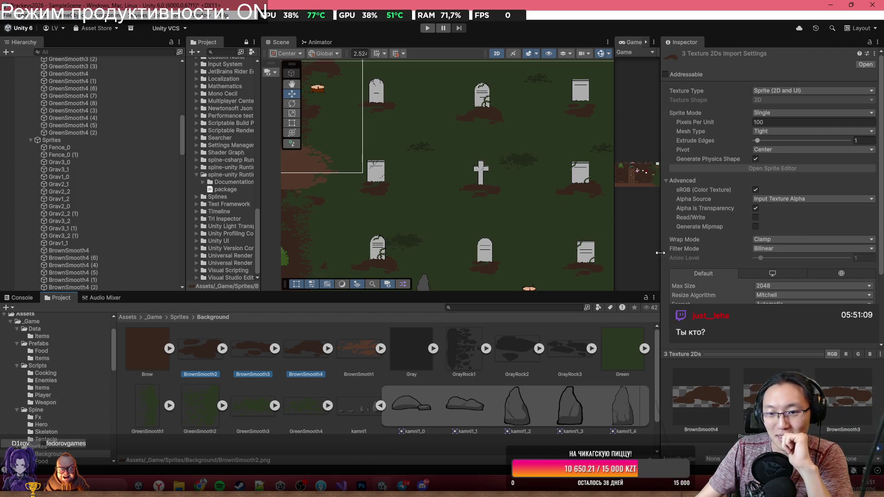
Inspect the BrownSmooth4 patch and the BrownSmooth2 texture's sprite editing modes.
scroll(151, 212, down, 3)
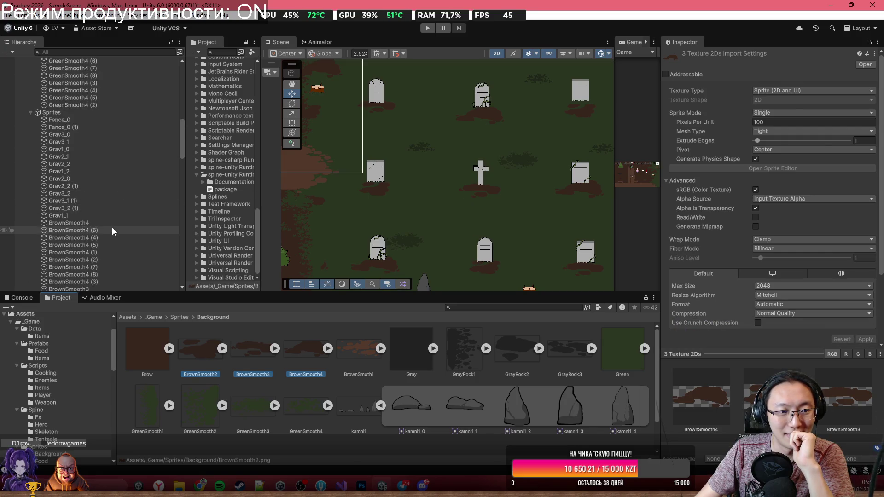
click(112, 225)
click(204, 352)
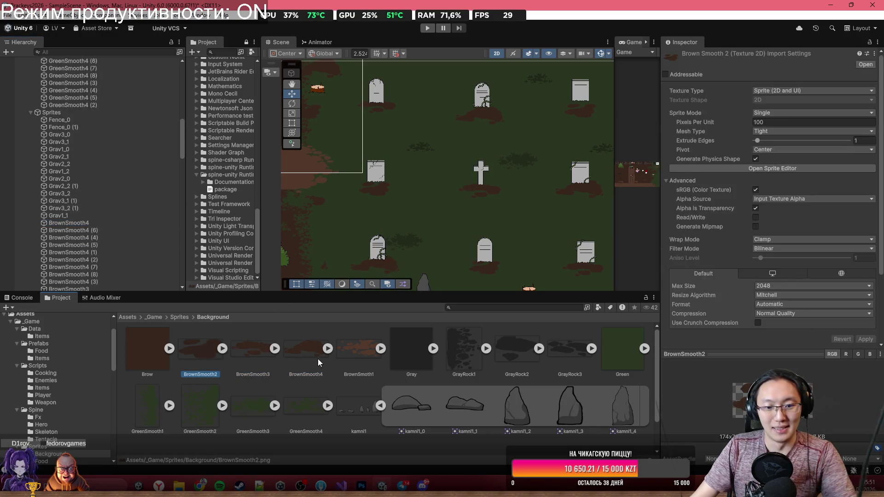
click(828, 166)
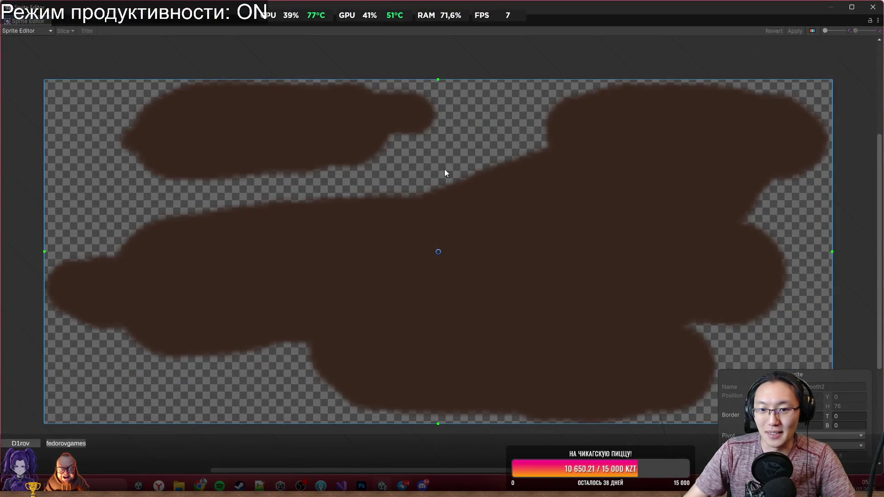
click(35, 31)
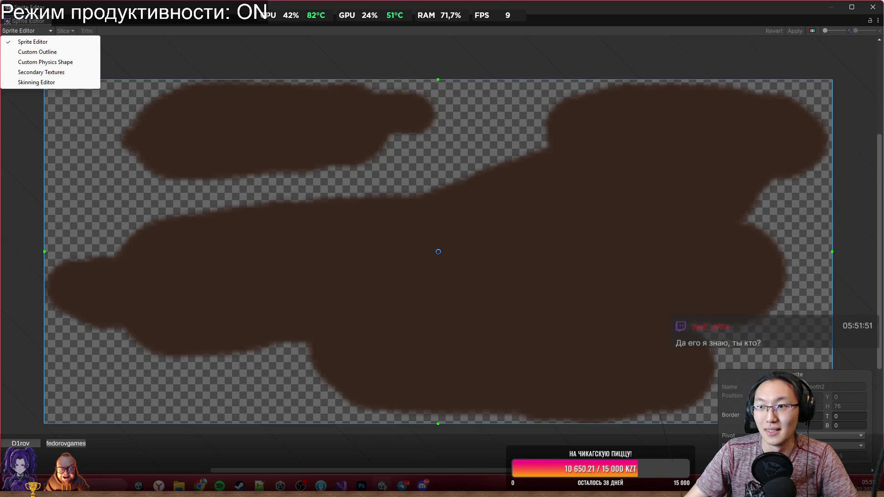
click(872, 7)
Raise the Grav2_2 gravestone slightly so it sits on its dirt patch.
scroll(498, 194, down, 3)
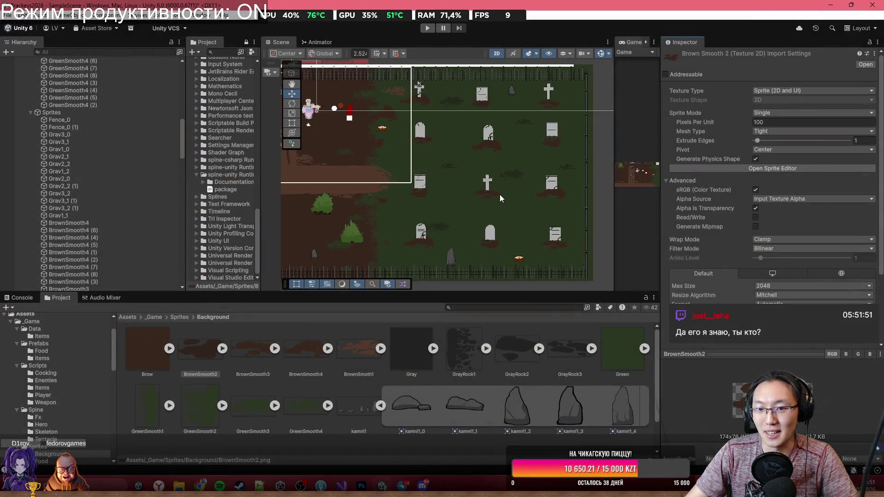
scroll(457, 126, up, 2)
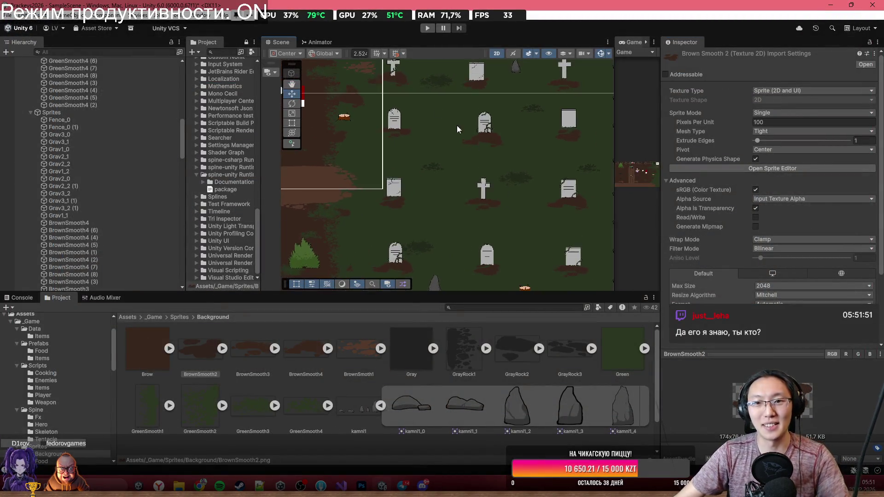
click(407, 128)
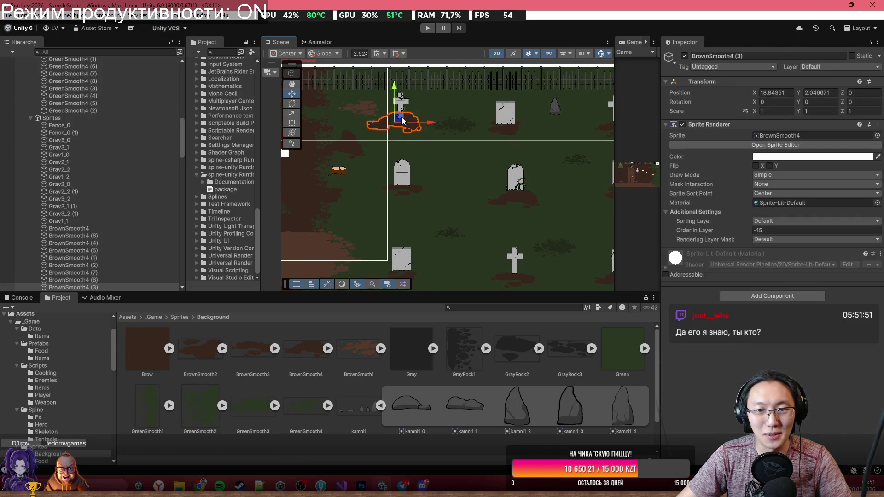
click(509, 131)
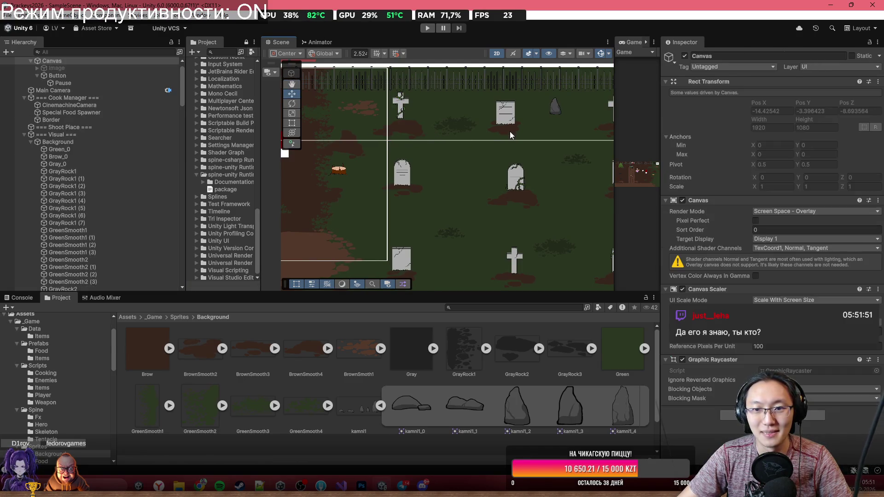
click(510, 128)
click(509, 118)
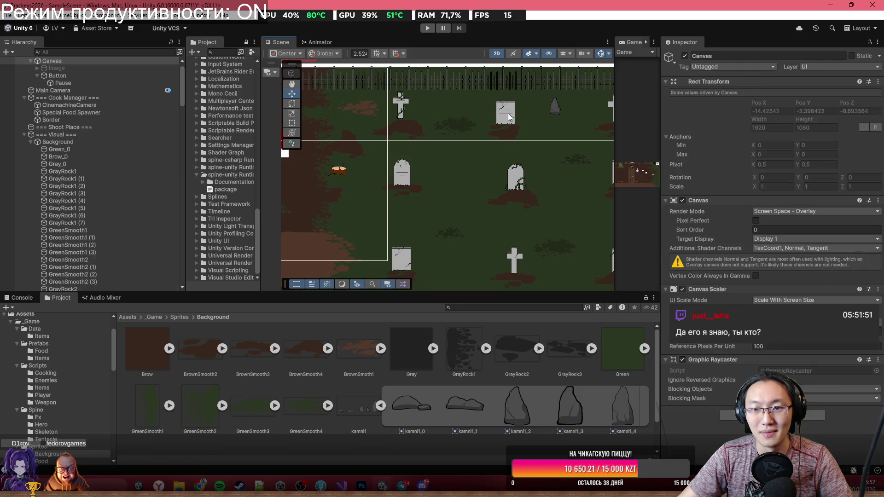
click(506, 105)
drag(507, 105, 507, 98)
scroll(503, 145, down, 2)
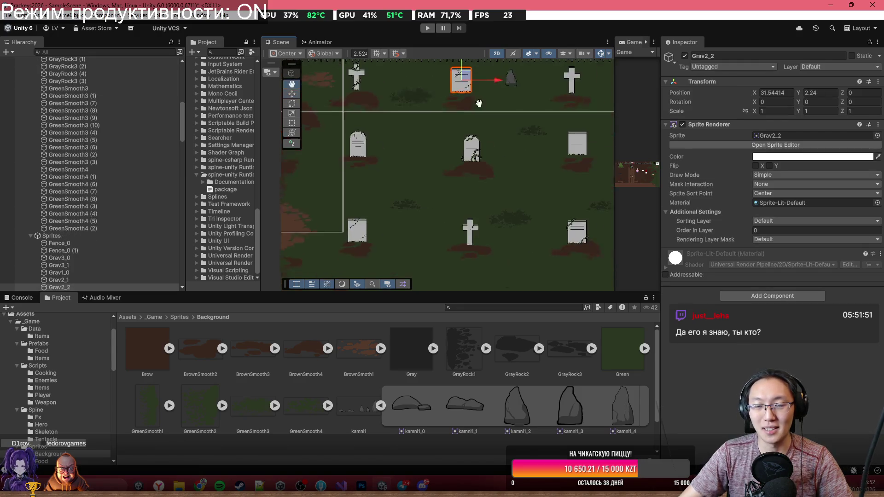
Raise Grav3_1, lower the BrownSmooth3 patch beneath it, and lower Grav1_2.
click(464, 147)
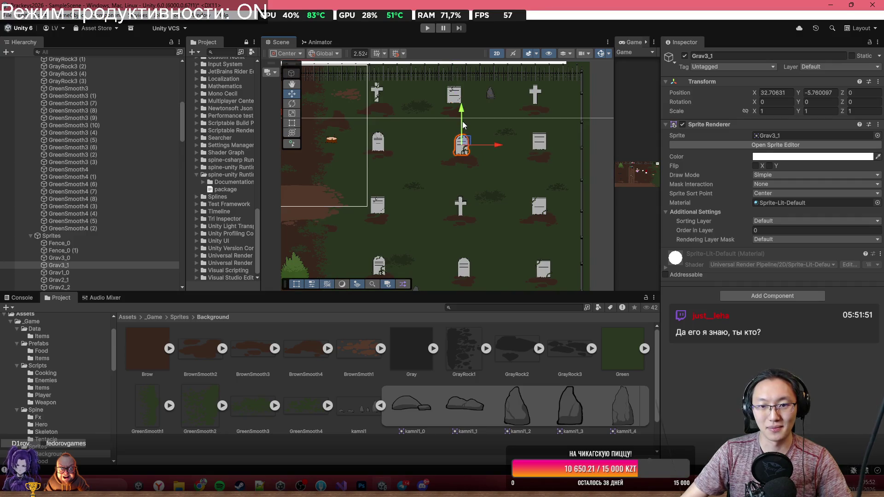
drag(463, 122, 463, 119)
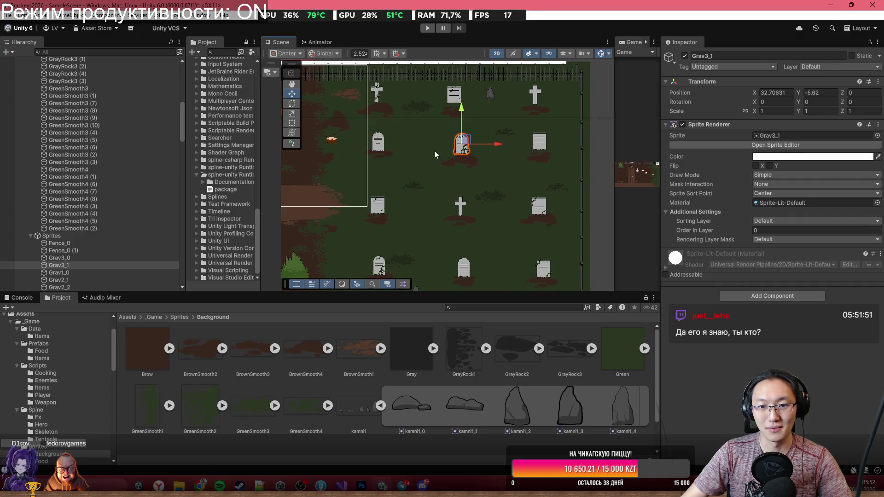
click(388, 151)
click(387, 154)
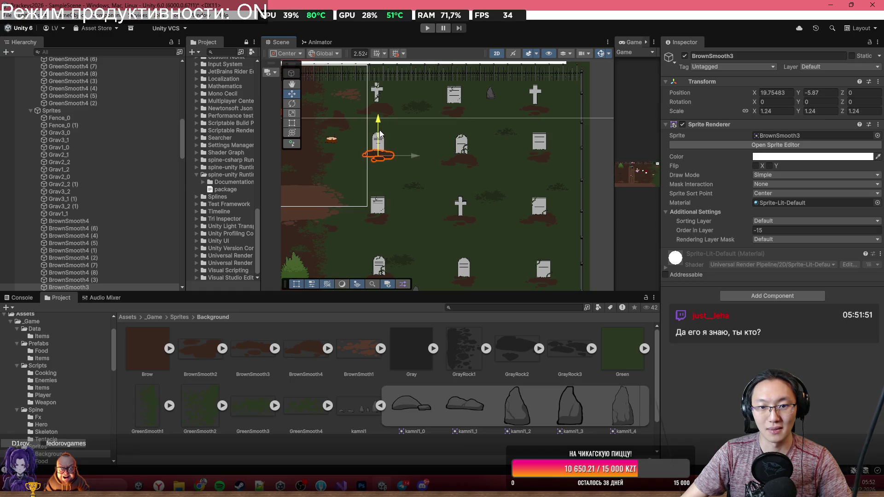
drag(381, 133, 380, 137)
click(540, 140)
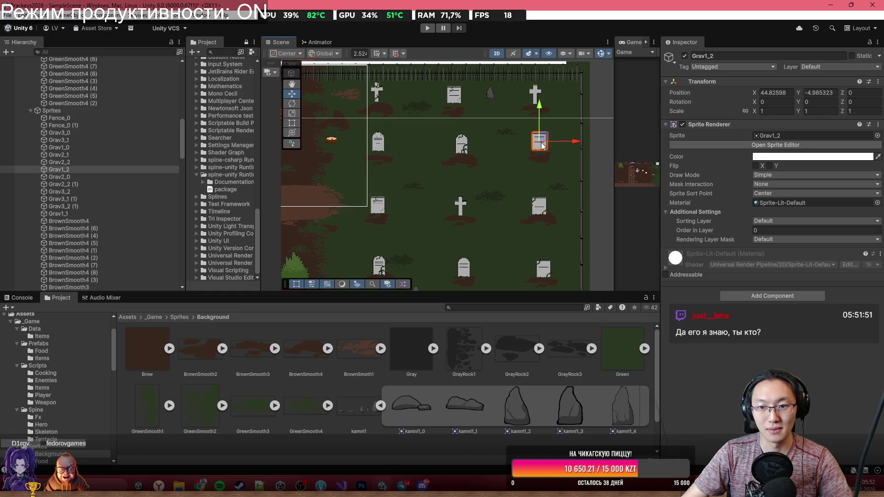
drag(544, 130, 545, 135)
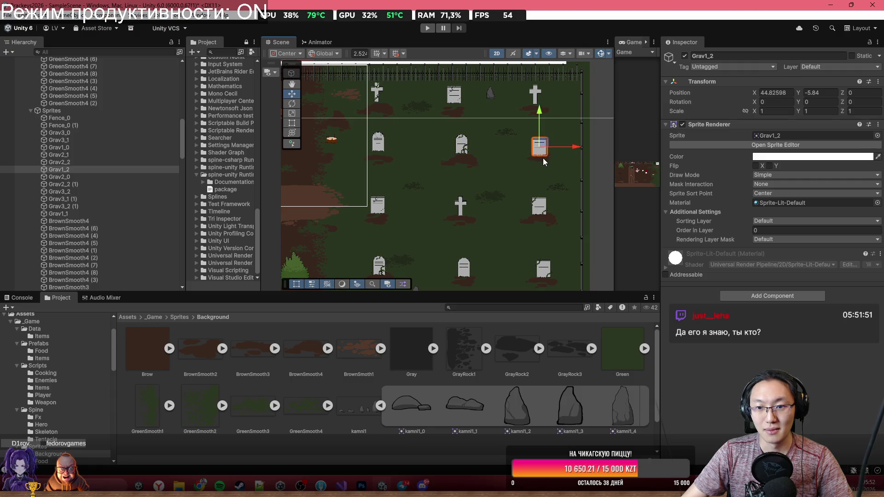
Shift the BrownSmooth3 (3) patch slightly down under its gravestone.
click(543, 152)
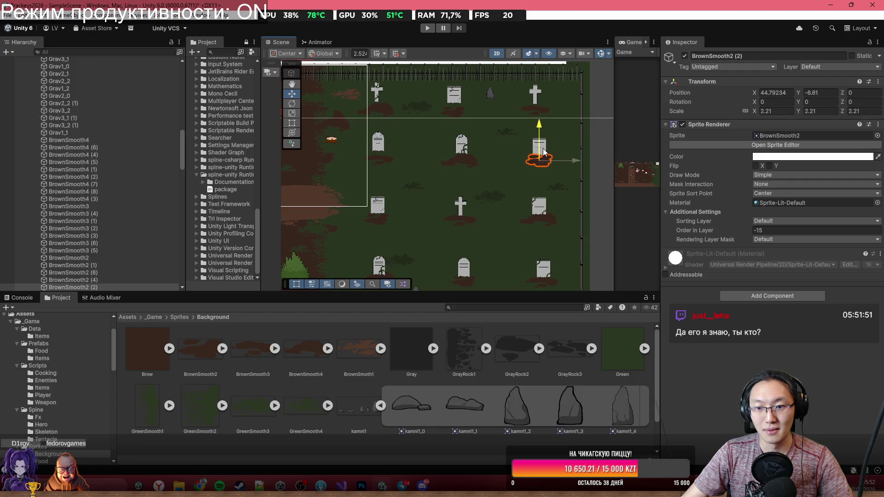
click(605, 212)
key(Down)
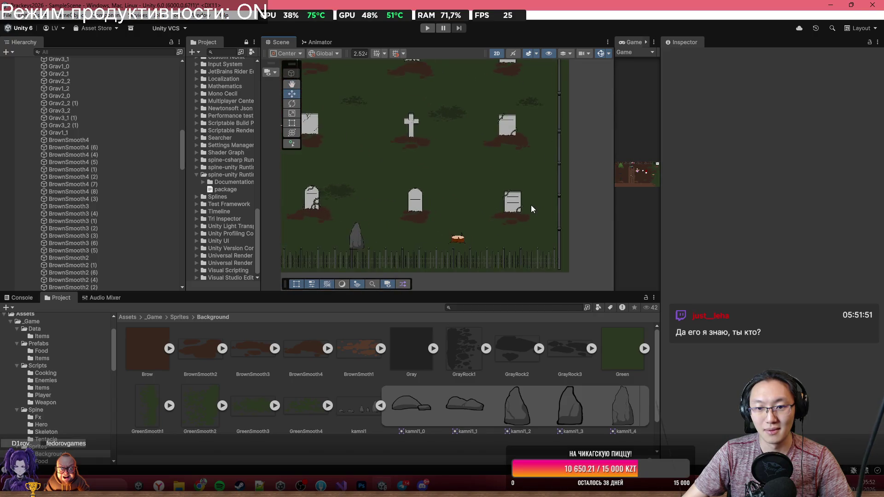
scroll(531, 205, up, 1)
click(511, 212)
mouse_move(514, 212)
mouse_down()
mouse_move(521, 225)
mouse_move(515, 215)
mouse_up()
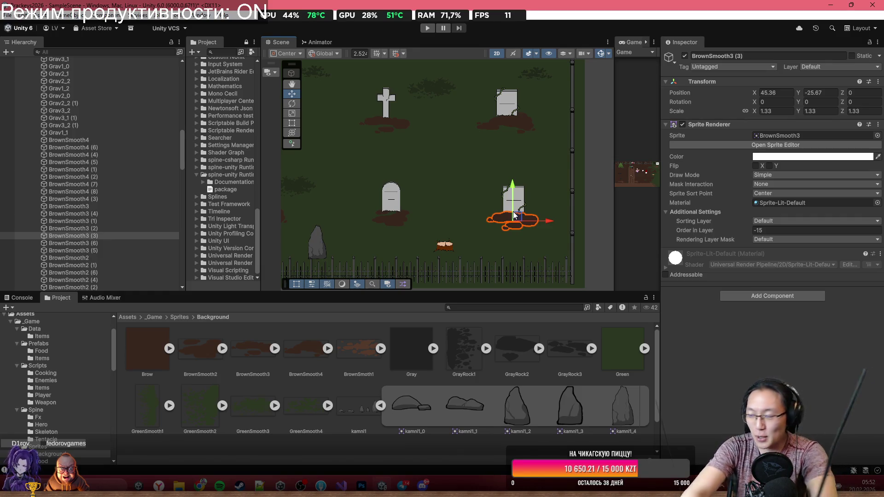
scroll(537, 221, down, 6)
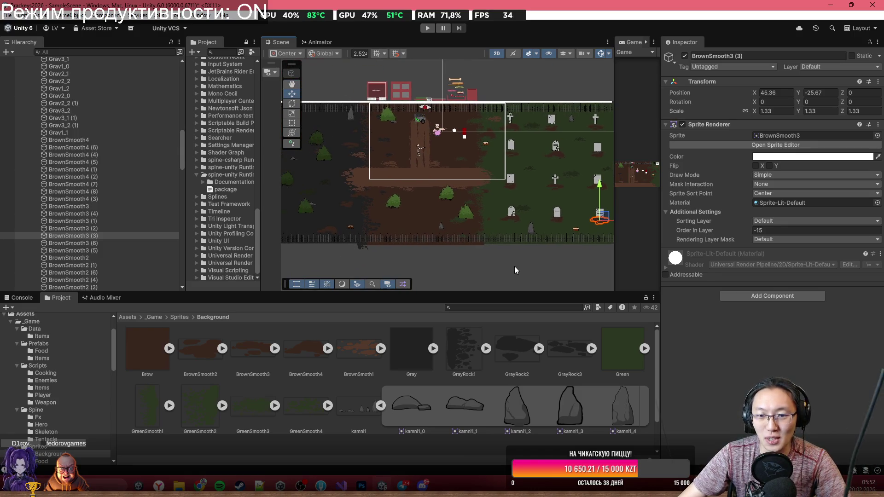
click(449, 251)
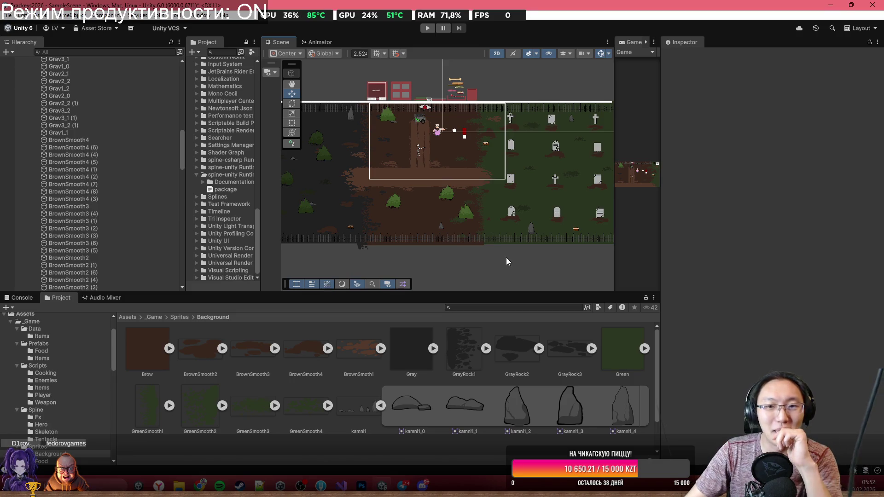
mouse_move(455, 137)
mouse_down()
mouse_move(468, 173)
mouse_move(463, 126)
mouse_up()
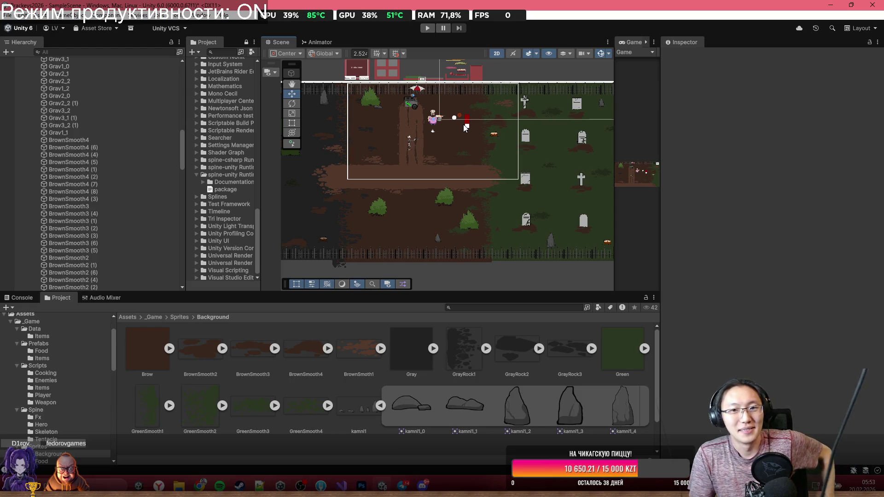
scroll(510, 148, down, 3)
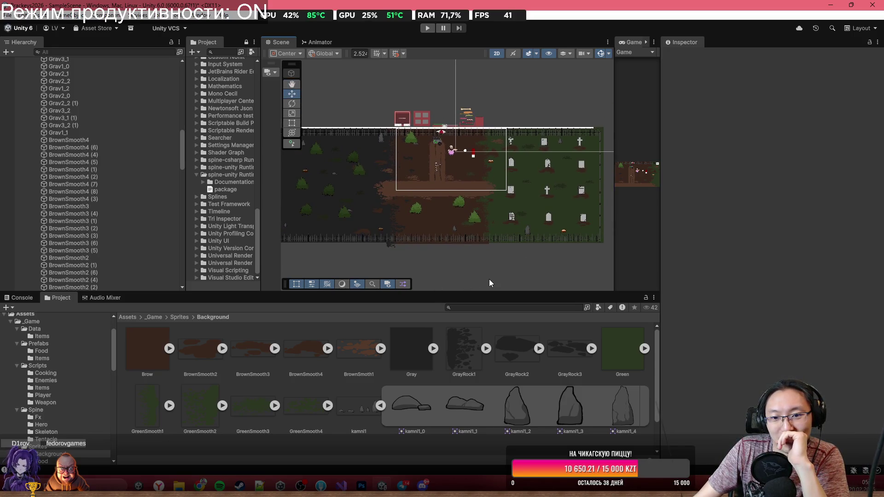
scroll(429, 263, up, 6)
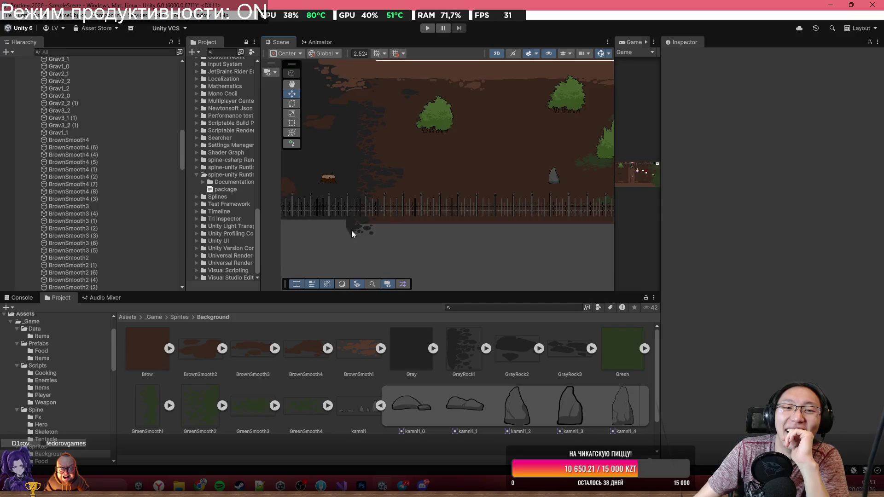
scroll(363, 228, down, 3)
scroll(524, 223, down, 6)
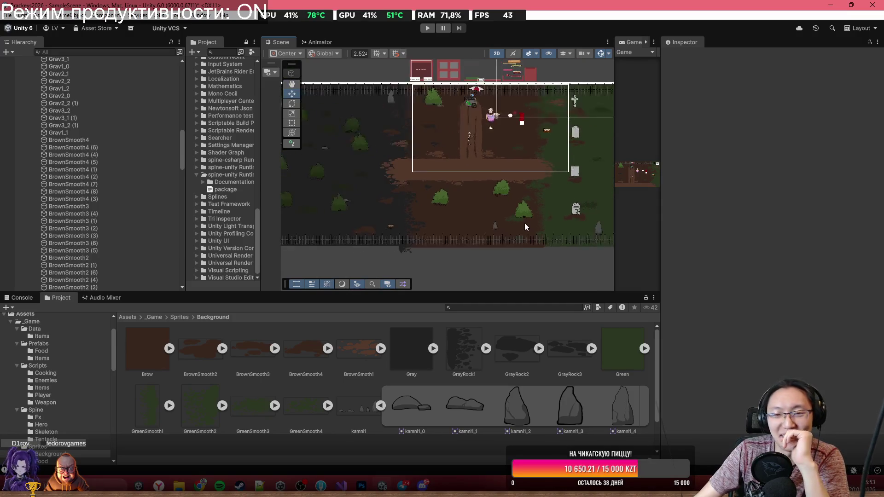
scroll(529, 211, up, 3)
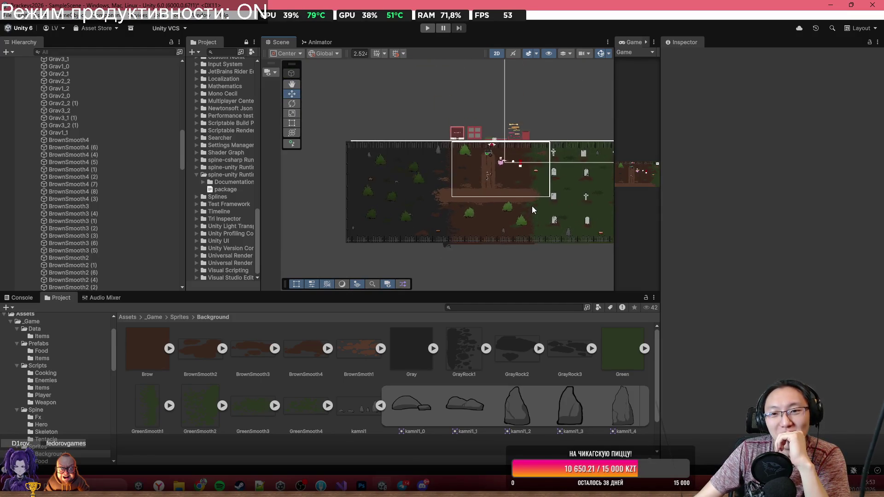
scroll(482, 172, down, 1)
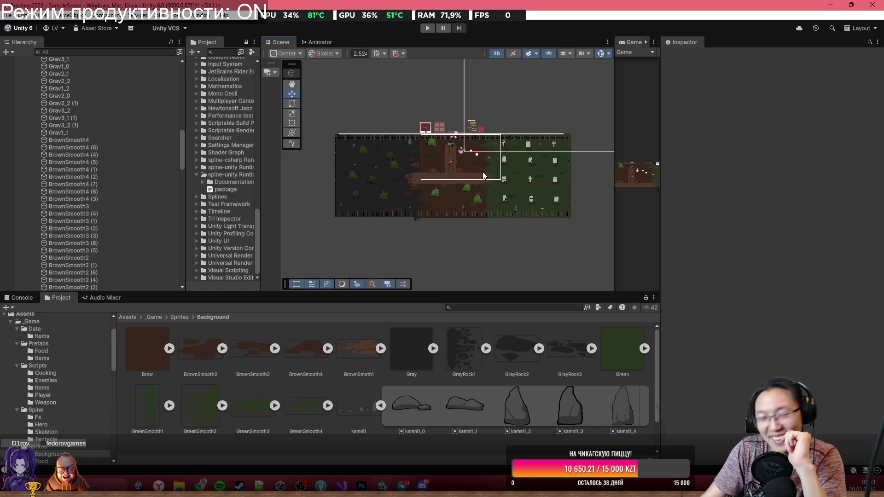
scroll(456, 152, up, 5)
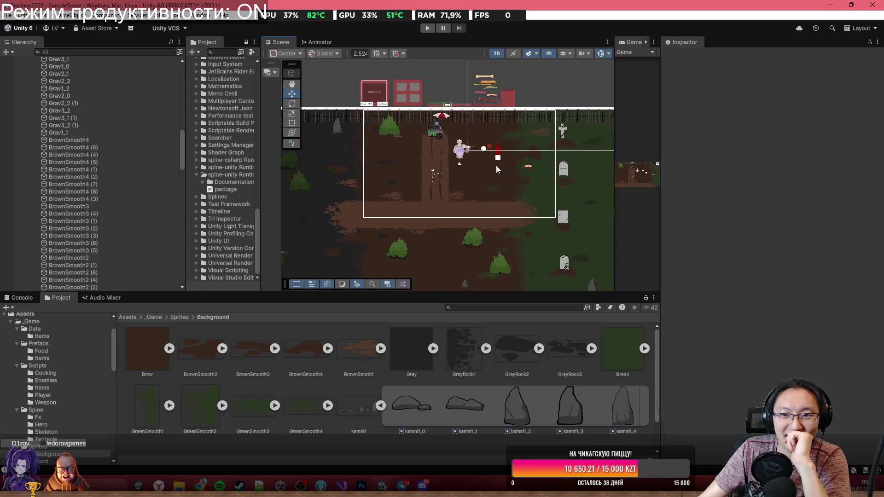
scroll(497, 169, up, 5)
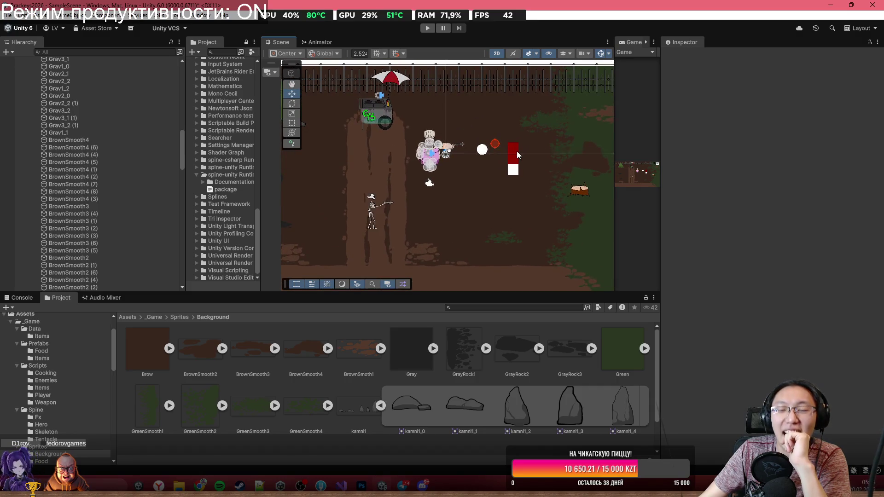
click(516, 151)
click(516, 151)
scroll(534, 174, up, 2)
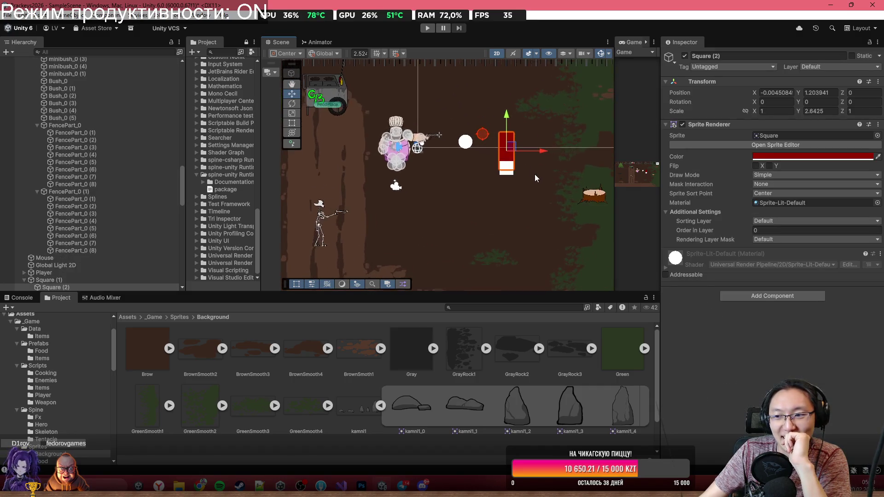
scroll(536, 174, down, 2)
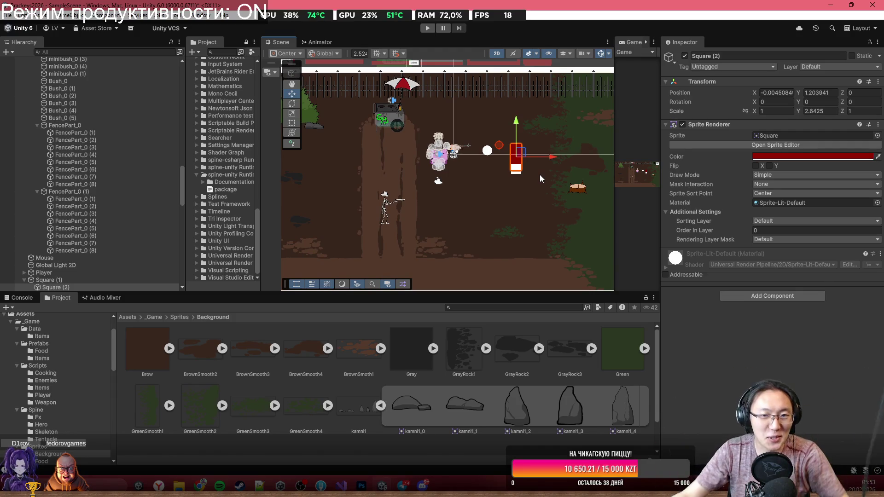
drag(486, 116, 554, 271)
scroll(531, 192, down, 1)
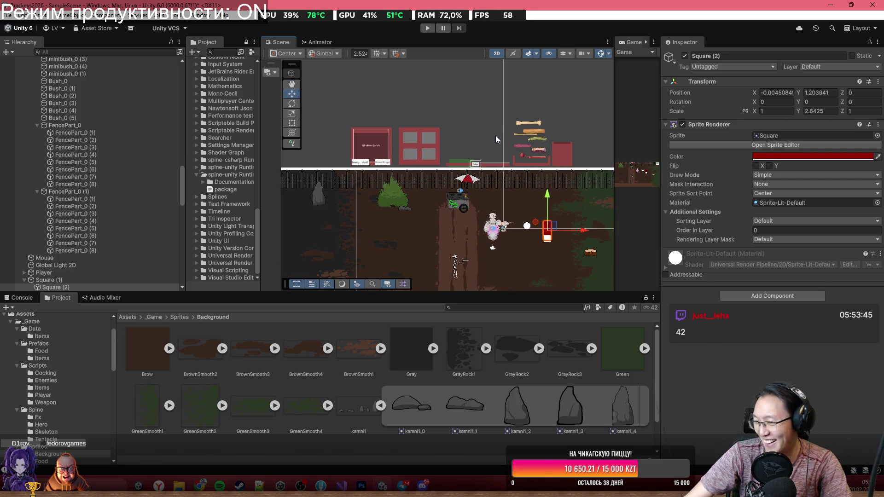
click(482, 106)
mouse_move(508, 140)
mouse_down()
mouse_move(431, 141)
mouse_move(576, 141)
mouse_up()
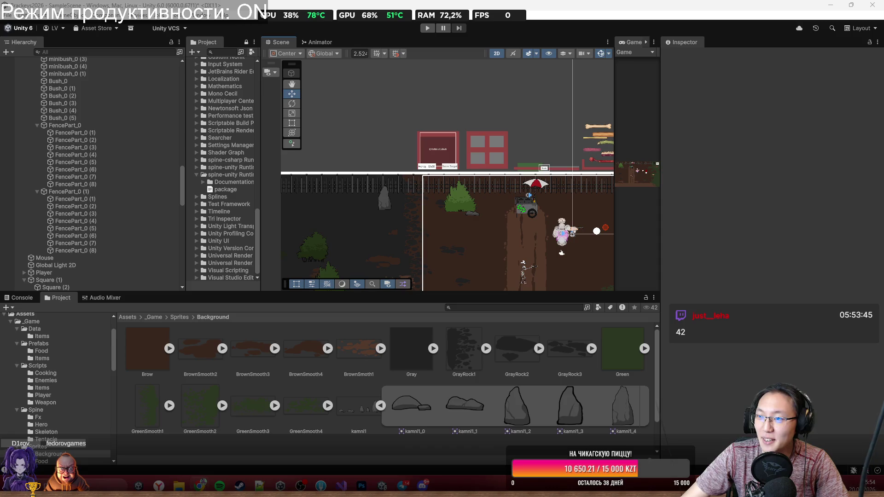
Return to the Yandex Disk page and show the downloaded всё.psd in Downloads.
key(alt+Tab)
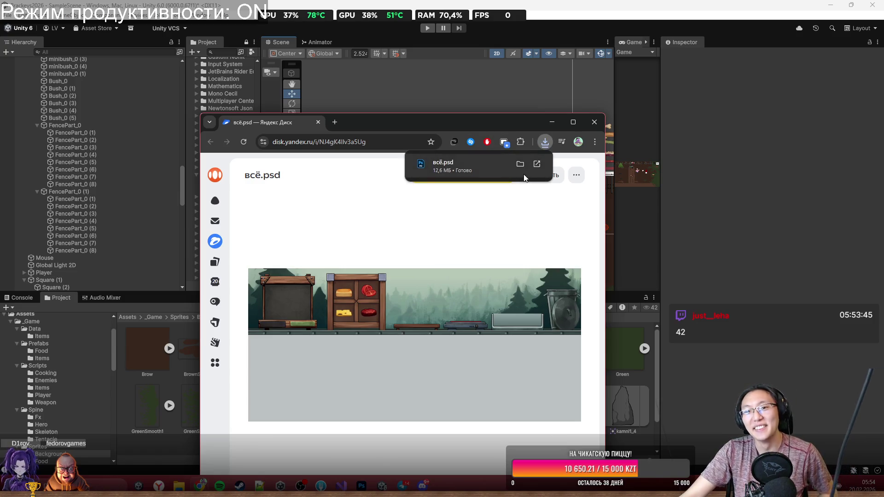
click(521, 162)
click(597, 123)
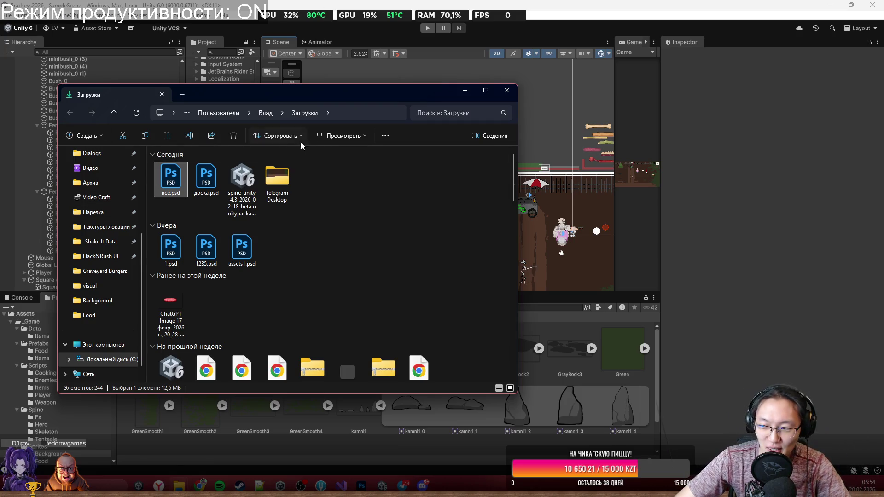
Move the Downloads Explorer window toward the centre of the screen.
mouse_move(343, 99)
mouse_down()
mouse_move(597, 126)
mouse_move(503, 116)
mouse_up()
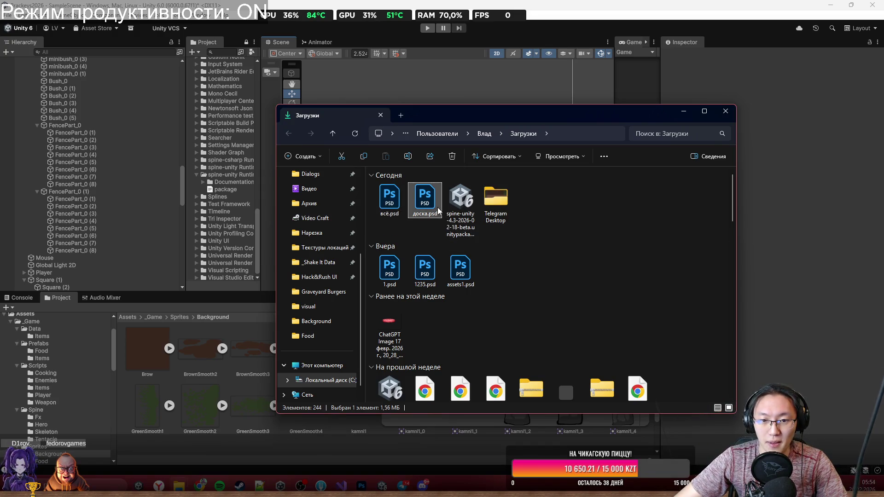
Open всё.psd, close Table.psb and assets.psd, and hide the canvas grid.
double_click(392, 198)
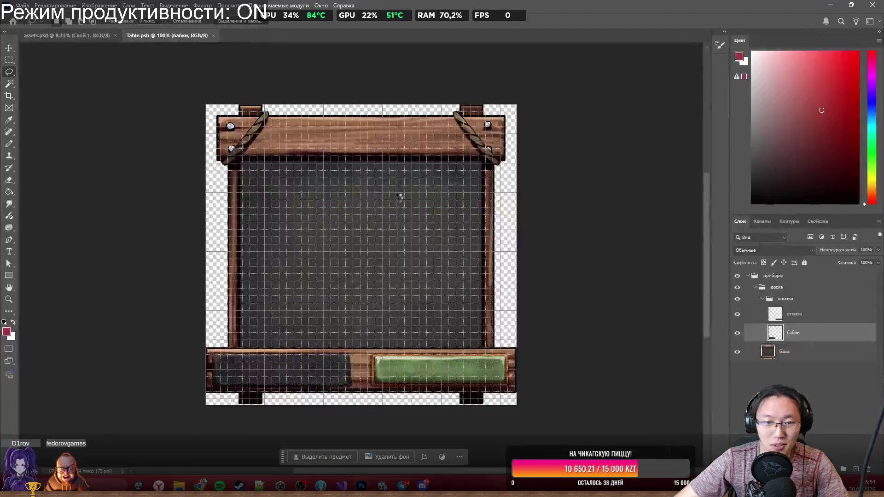
click(214, 37)
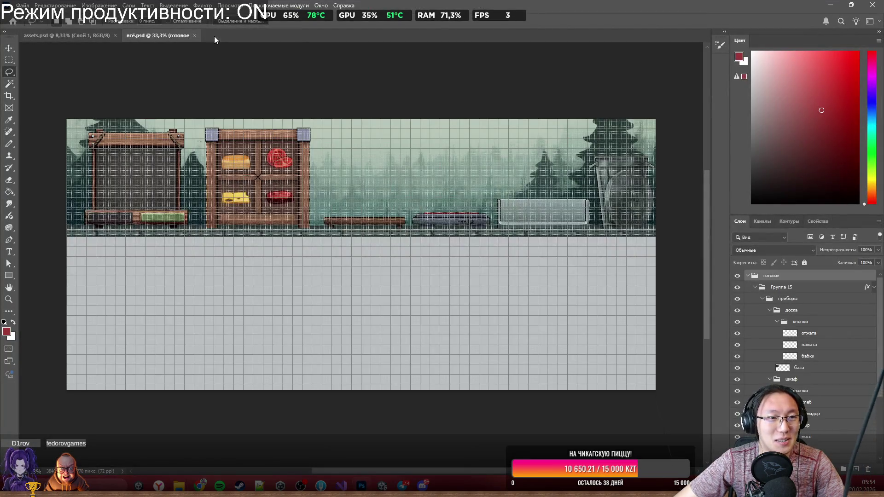
click(115, 36)
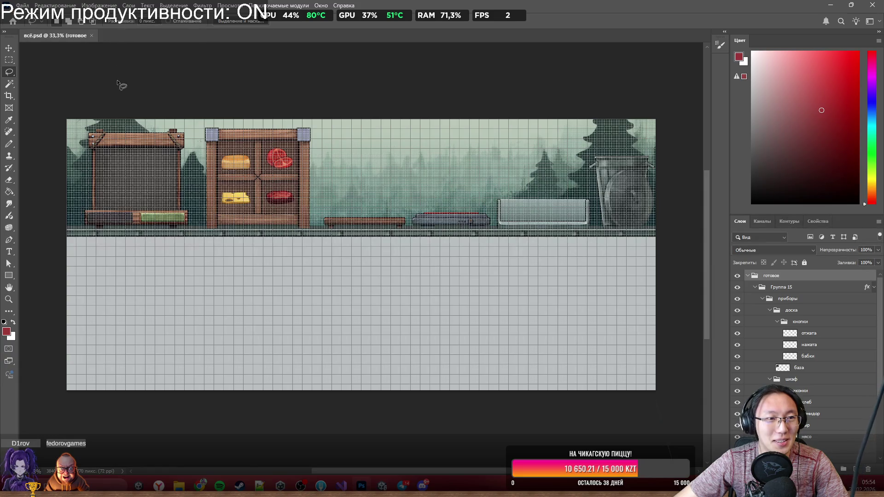
key(ctrl+apostrophe)
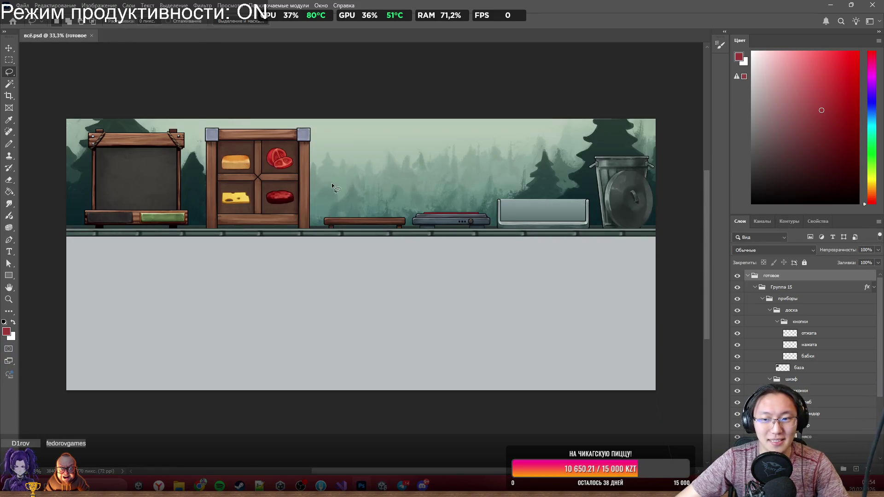
scroll(223, 202, up, 5)
scroll(221, 238, left, 4)
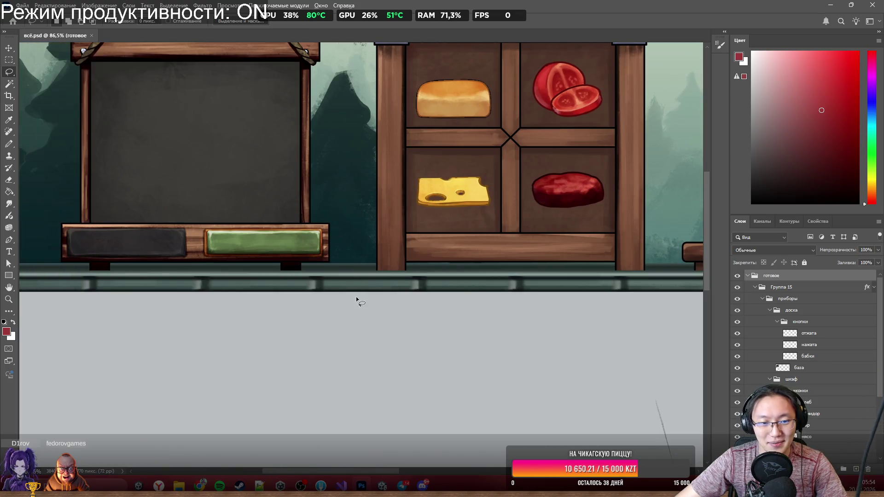
scroll(357, 300, down, 5)
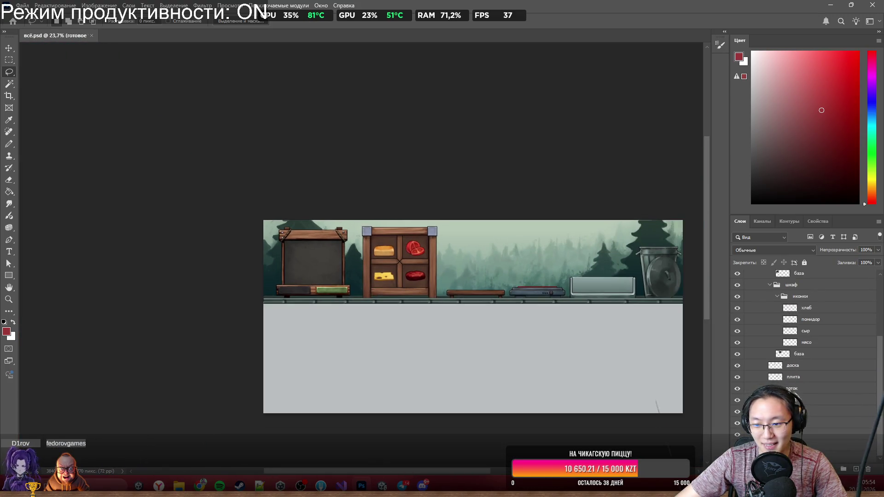
Delete the grey background layer so the strip under the scene is transparent.
key(Delete)
scroll(287, 248, up, 8)
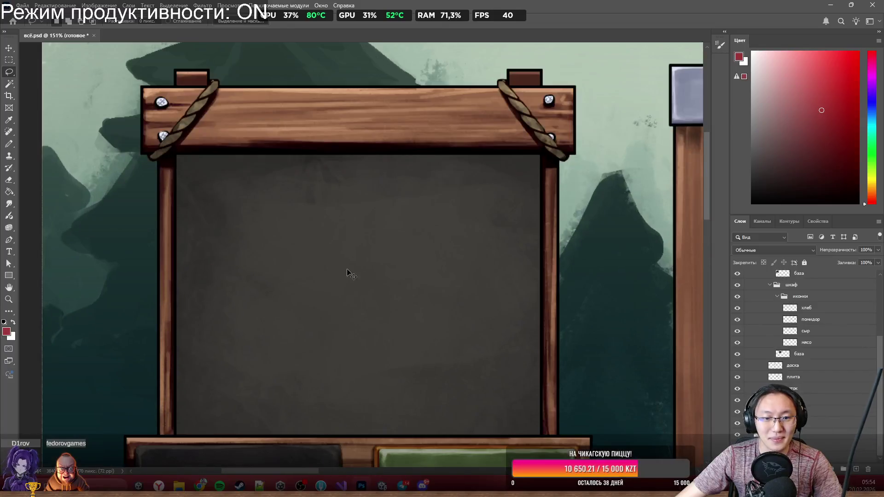
scroll(421, 232, down, 3)
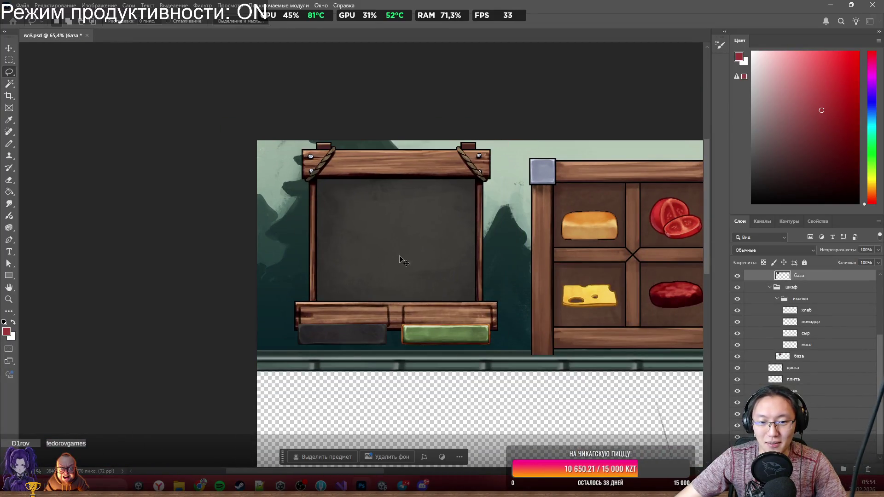
scroll(394, 303, up, 2)
scroll(393, 303, down, 3)
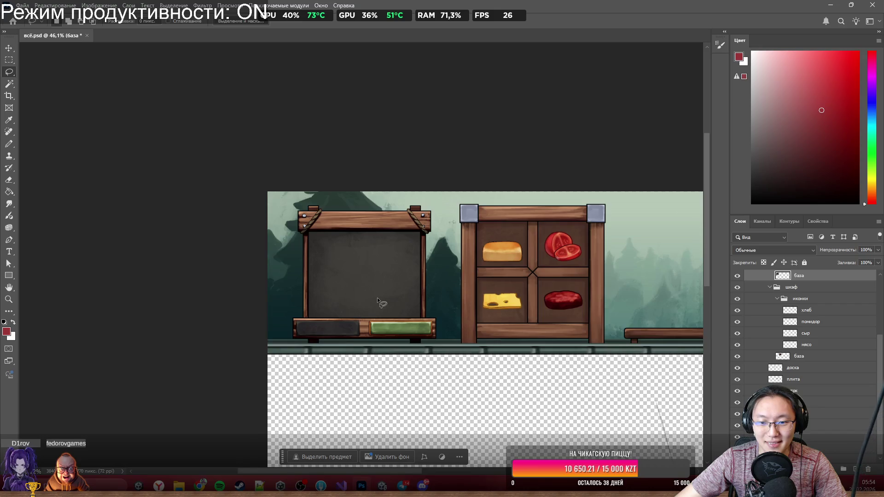
scroll(322, 299, up, 2)
scroll(283, 247, up, 1)
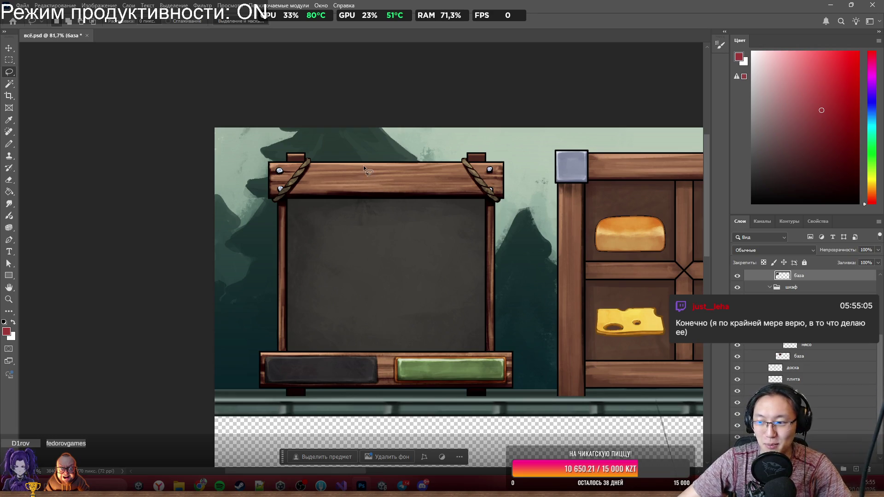
Test-move the signboard layers, then undo the shift.
mouse_move(408, 267)
mouse_down()
mouse_move(389, 267)
mouse_move(407, 267)
mouse_up()
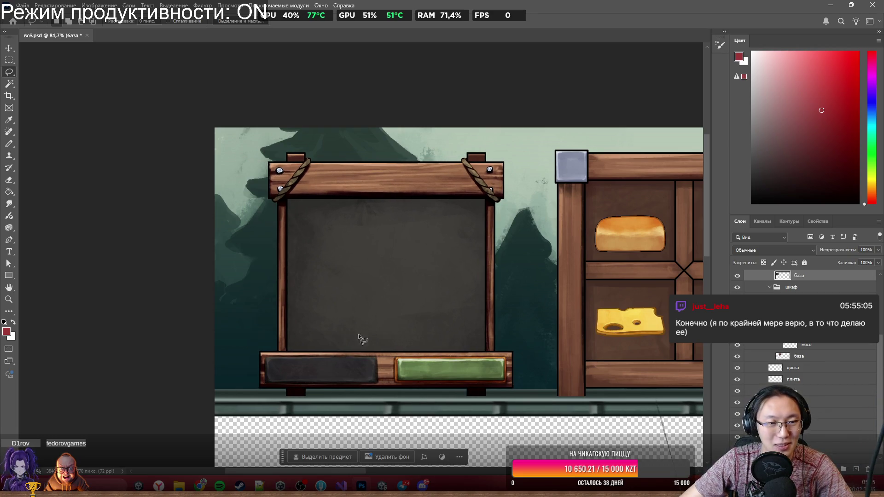
mouse_move(361, 381)
mouse_down()
mouse_move(368, 333)
mouse_move(361, 381)
mouse_up()
mouse_move(400, 288)
mouse_down()
mouse_move(396, 277)
mouse_move(400, 288)
mouse_up()
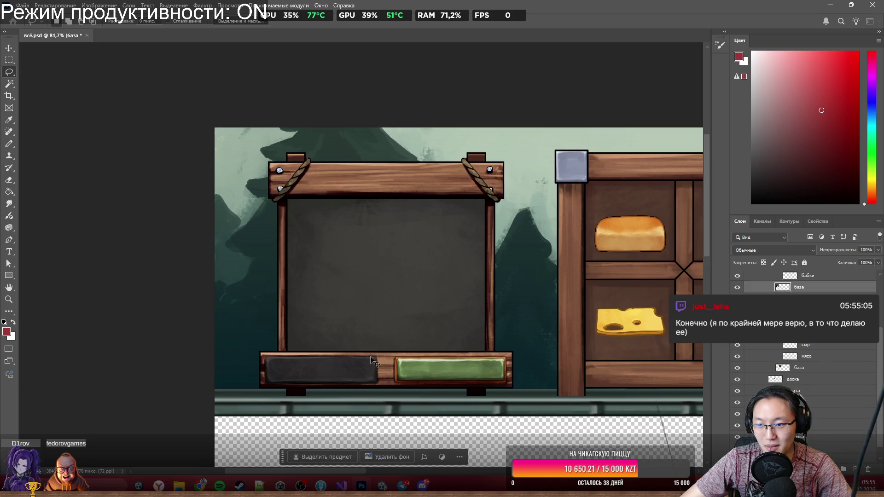
ctrl+click(374, 364)
scroll(818, 287, up, 3)
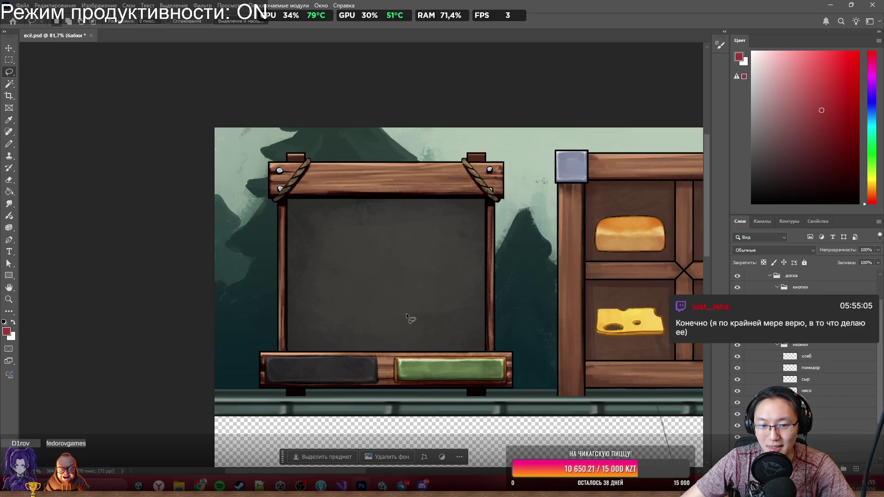
mouse_move(409, 317)
mouse_down()
mouse_move(429, 250)
mouse_move(420, 298)
mouse_up()
key(ctrl+z)
Select the бабки, отжата and нажата board layers together.
ctrl+click(445, 375)
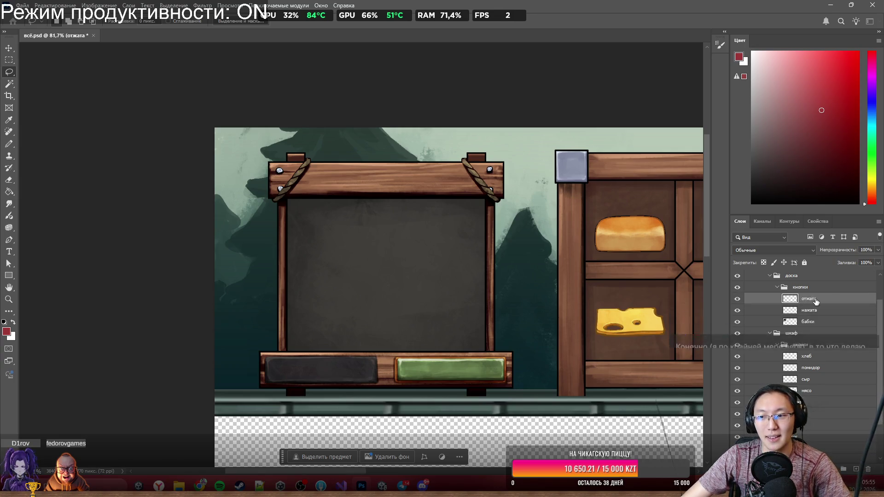
ctrl+click(427, 307)
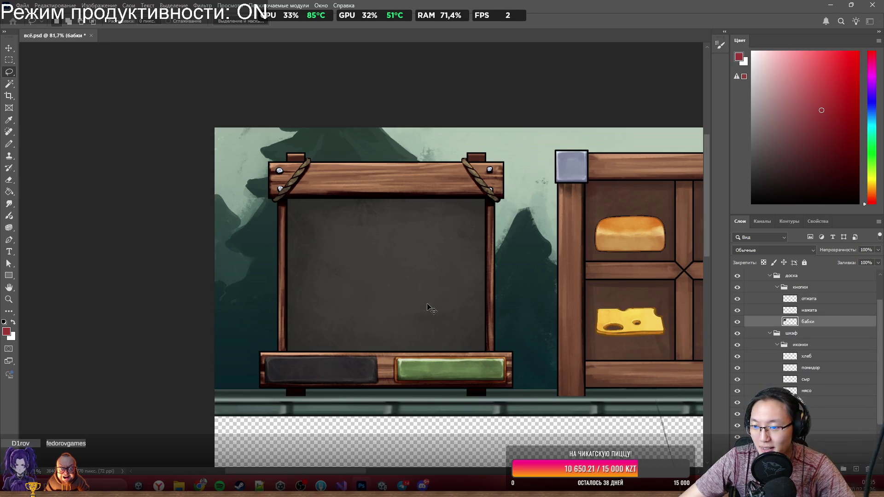
ctrl+click(813, 299)
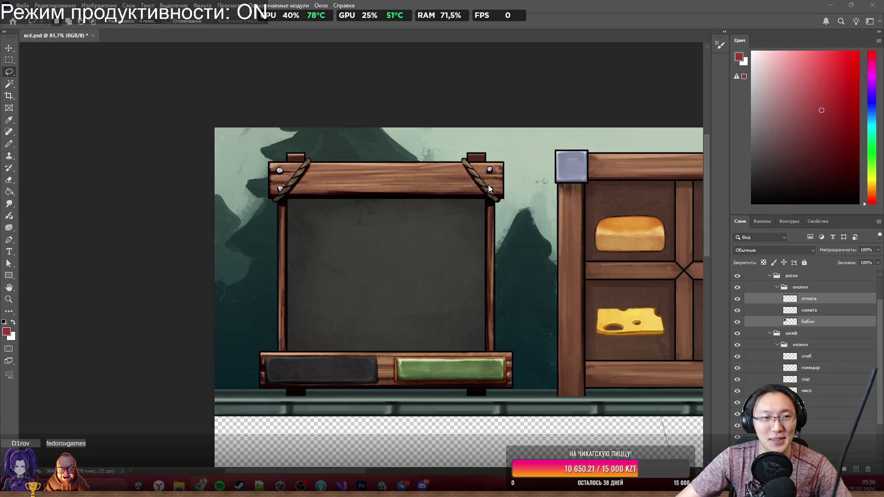
shift+click(828, 323)
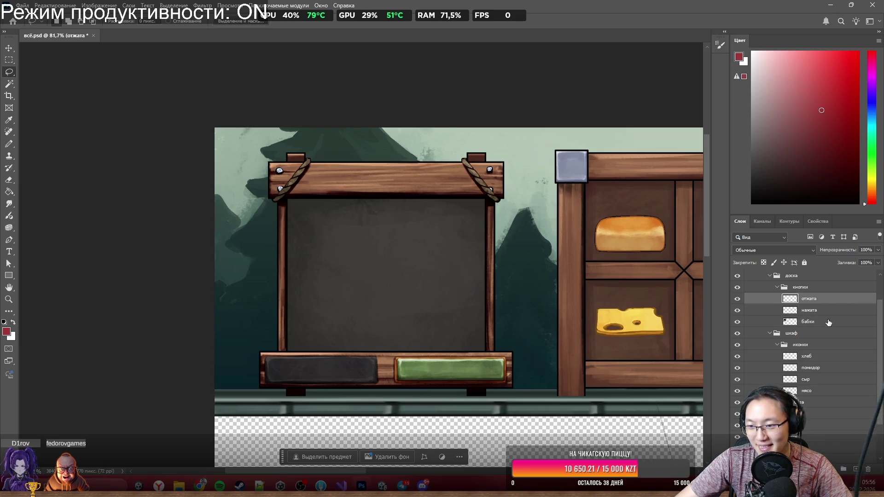
double_click(828, 322)
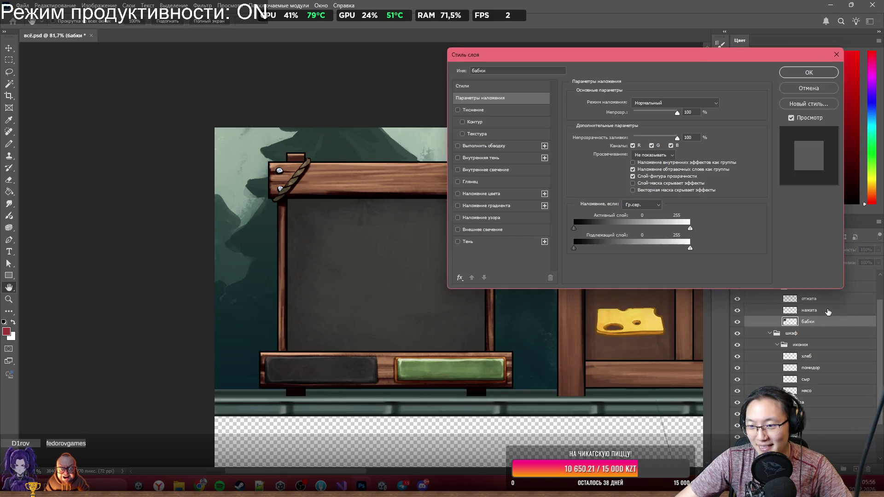
click(809, 88)
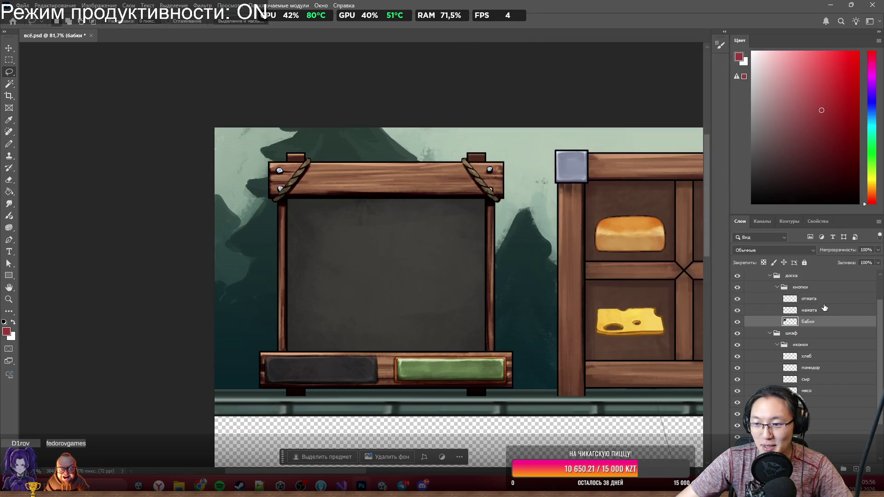
click(22, 5)
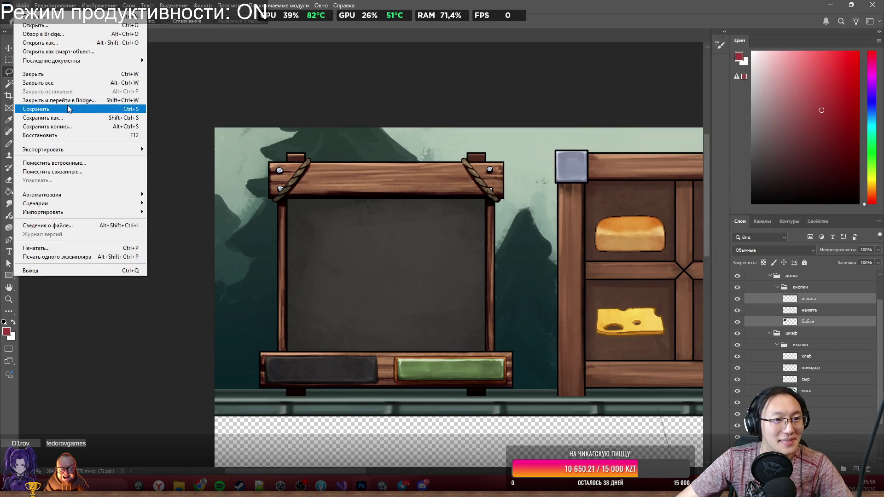
Create a 676×648 Clipboard document, paste the board layers, and delete the background layer.
click(35, 16)
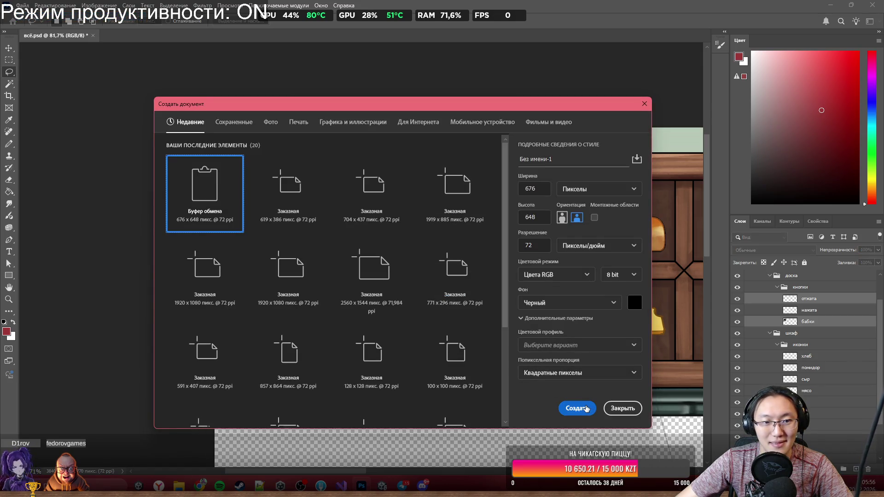
click(586, 409)
key(ctrl+v)
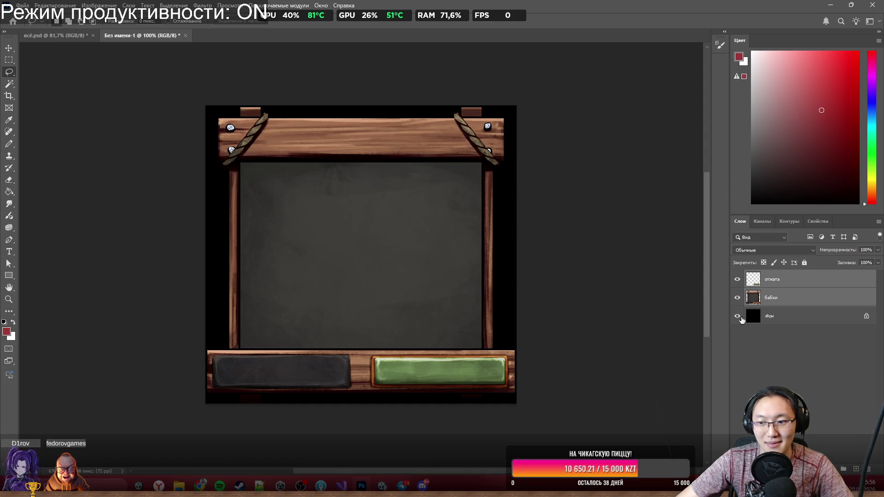
click(851, 320)
key(Delete)
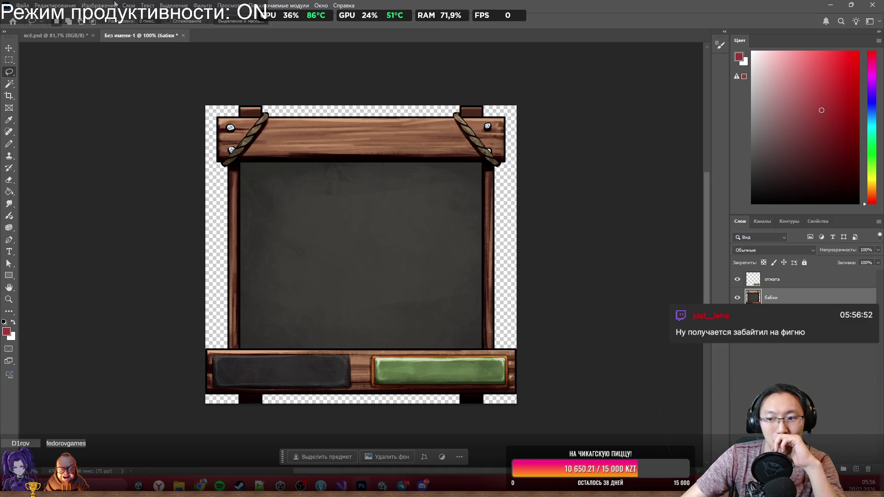
Save the board as Desk.psb in the Food folder, accepting the compatibility prompt.
click(22, 6)
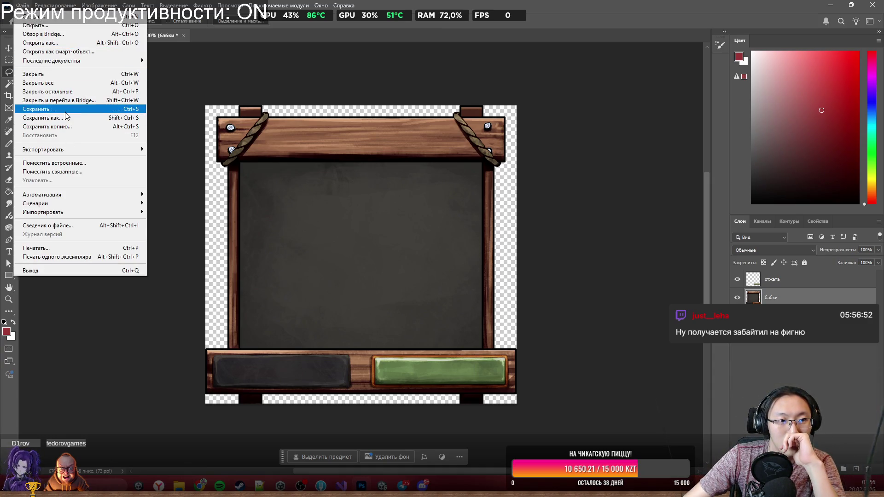
click(68, 118)
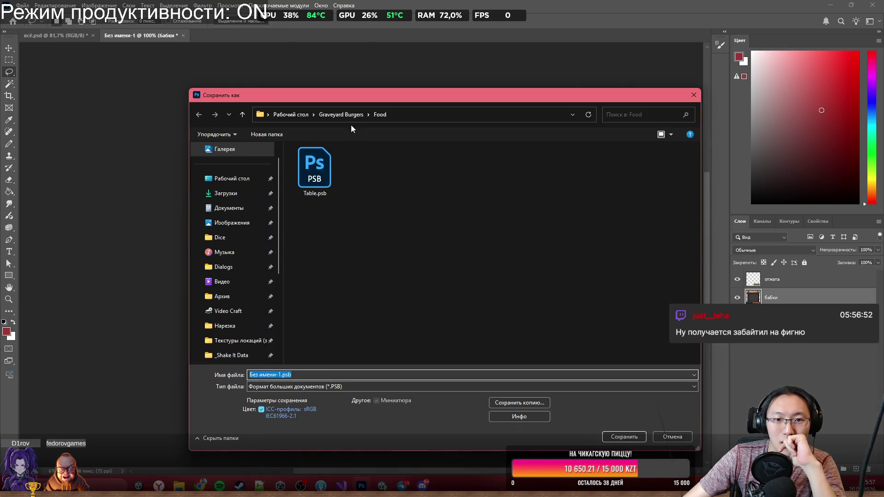
text(T)
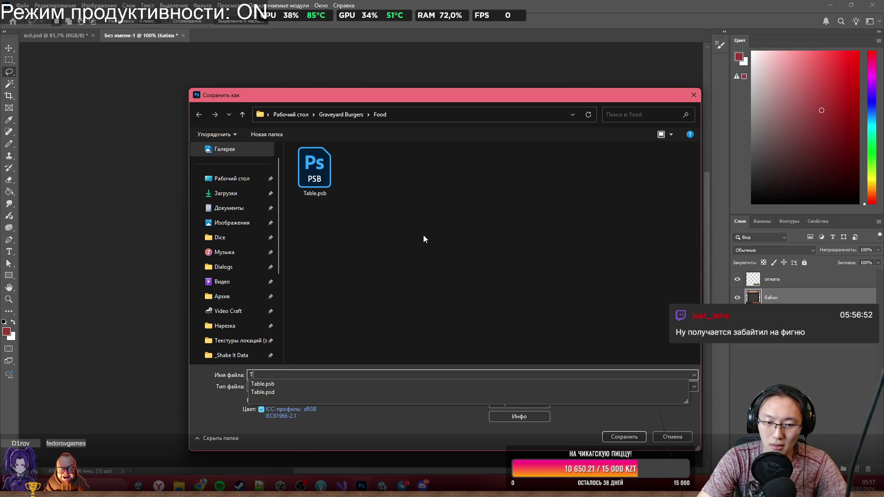
key(BackSpace)
text(Deskl)
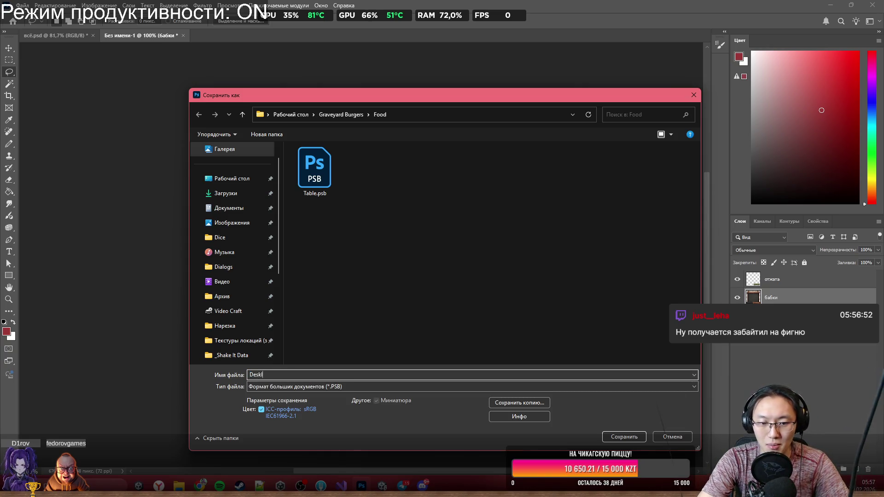
key(BackSpace)
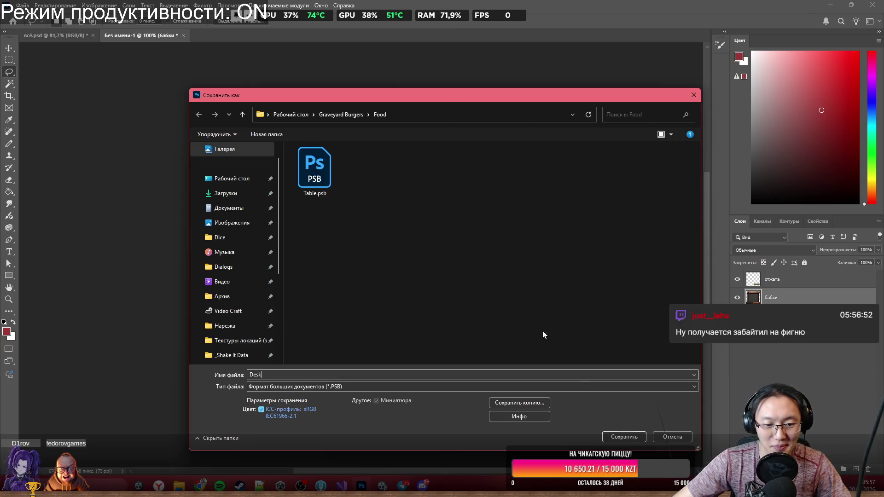
click(626, 438)
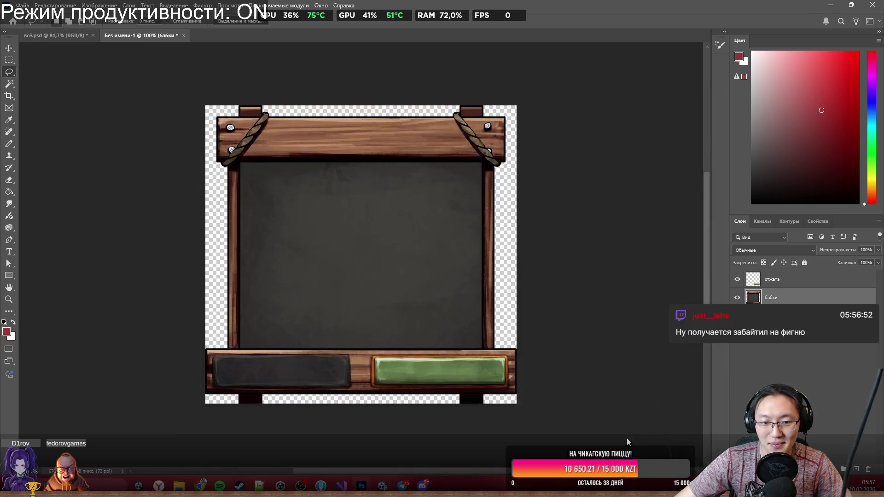
click(299, 38)
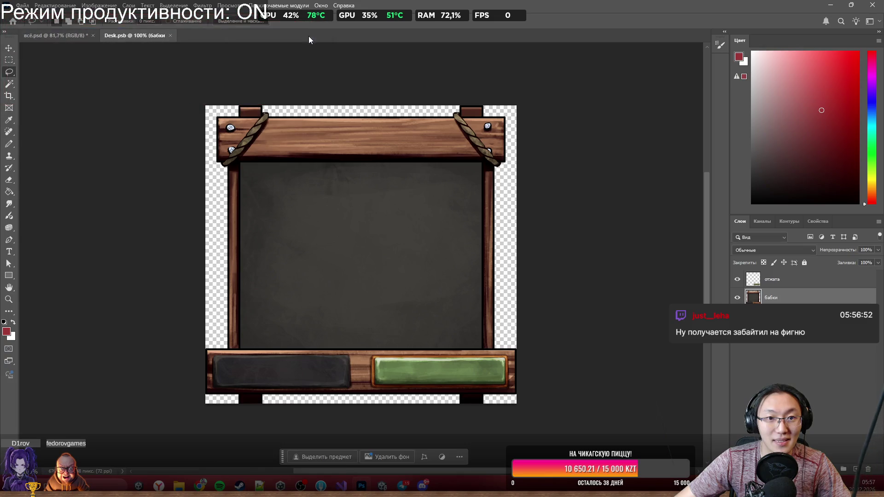
Switch from Photoshop to Unity and collapse Grav2's sub-sprites in the Sprites folder.
click(830, 5)
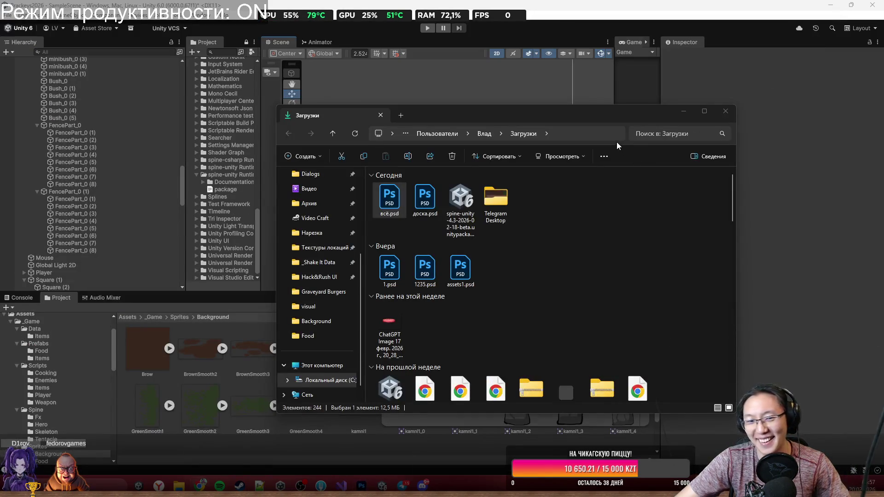
click(188, 321)
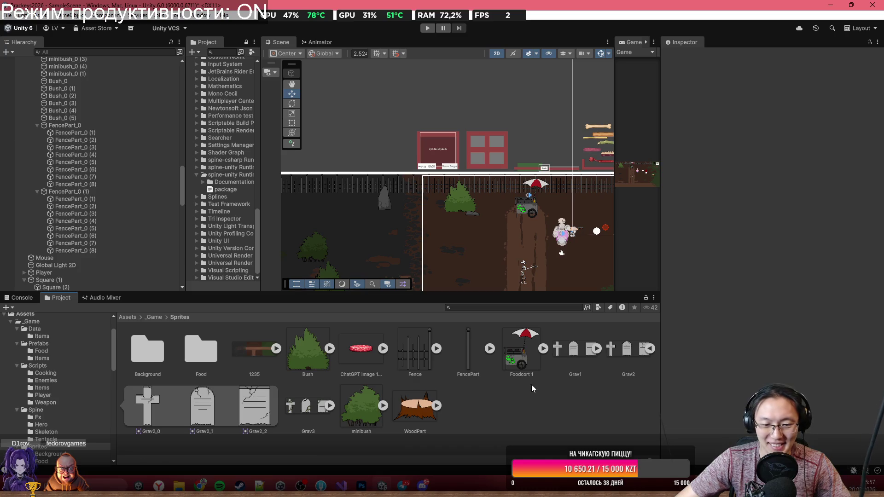
click(649, 349)
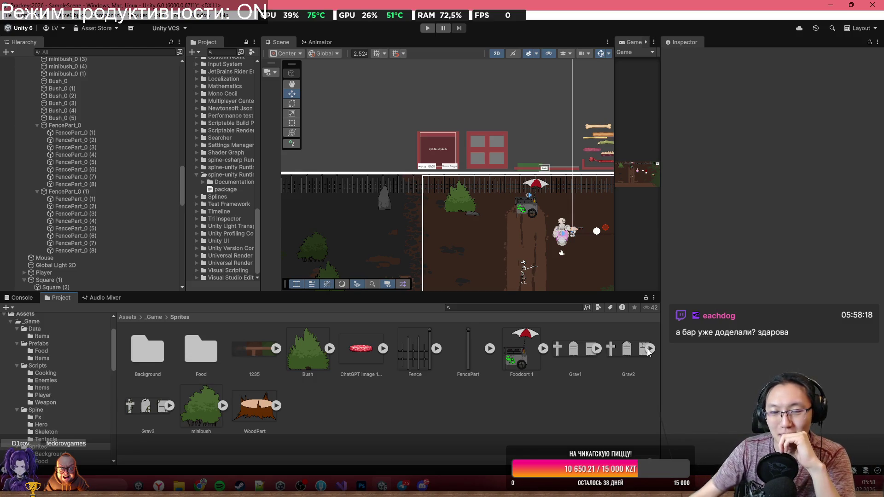
drag(515, 115, 444, 112)
scroll(444, 113, up, 5)
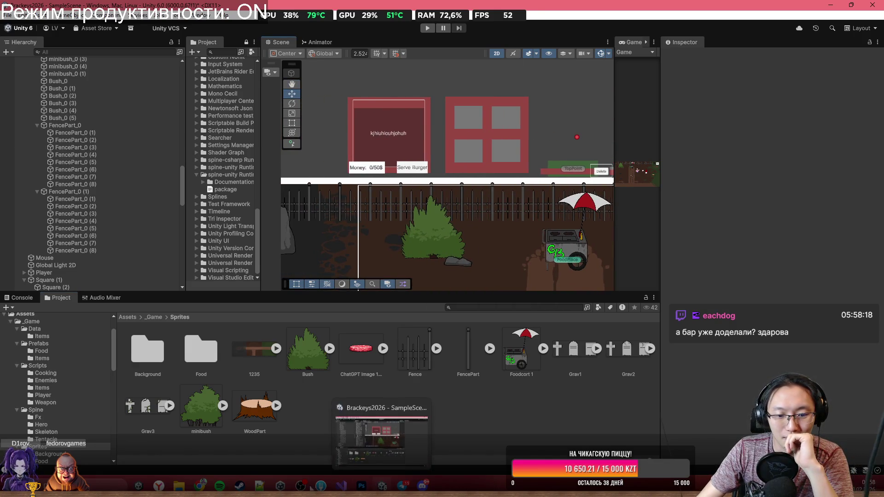
mouse_move(179, 485)
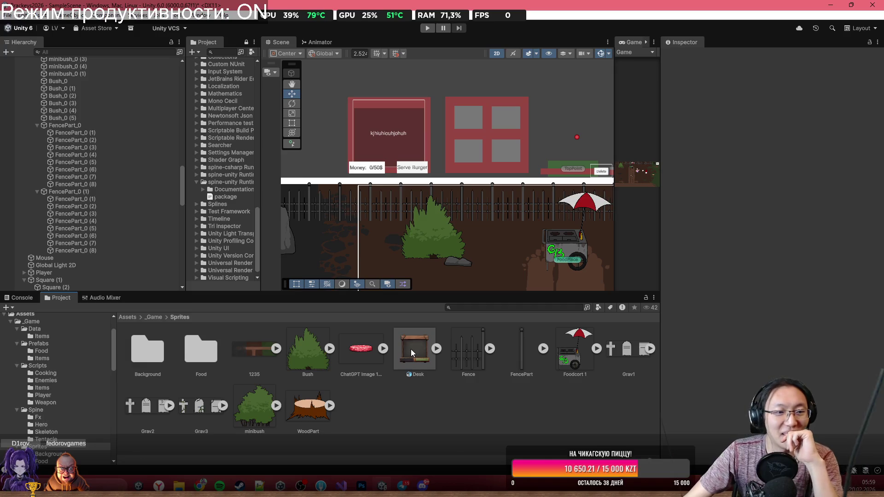
Drop the Desk asset into the scene above the fence, undoing trial moves.
mouse_move(411, 347)
mouse_down()
mouse_move(449, 168)
mouse_move(415, 161)
mouse_move(394, 178)
mouse_up()
scroll(430, 129, up, 5)
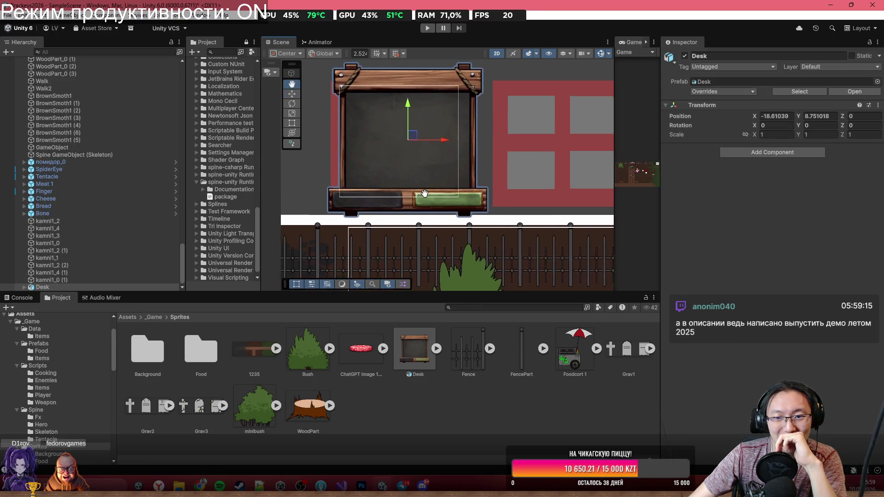
mouse_move(424, 139)
mouse_down()
mouse_move(524, 136)
mouse_move(547, 146)
mouse_up()
key(ctrl+z)
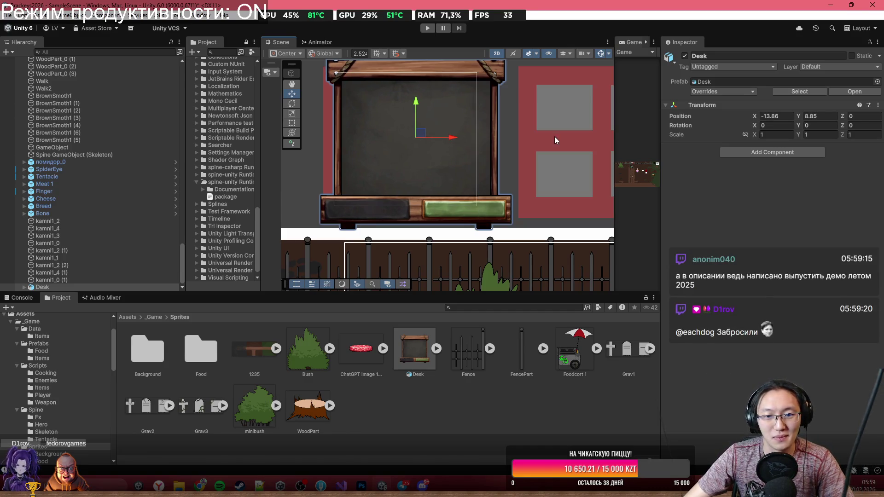
scroll(429, 185, down, 2)
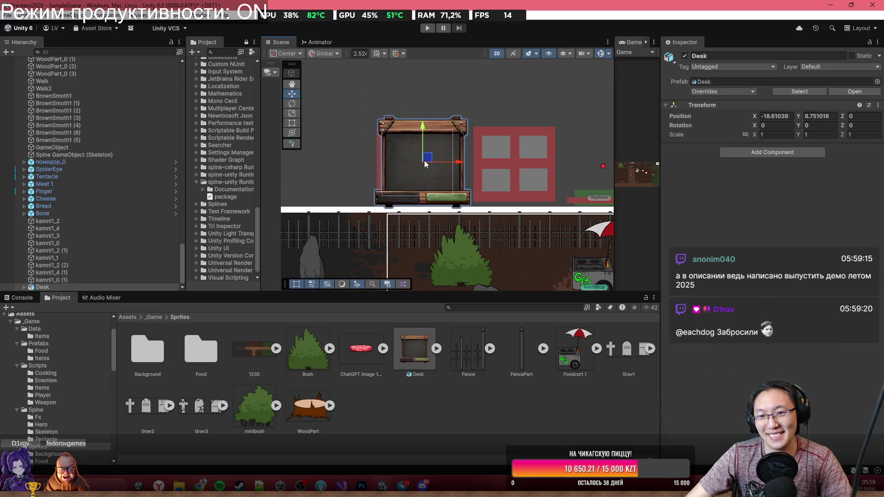
drag(424, 159, 461, 149)
key(ctrl+z)
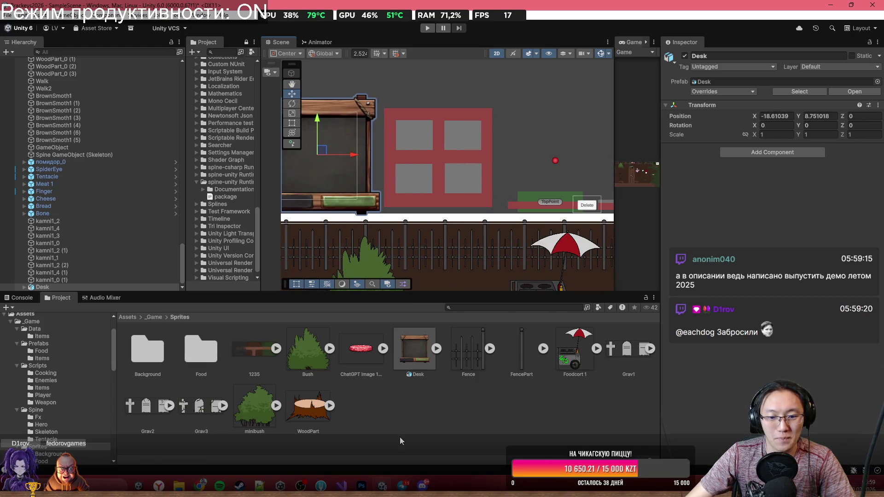
drag(356, 198, 483, 218)
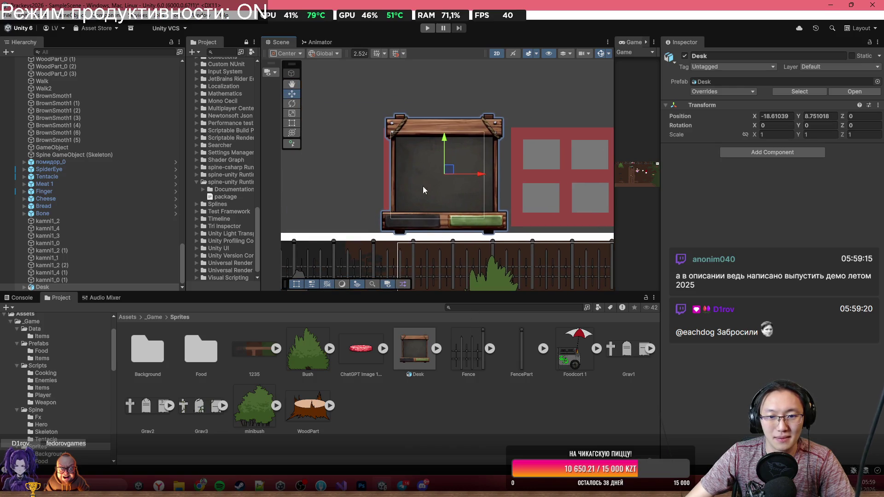
scroll(454, 210, up, 2)
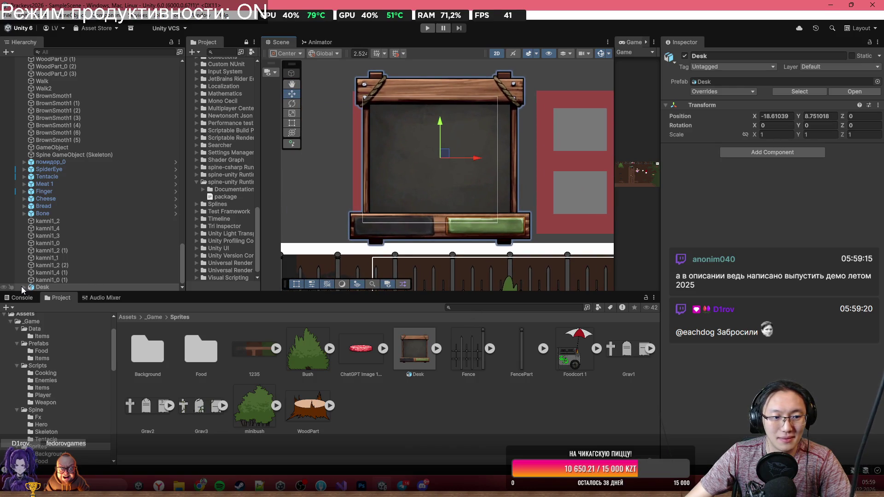
Check the Desk's отжата and бабки children, then move it right to X -14.33.
click(22, 287)
click(86, 280)
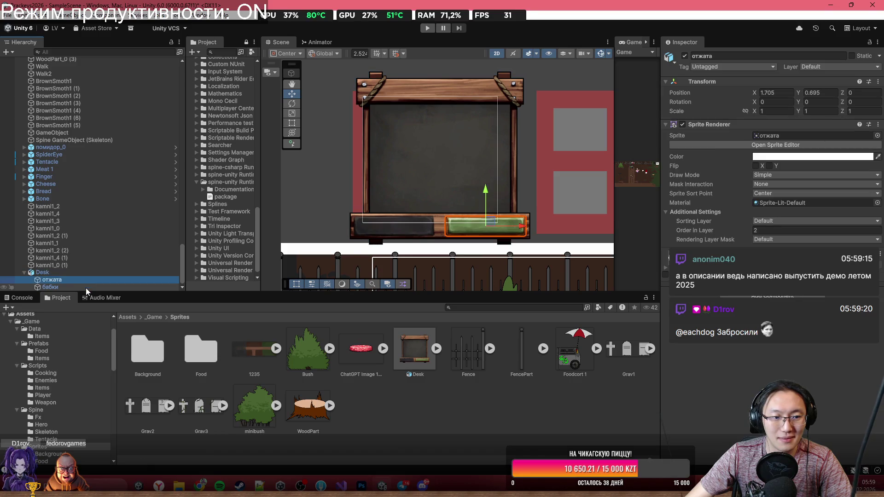
click(86, 287)
click(90, 278)
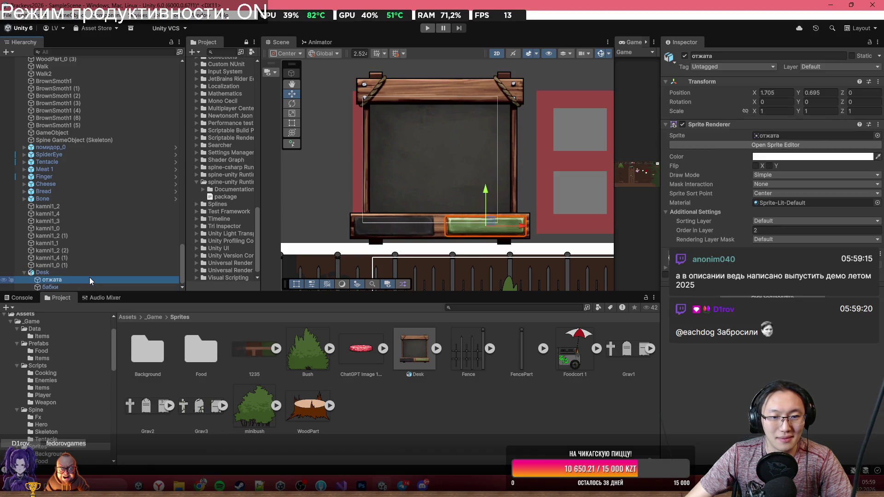
click(90, 274)
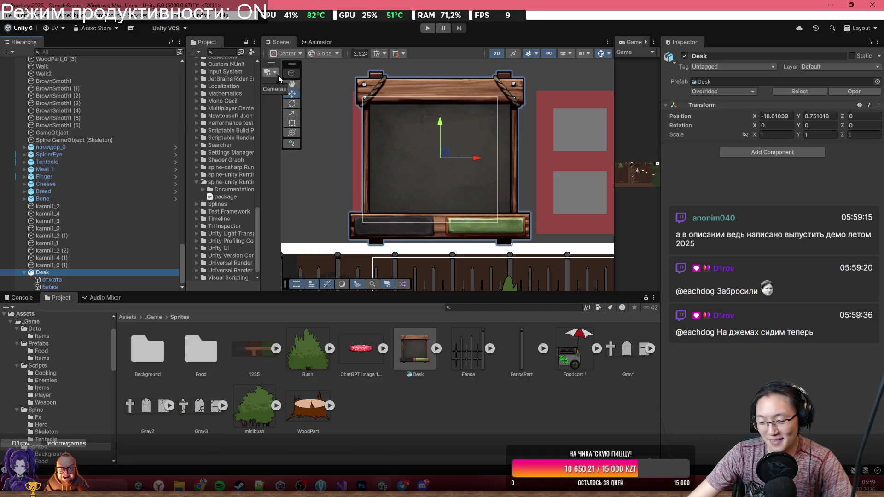
scroll(482, 153, up, 2)
scroll(482, 154, down, 2)
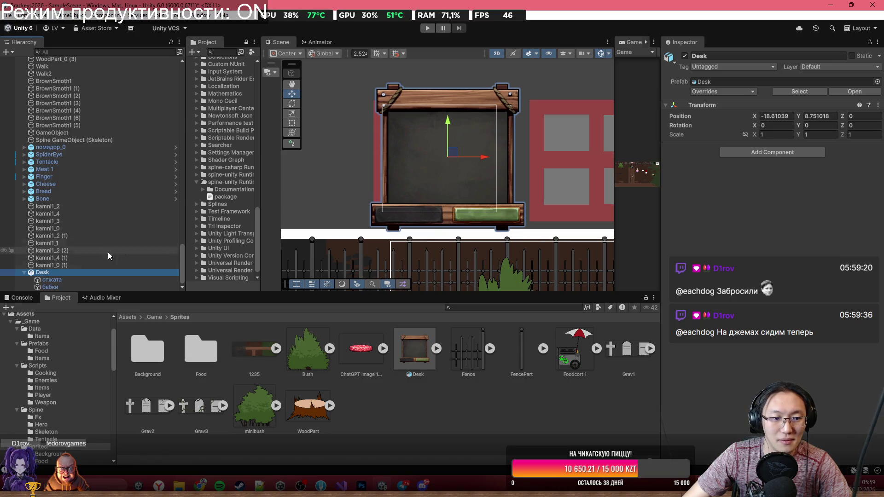
drag(423, 138, 521, 139)
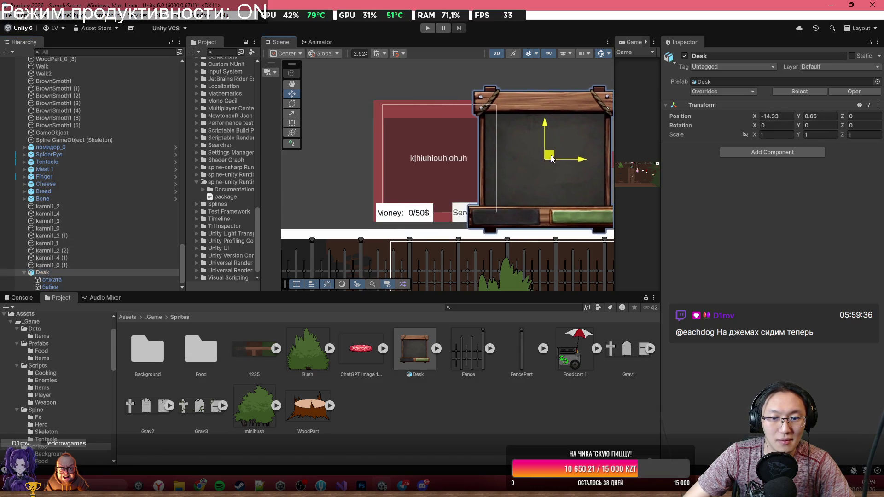
Parent the money Canvas to the Desk, slide it onto the board, set Order in Layer 4.
click(417, 183)
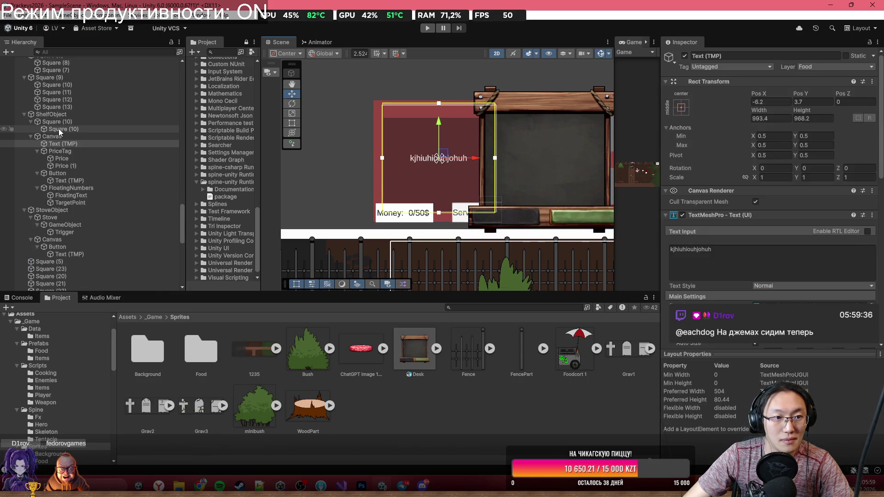
click(59, 136)
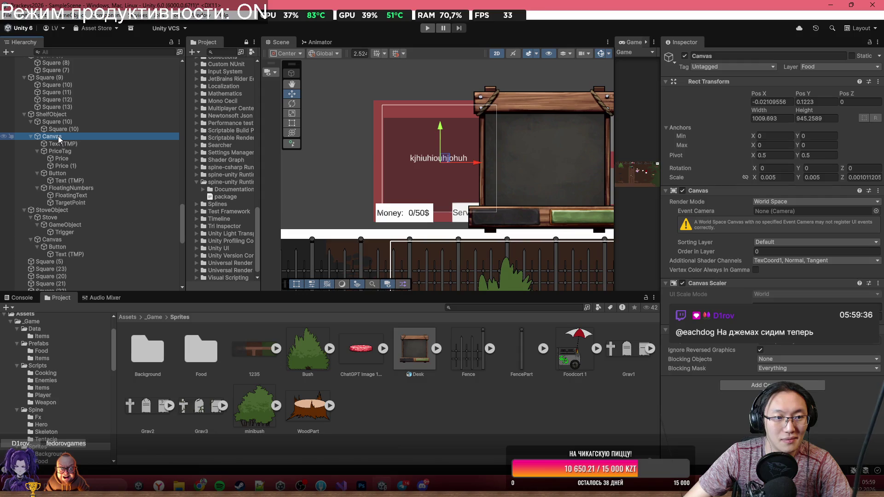
drag(59, 136, 65, 289)
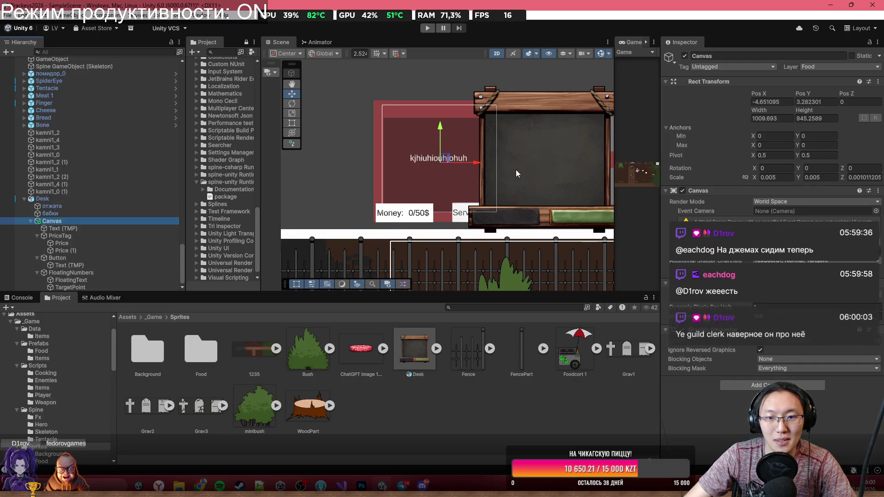
drag(476, 170, 581, 173)
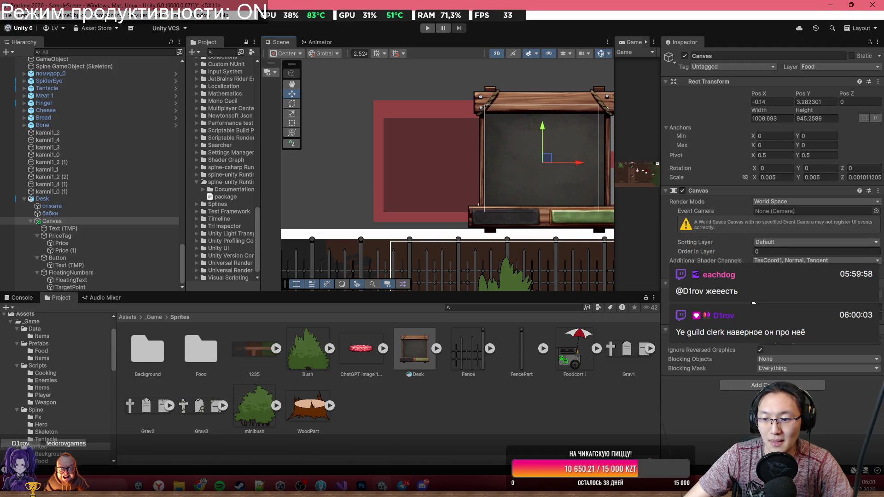
drag(731, 252, 736, 253)
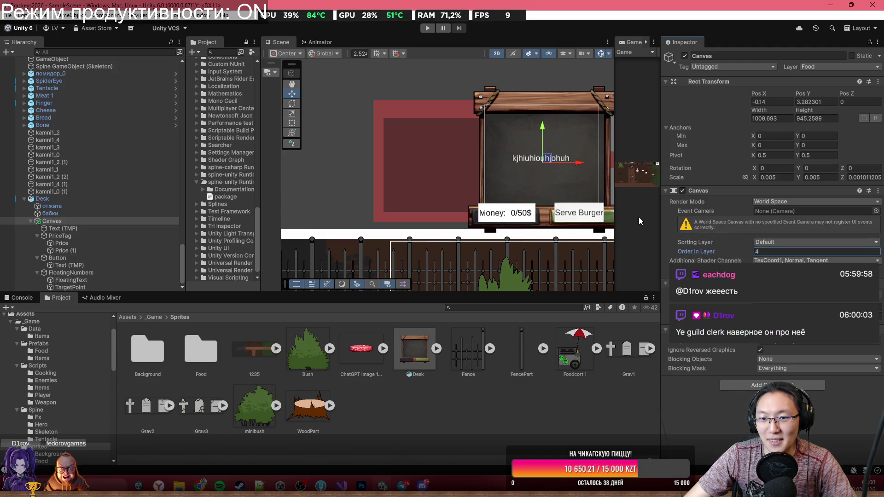
drag(550, 175, 481, 168)
Delete the old red Square (10) and the empty ShelfObject.
click(331, 151)
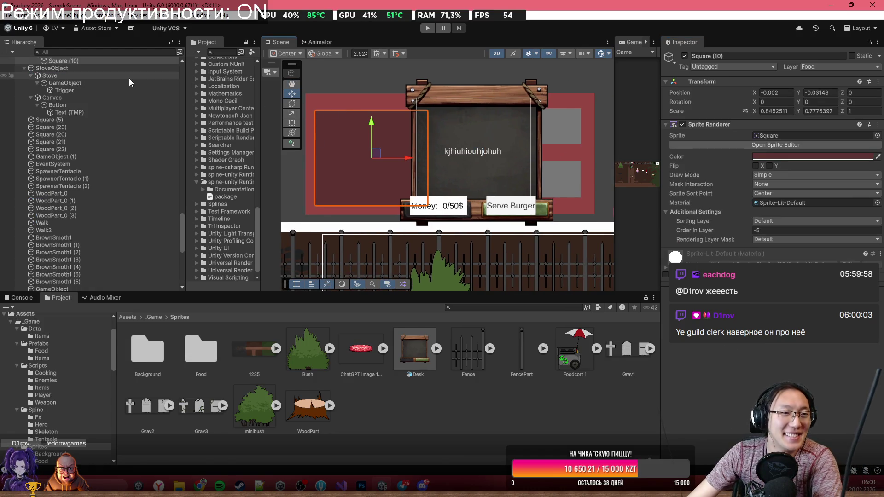
scroll(101, 126, up, 3)
click(90, 110)
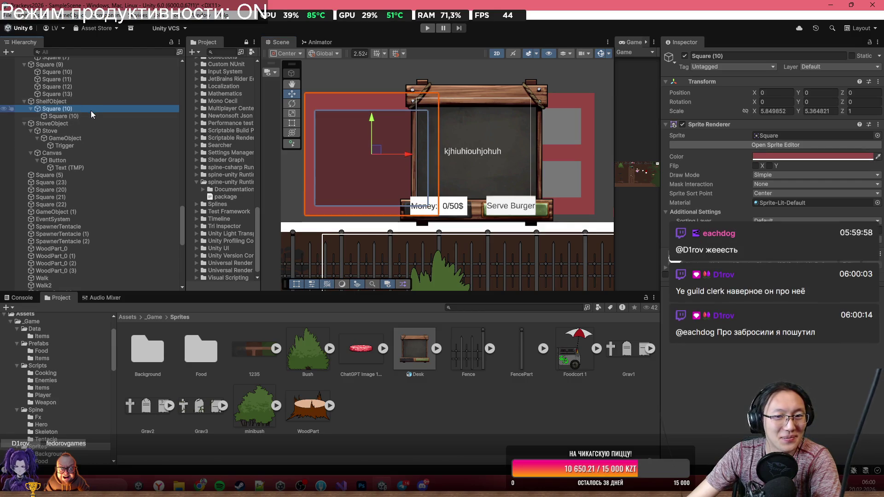
key(Delete)
click(91, 103)
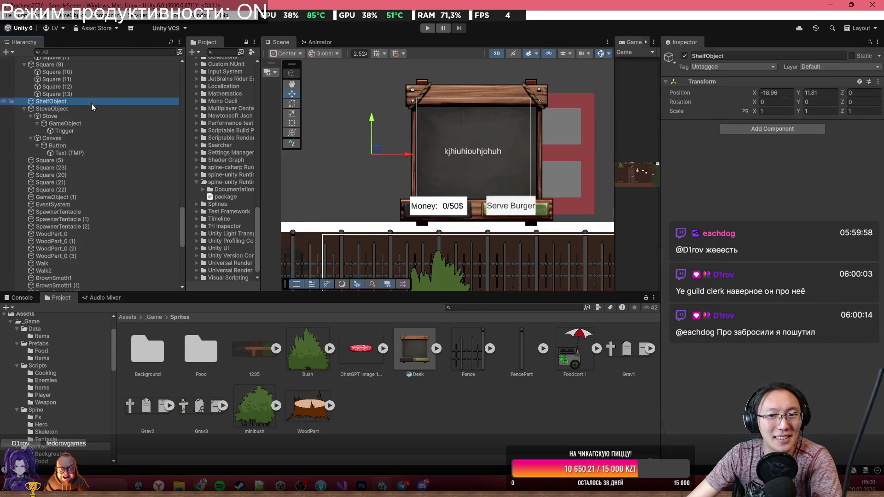
key(Delete)
click(412, 87)
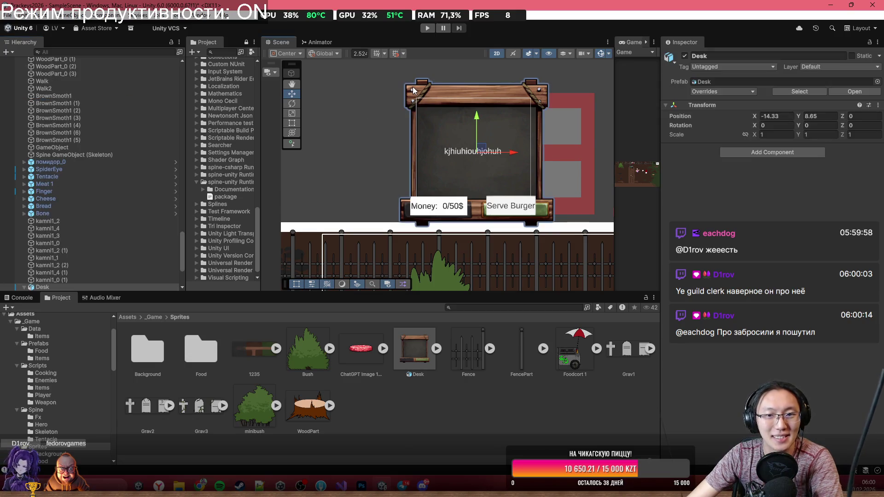
Slide the Desk left, fine-tune its position, and frame it in the Scene view.
drag(515, 152, 421, 155)
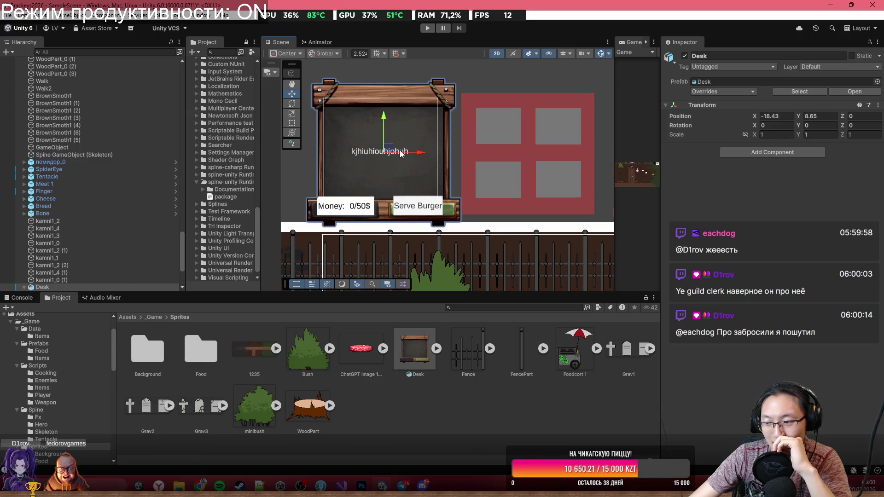
drag(393, 150, 393, 146)
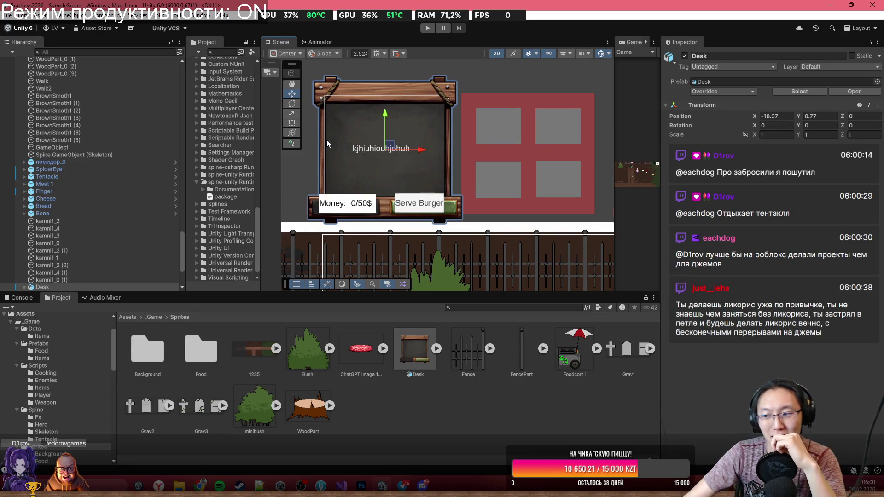
scroll(448, 167, up, 1)
drag(383, 146, 378, 146)
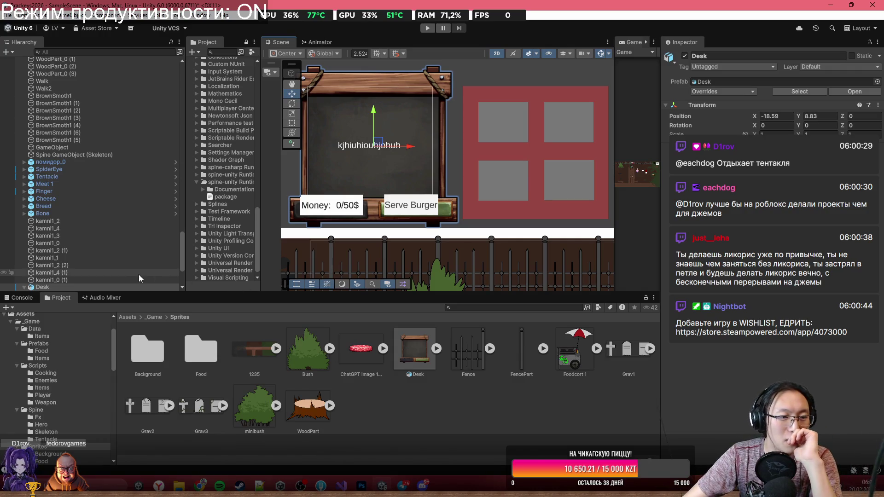
key(f)
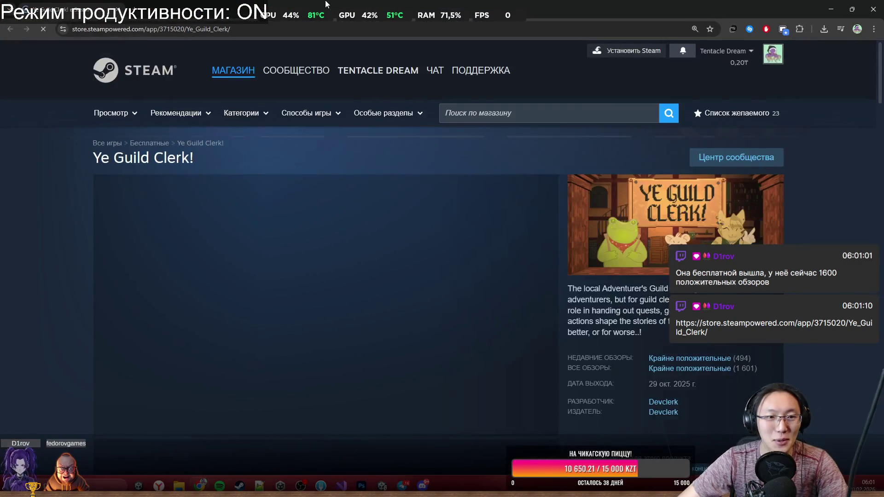
Pause the autoplaying Ye Guild Clerk trailer and scroll down through the store page.
scroll(484, 99, down, 1)
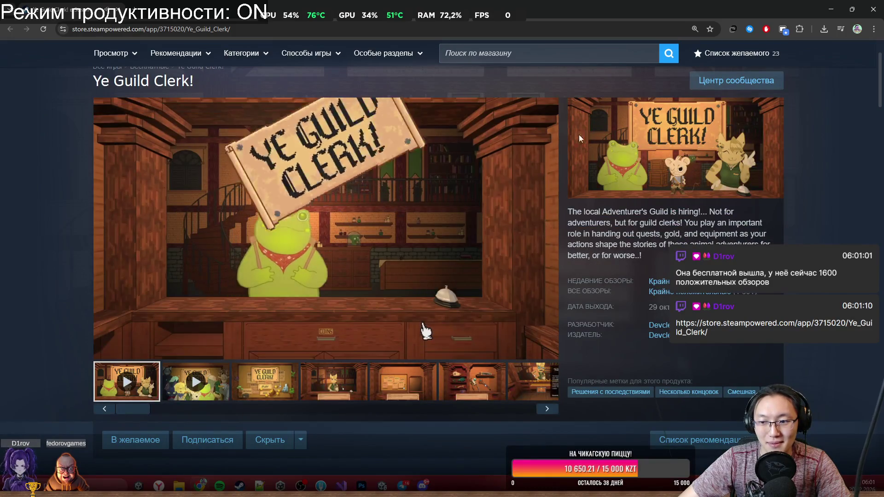
click(266, 313)
scroll(276, 299, down, 3)
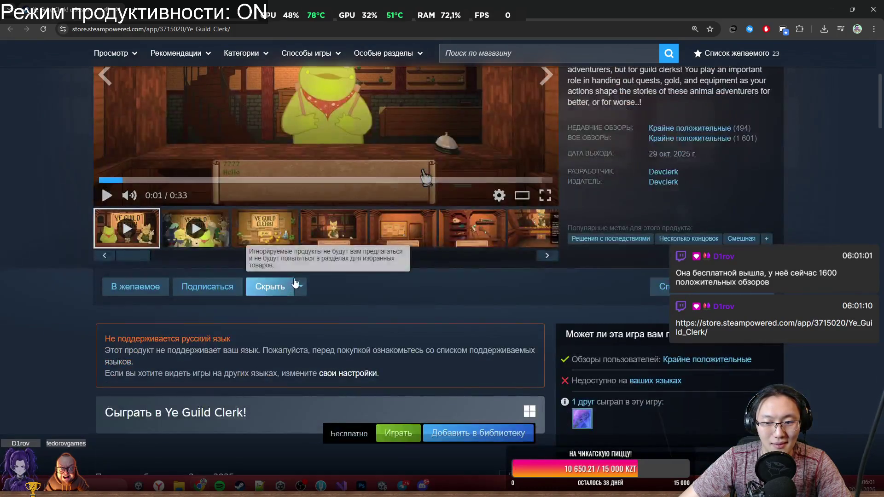
scroll(299, 272, down, 2)
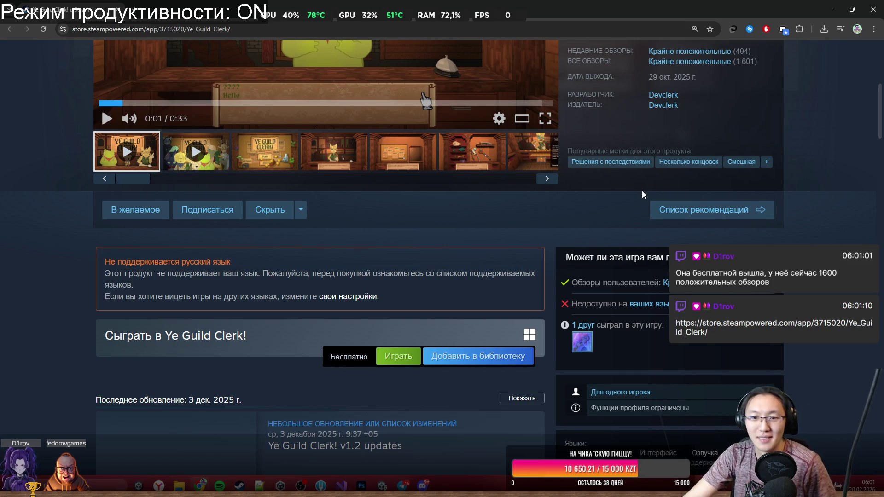
scroll(642, 191, down, 3)
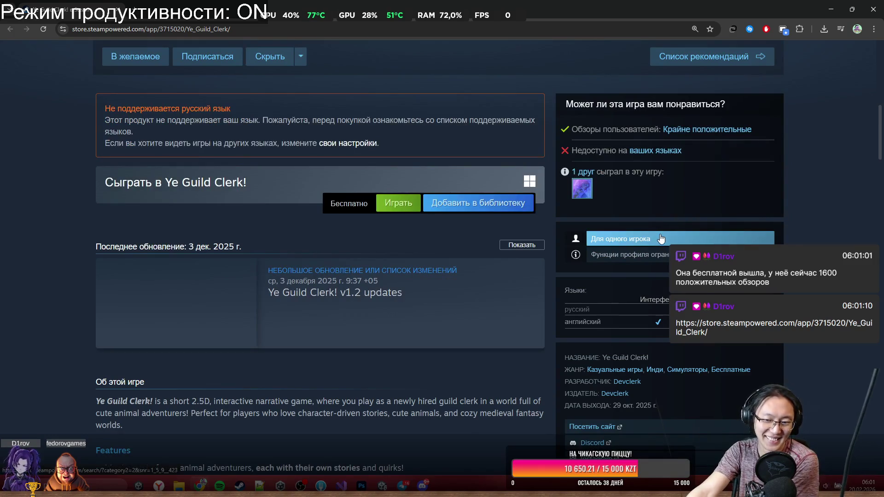
scroll(661, 238, down, 3)
scroll(672, 205, up, 8)
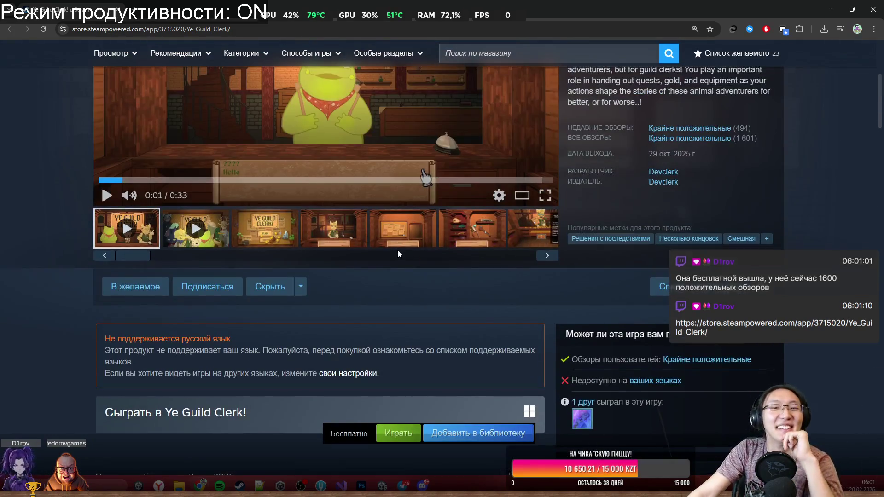
Step through the screenshots: quest board, shelf, goblin quest, green shop, dark shelf, quest board shop.
click(334, 228)
scroll(391, 230, up, 3)
click(428, 385)
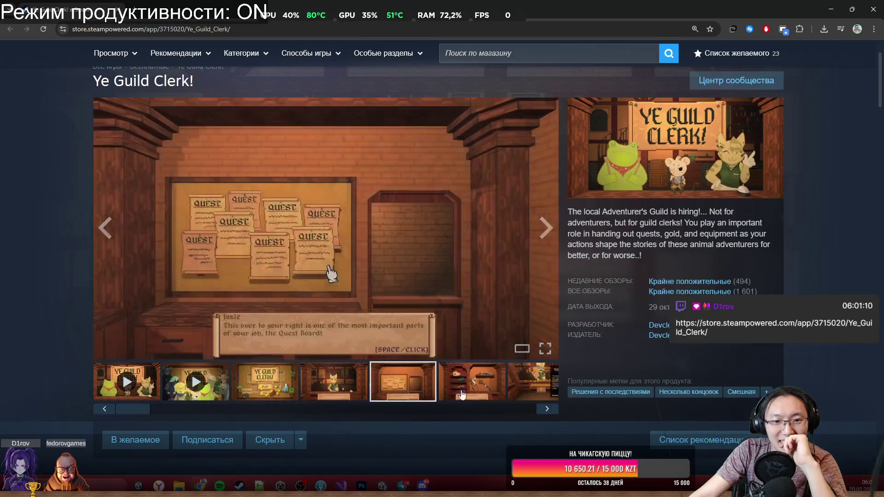
click(461, 395)
click(541, 411)
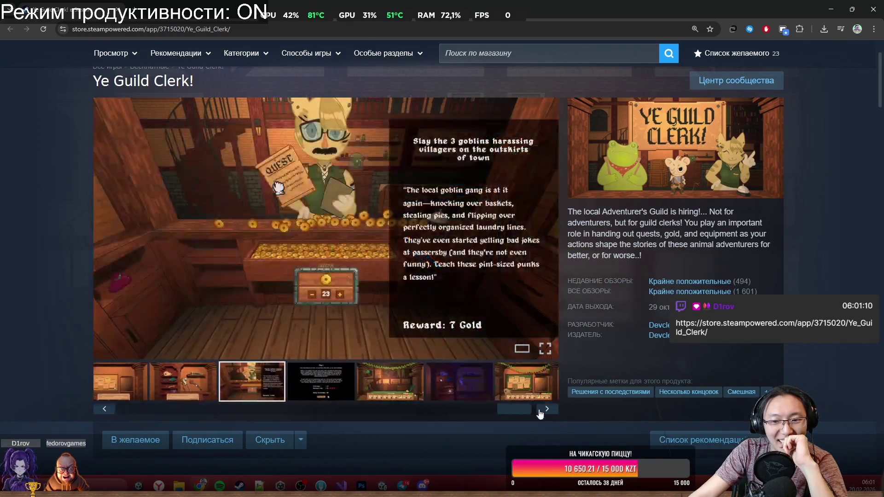
click(375, 389)
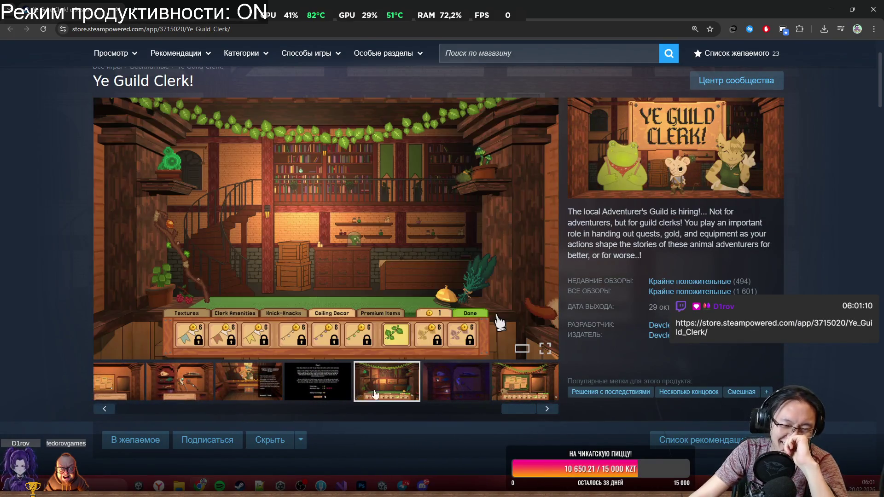
click(460, 395)
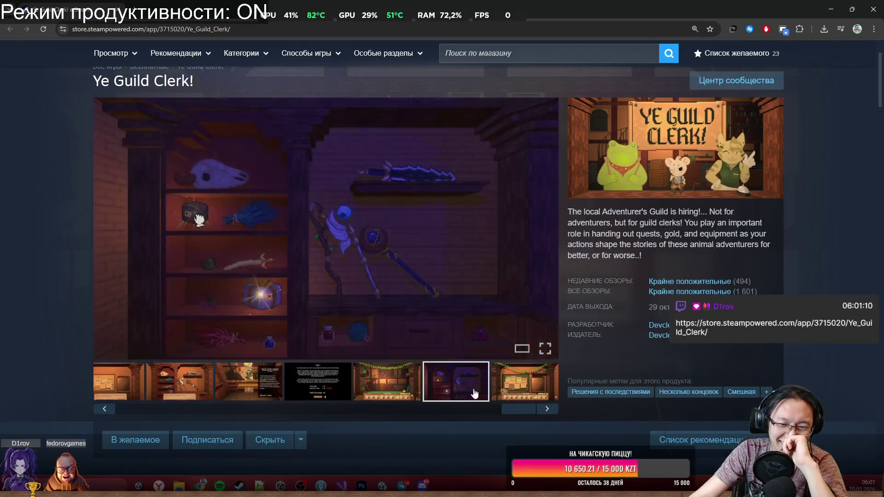
click(524, 400)
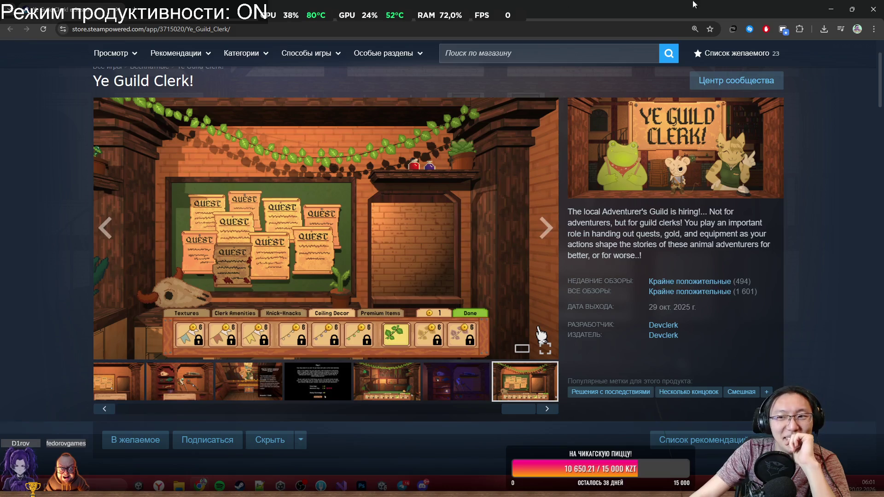
Restore the Chrome window and minimise it so Unity is visible again.
mouse_move(748, 291)
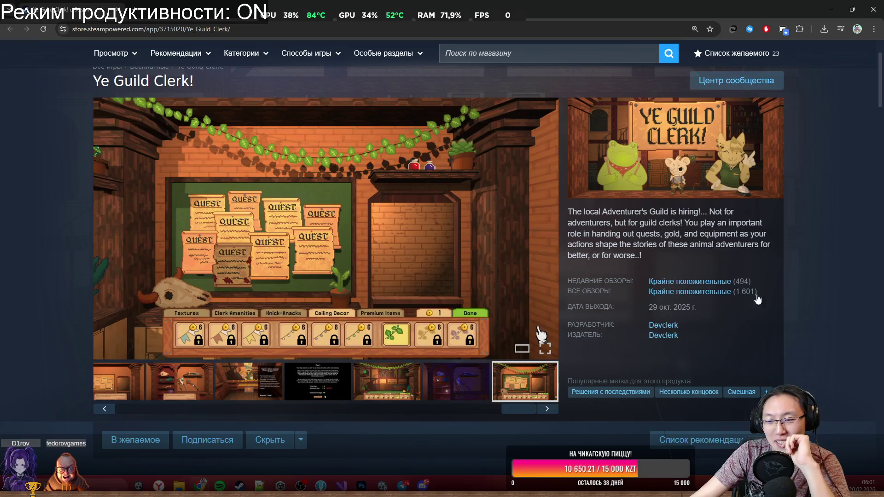
scroll(768, 194, down, 1)
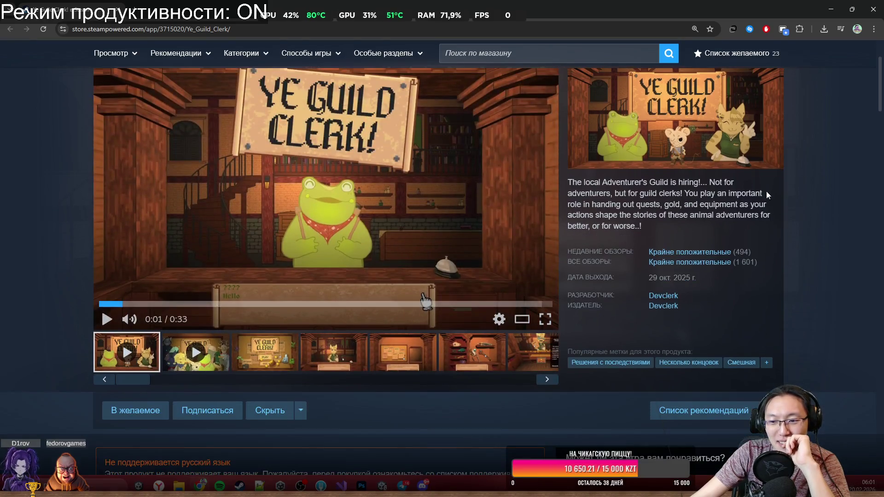
double_click(537, 4)
click(493, 187)
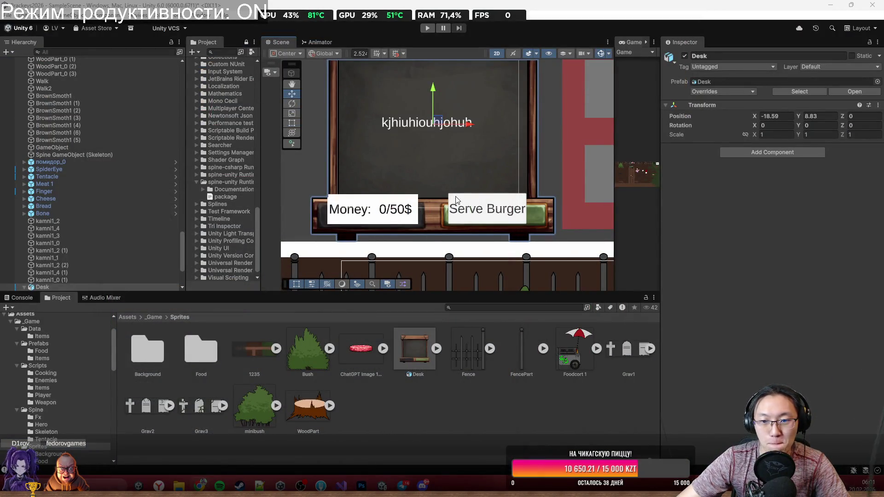
Select the Desk's Canvas and set its Rect Transform Pos X and Pos Y to 0.
click(403, 208)
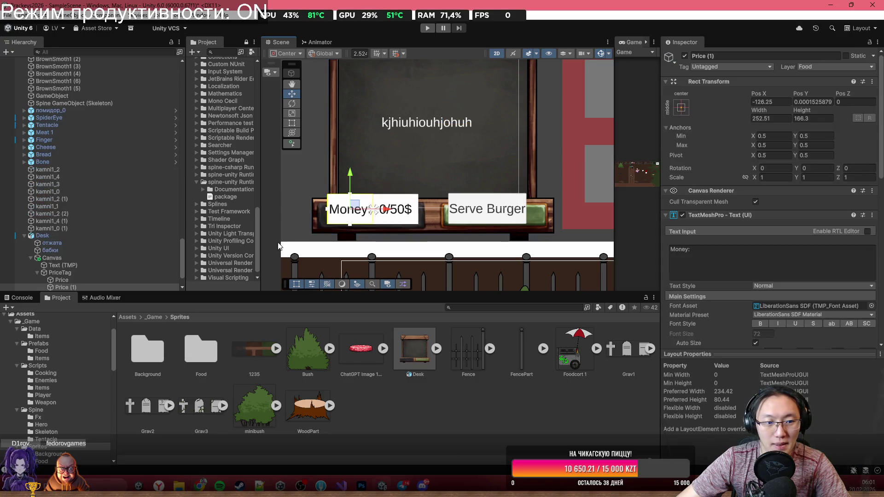
click(373, 211)
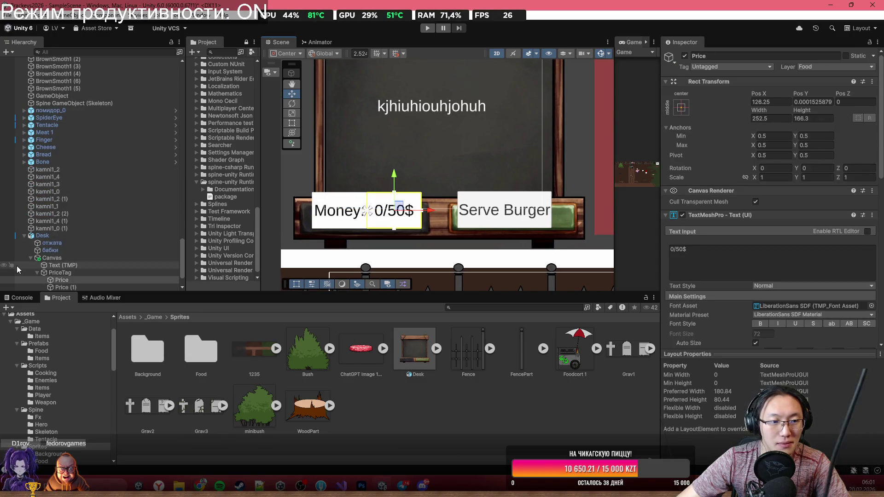
click(372, 211)
double_click(771, 102)
text(0)
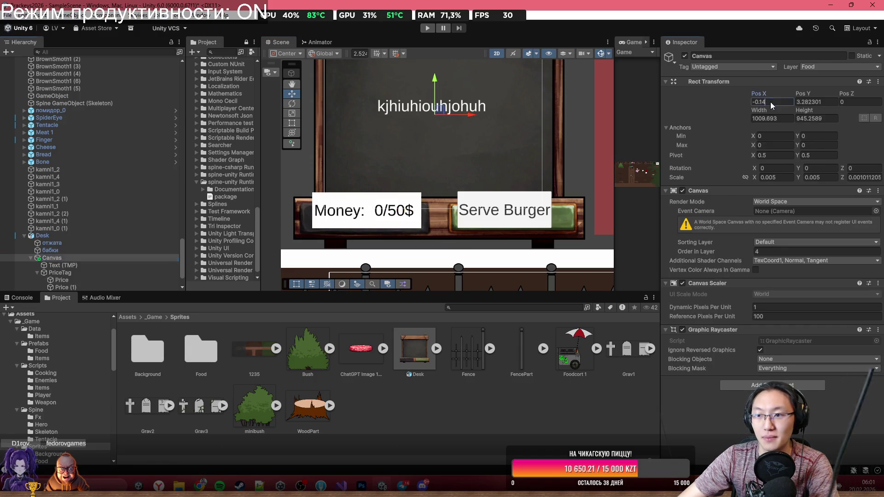
key(Tab)
text(0)
Drag the Canvas up to Pos Y 3.07 onto the board, then inspect PriceTag's Price text.
scroll(481, 175, down, 3)
scroll(487, 180, down, 1)
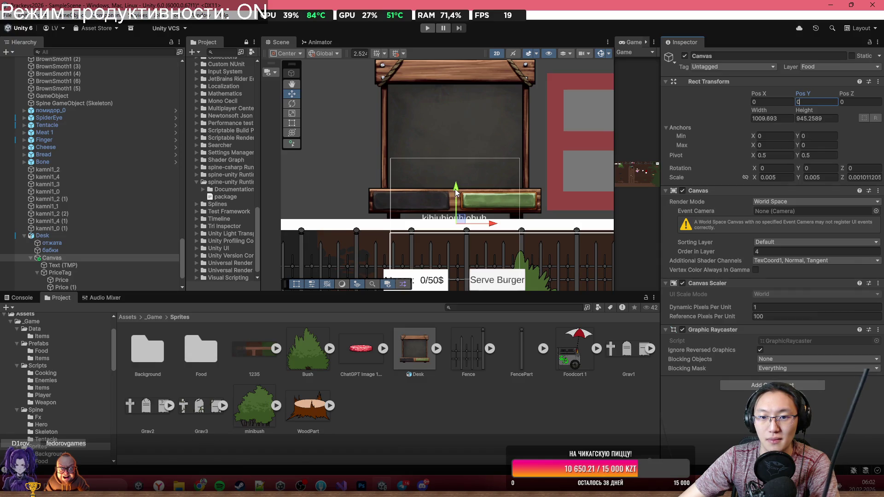
drag(460, 191, 482, 111)
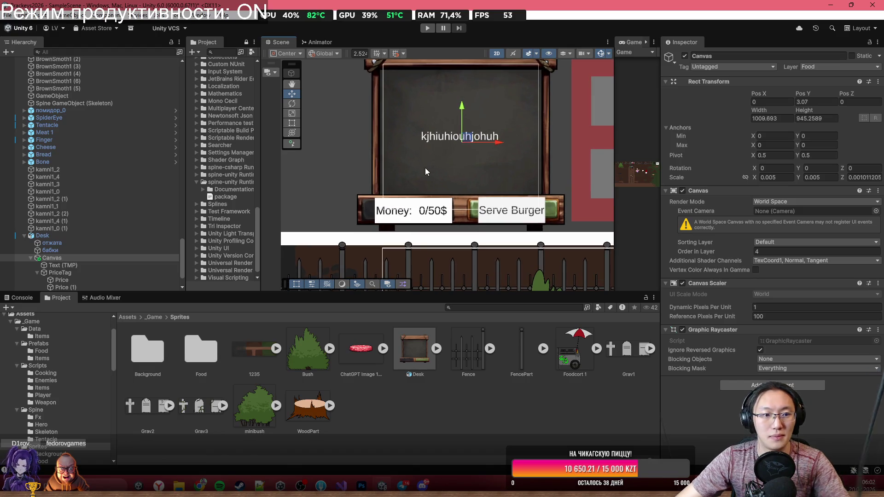
scroll(414, 188, up, 4)
scroll(458, 212, down, 2)
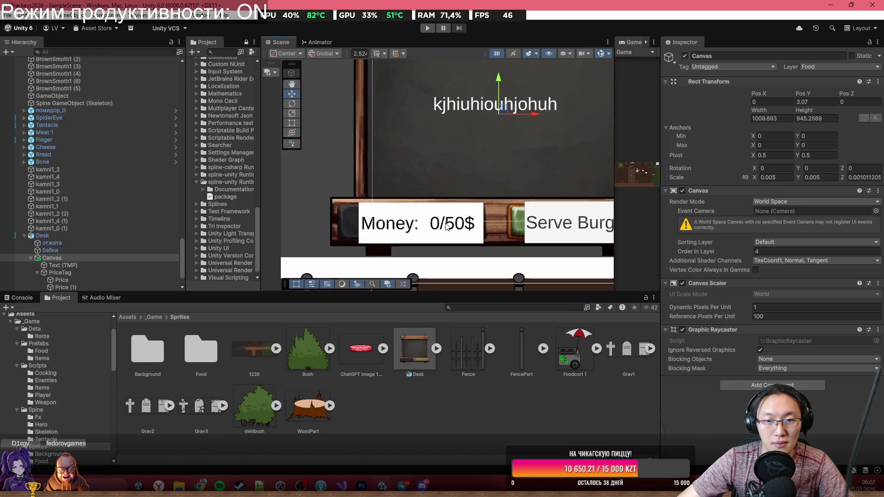
click(83, 273)
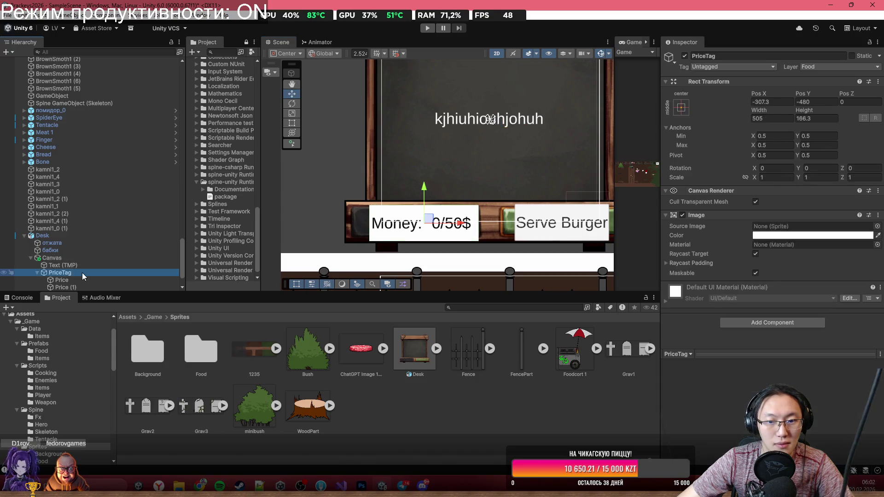
click(100, 279)
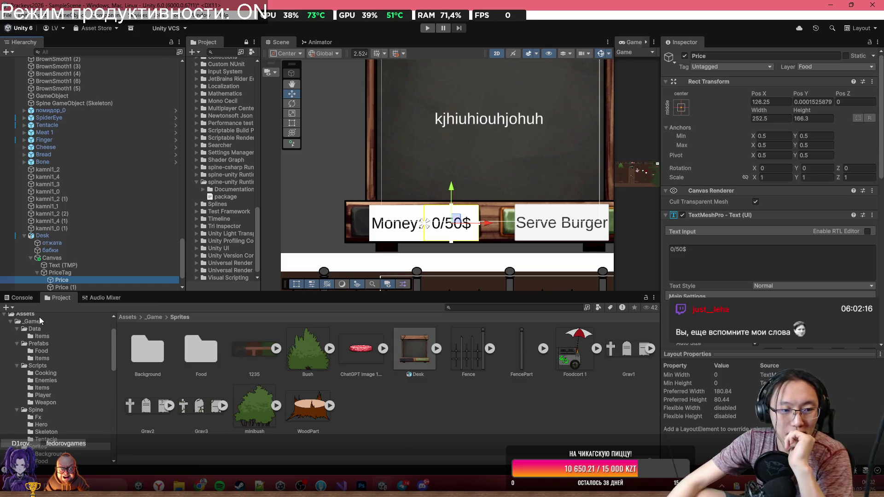
Inspect PriceTag and its Price texts, briefly hiding then restoring the white tag image.
click(102, 271)
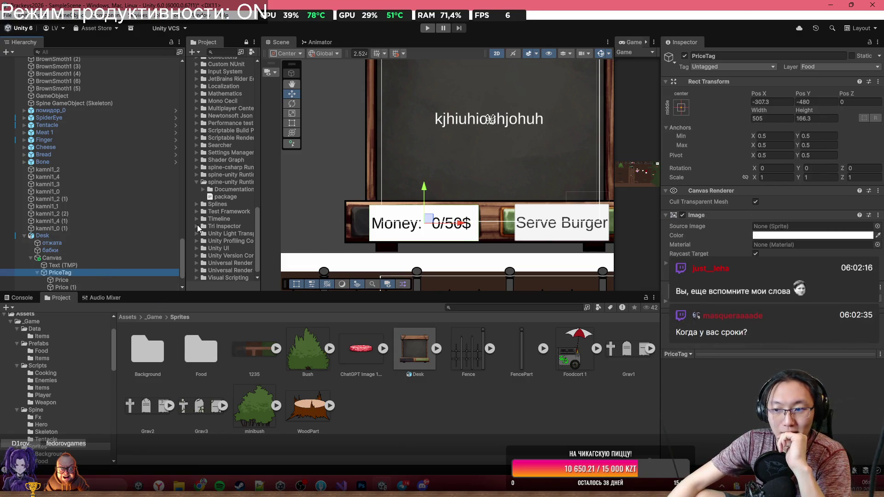
click(106, 279)
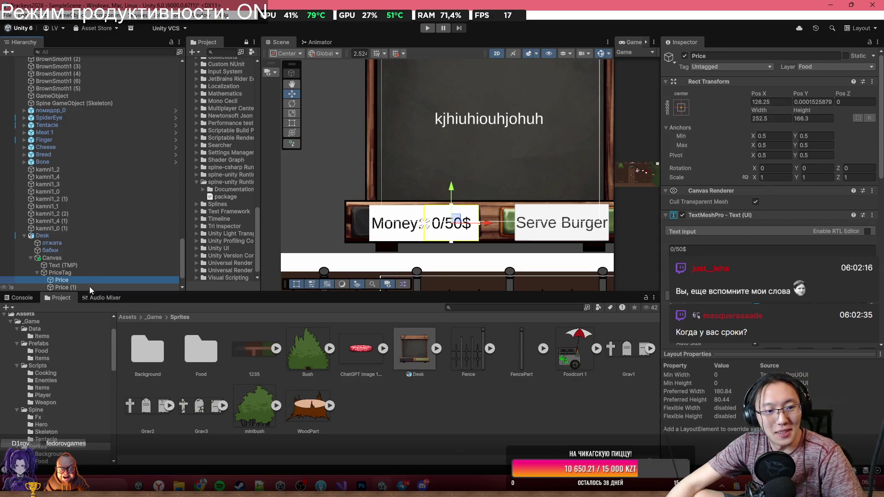
click(91, 273)
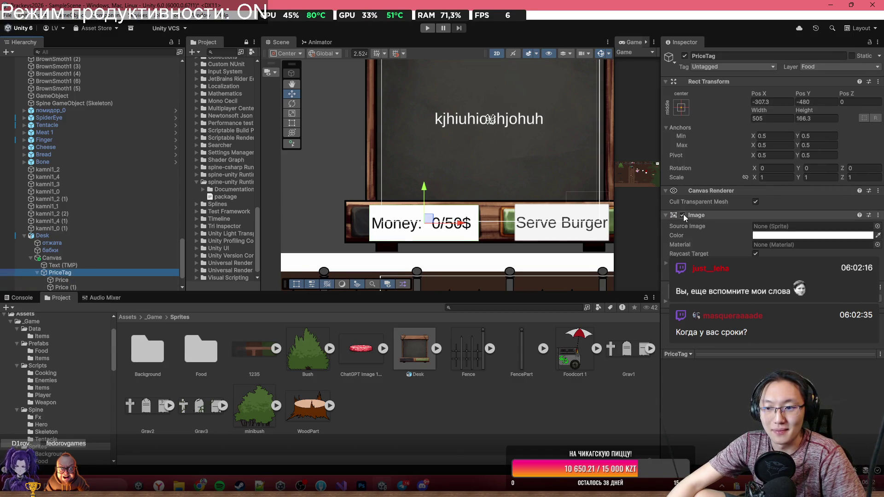
click(682, 215)
click(101, 280)
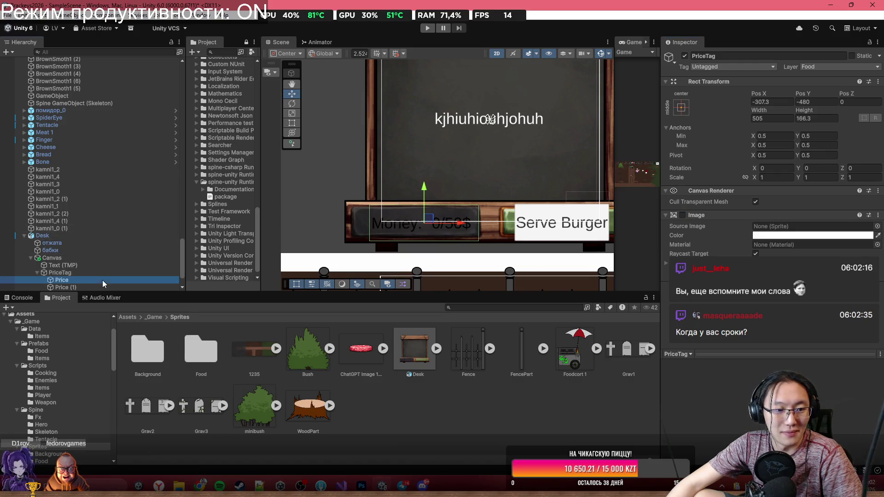
ctrl+click(103, 286)
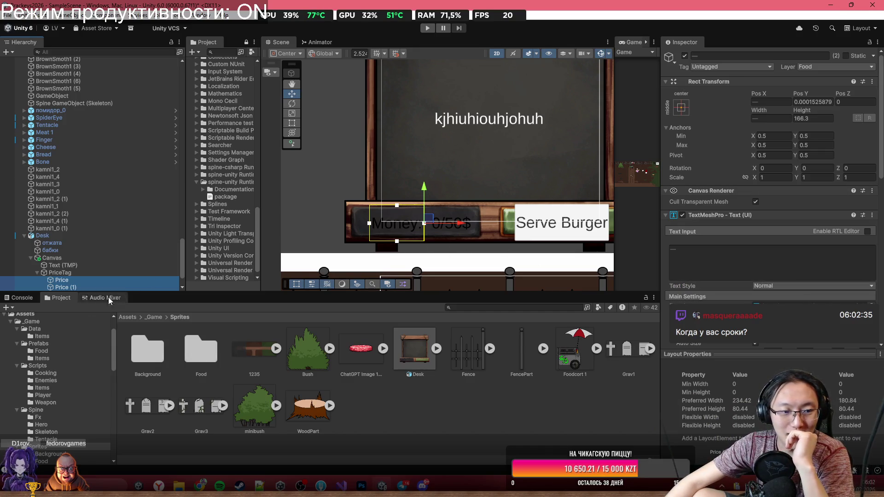
scroll(350, 220, up, 3)
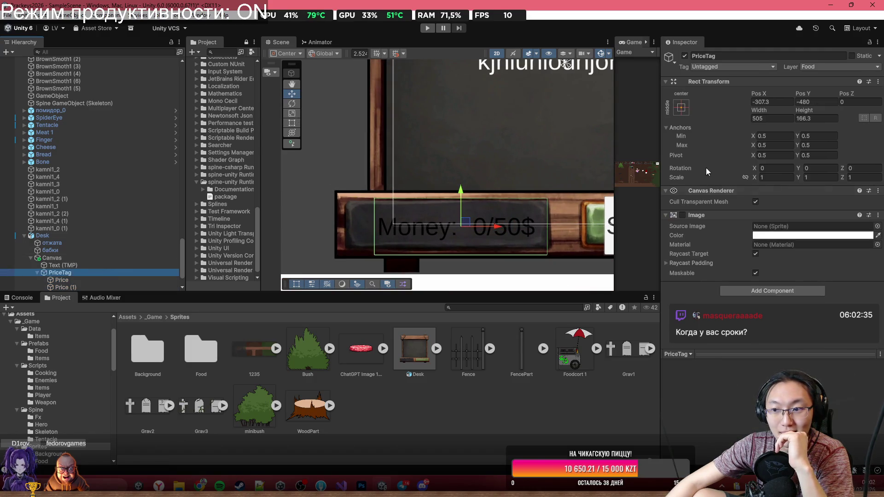
click(683, 215)
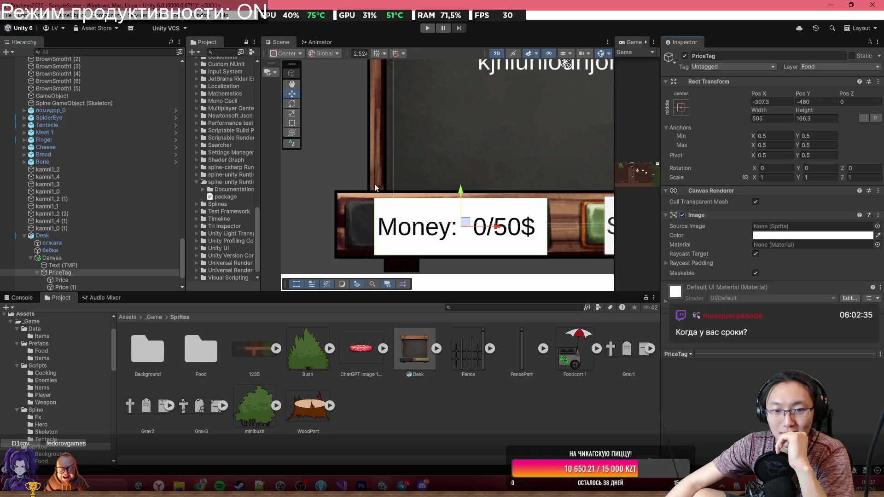
Resize the PriceTag box with the Rect tool to about 565.5 by 122.
click(293, 124)
drag(372, 220, 352, 220)
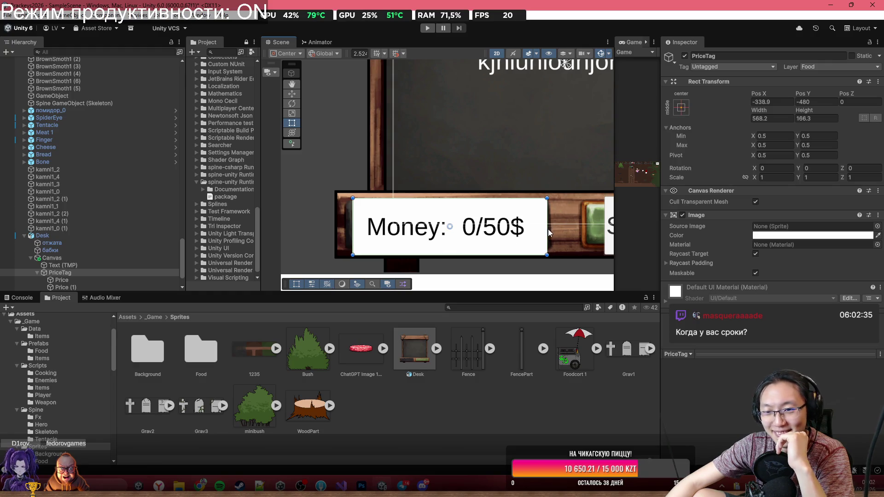
drag(546, 229, 546, 228)
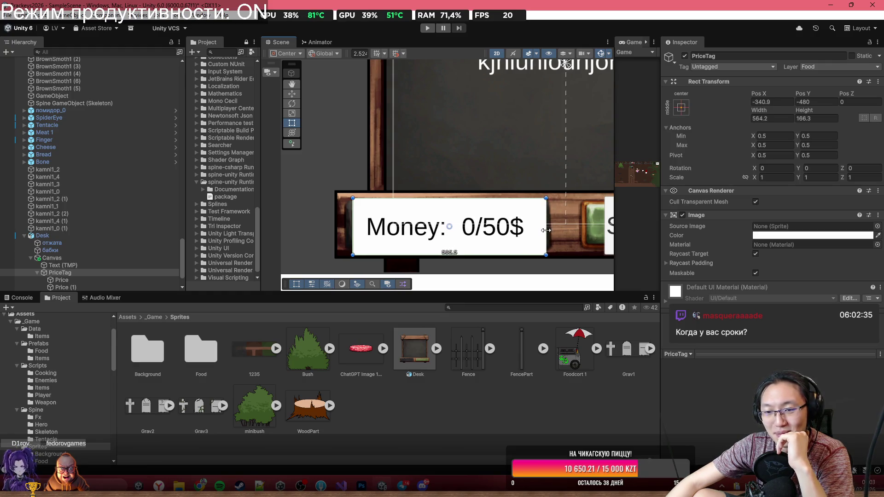
drag(504, 255, 503, 246)
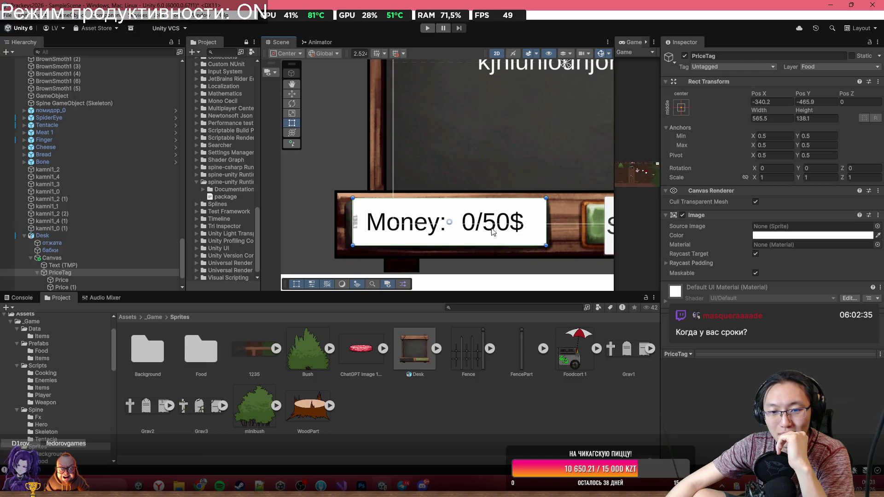
mouse_move(476, 199)
mouse_down()
mouse_move(475, 212)
mouse_move(474, 205)
mouse_up()
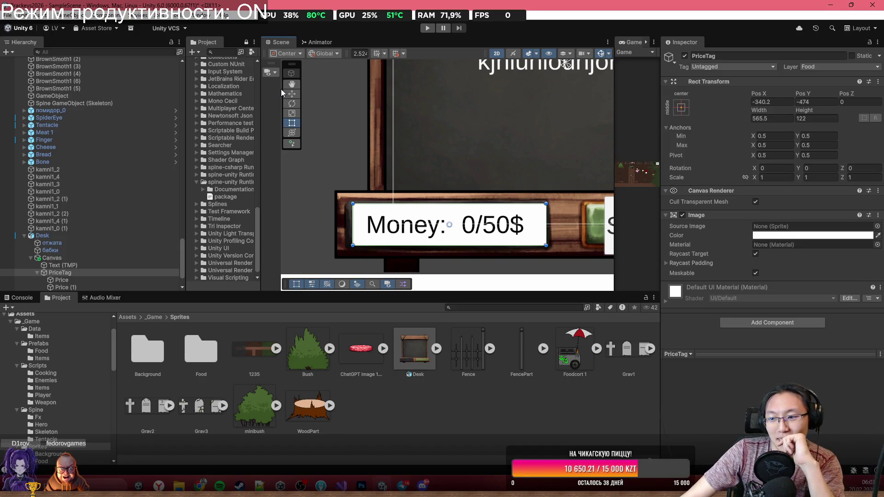
Turn off PriceTag's white Image and fit the Price text to height 122.
scroll(465, 229, up, 5)
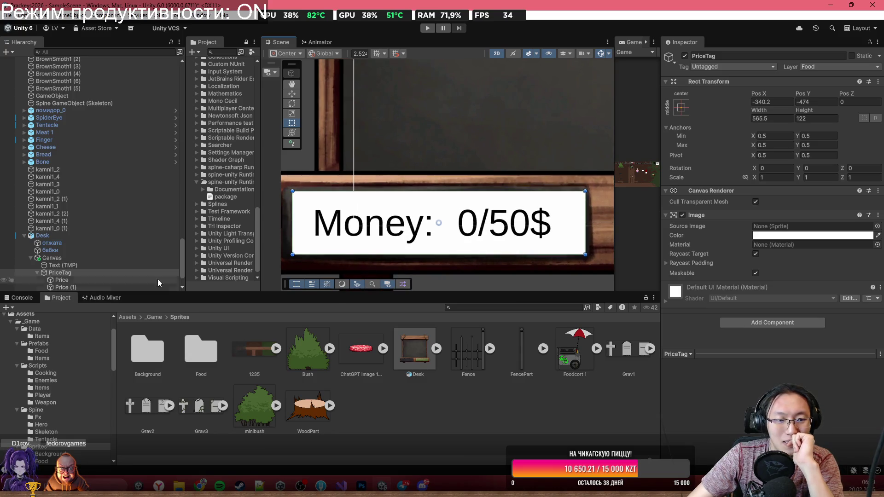
click(682, 215)
click(84, 281)
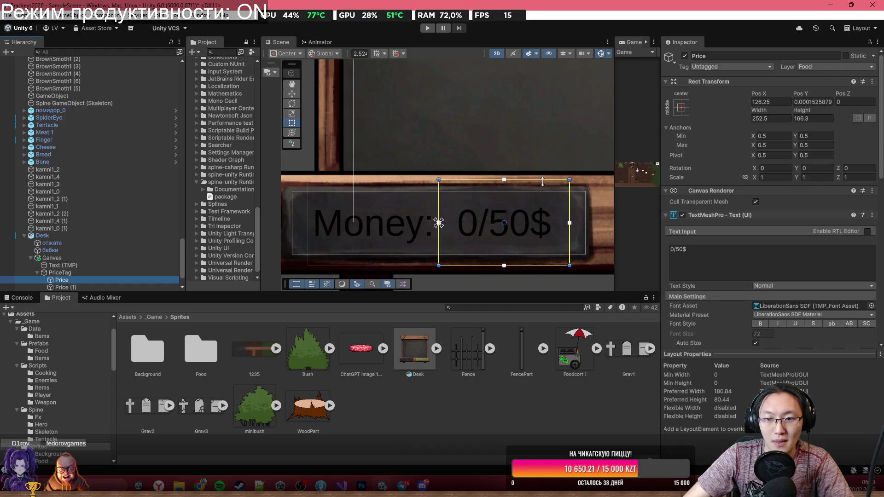
drag(543, 182, 542, 193)
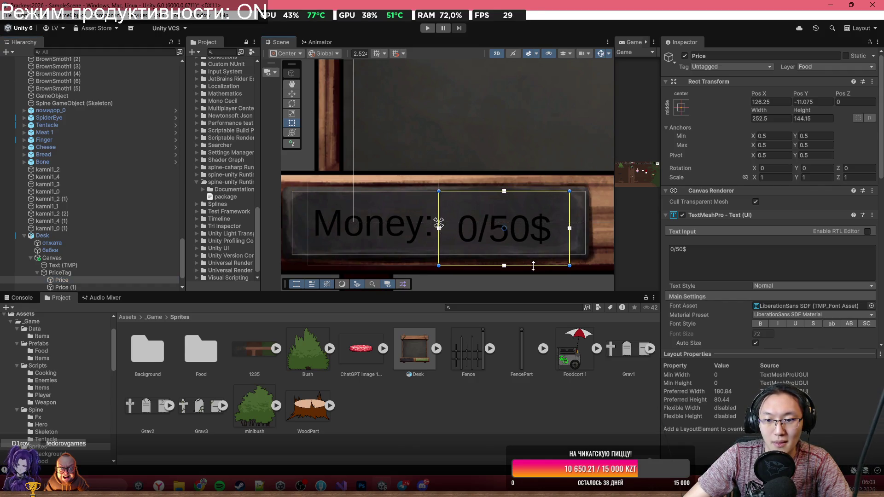
mouse_move(533, 265)
mouse_down()
mouse_move(536, 254)
mouse_move(585, 241)
mouse_up()
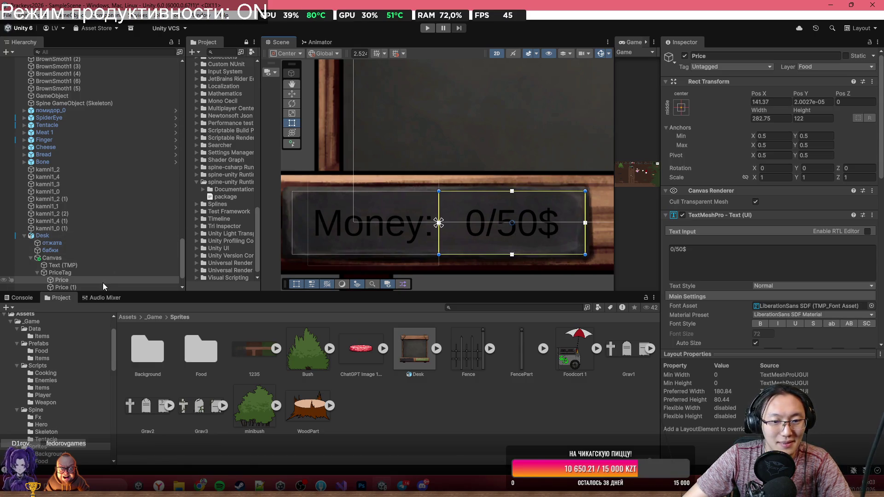
Resize the Price (1) text box to fill its half of the tag, 282.75 by 122.
click(128, 287)
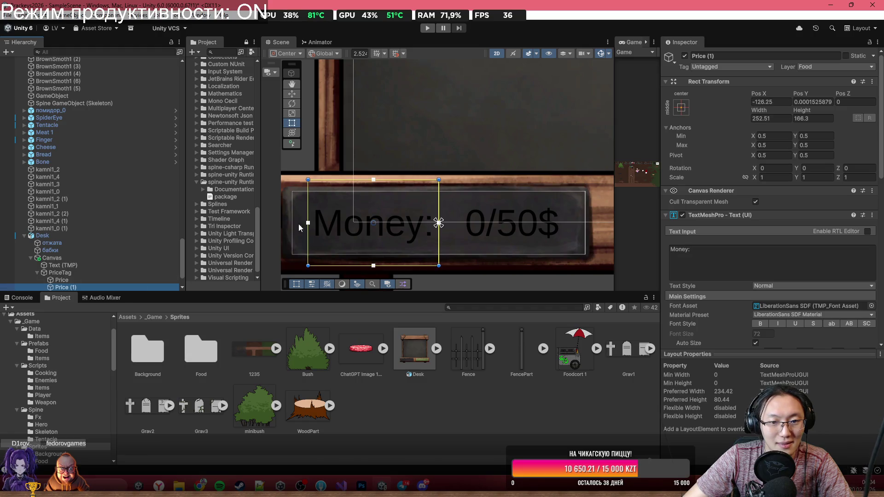
drag(308, 223, 292, 222)
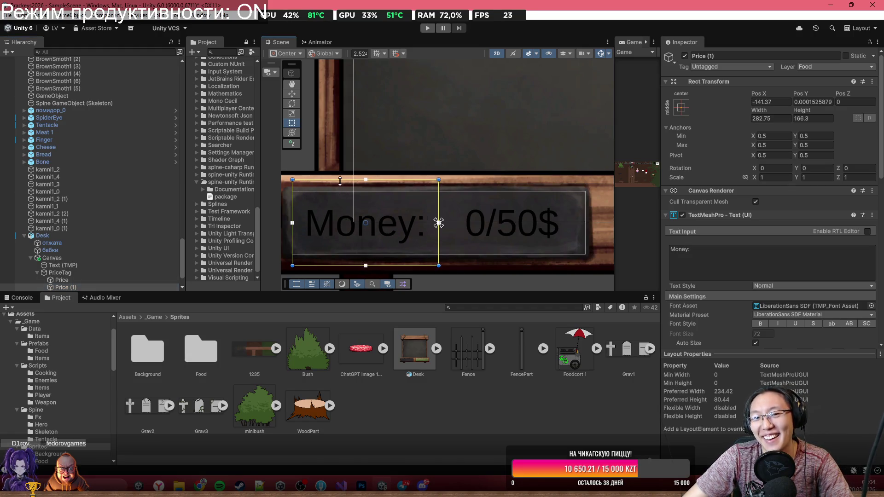
drag(340, 181, 340, 191)
mouse_move(439, 210)
mouse_down()
mouse_move(416, 210)
mouse_move(439, 216)
mouse_move(429, 253)
mouse_up()
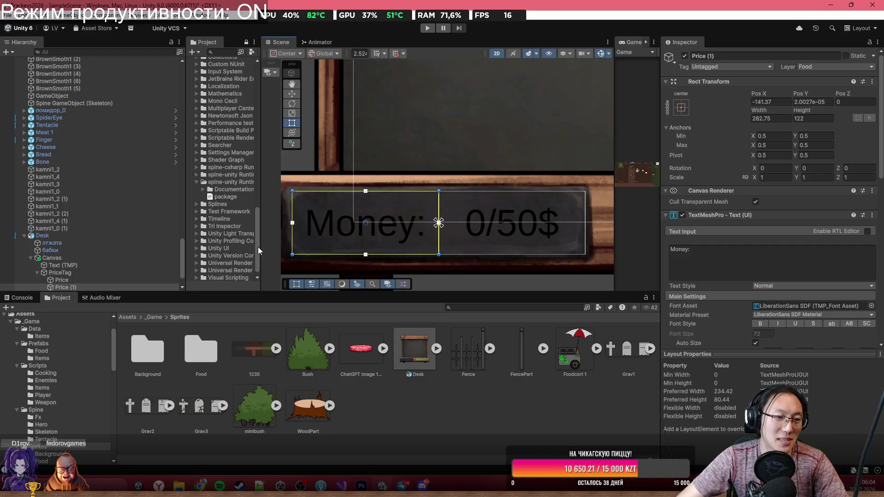
Set the Vertex Color of both Price and Price (1) texts to white.
shift+click(95, 281)
scroll(812, 223, down, 5)
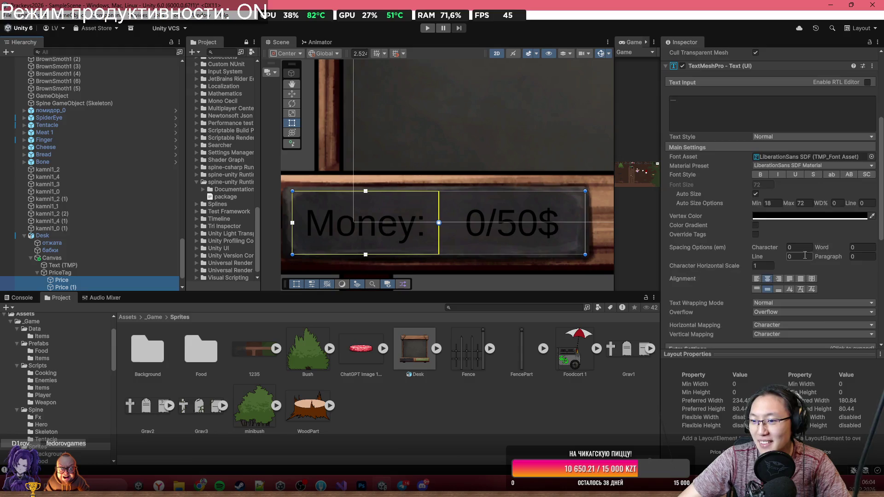
scroll(813, 223, down, 1)
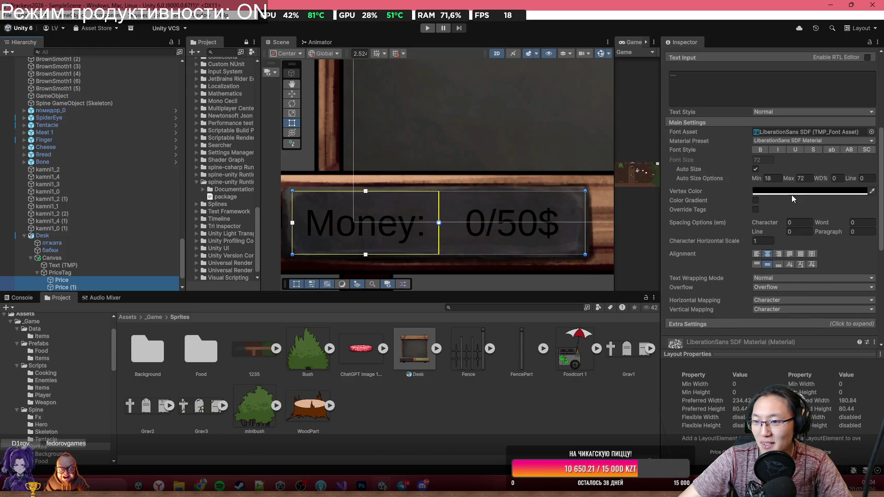
click(792, 193)
click(805, 243)
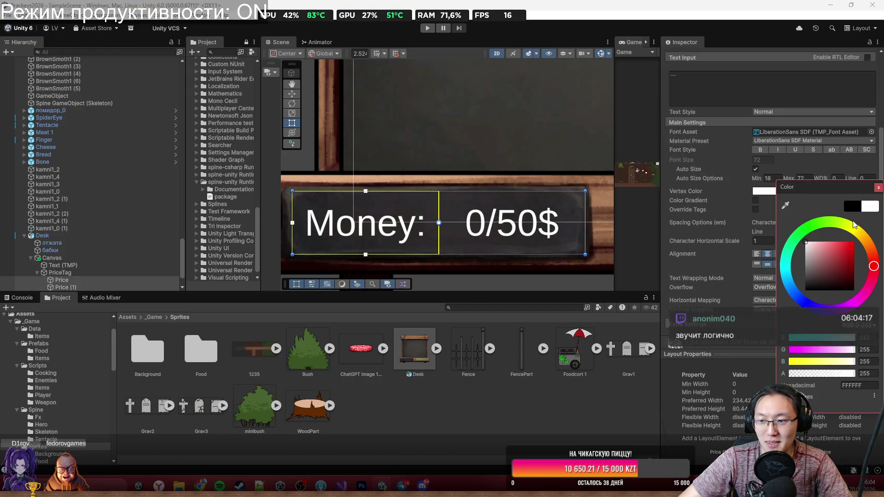
click(878, 187)
Select the Serve Burger button and drag its corner handle to enlarge it.
scroll(463, 185, down, 5)
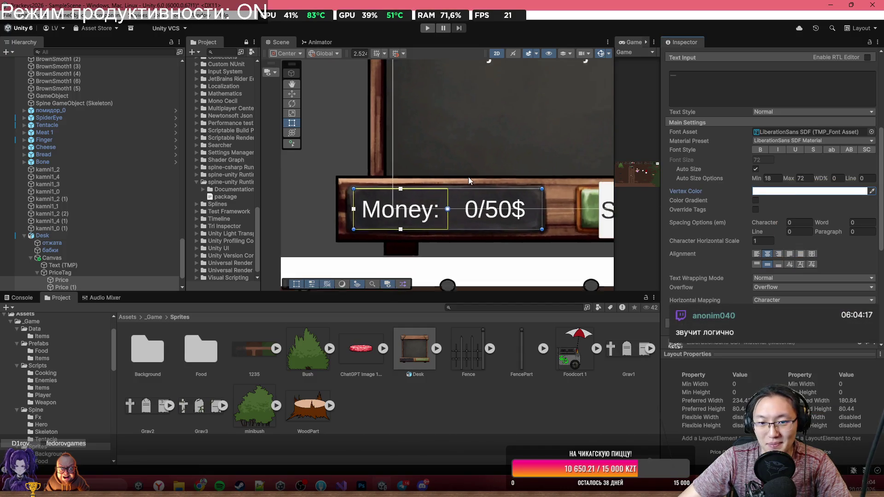
scroll(485, 173, down, 3)
click(546, 231)
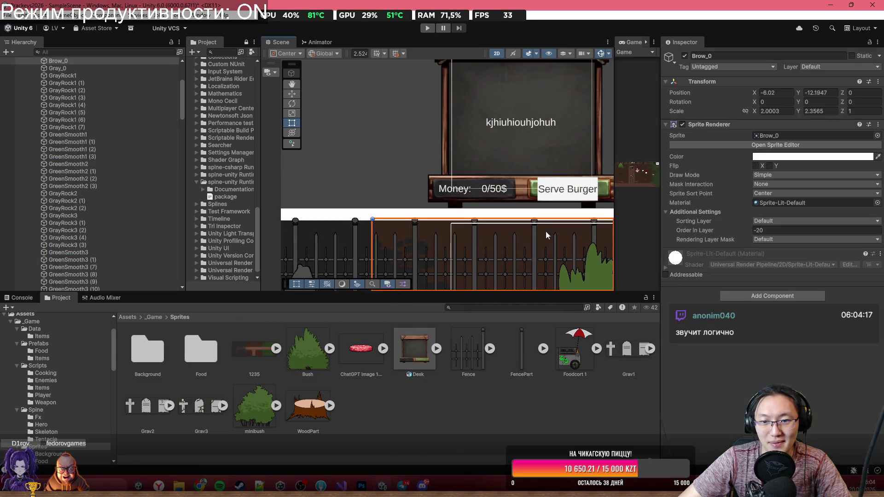
scroll(499, 186, up, 2)
drag(499, 185, 414, 193)
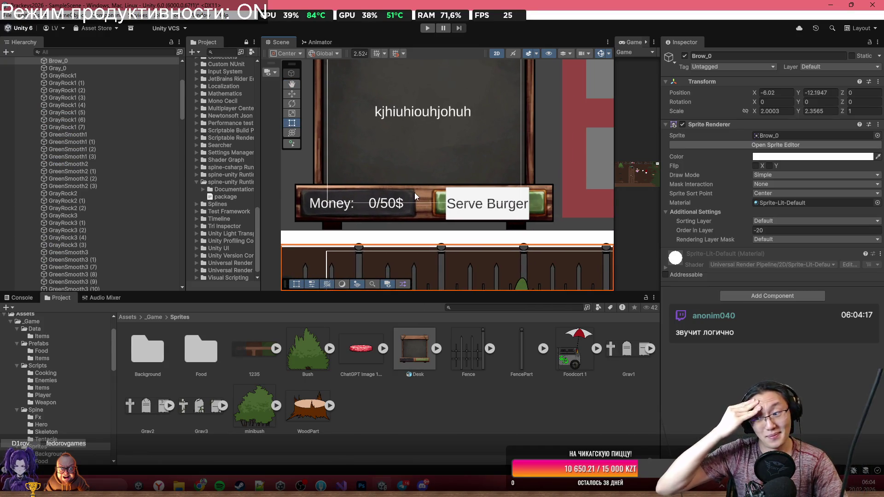
scroll(414, 193, down, 2)
scroll(462, 195, up, 2)
click(462, 194)
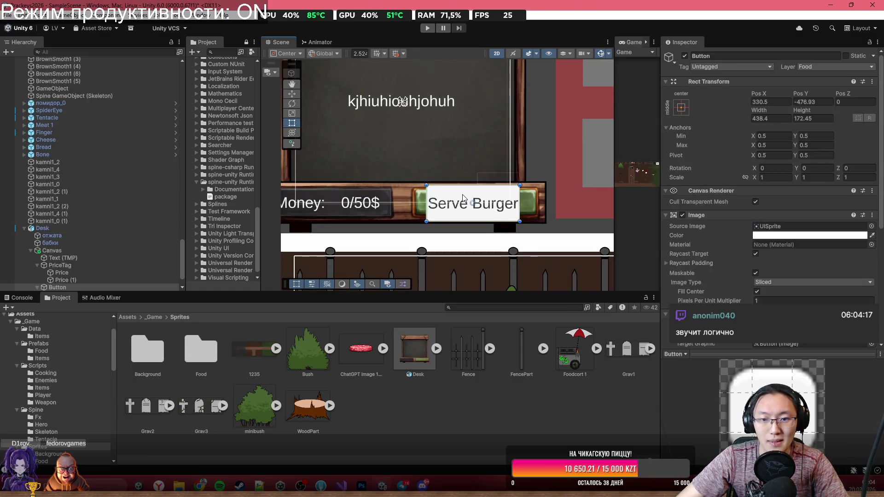
scroll(462, 194, up, 3)
drag(400, 176, 376, 183)
Resize the Serve Burger button to 594 by 129.35 to fill the right panel.
drag(561, 240, 594, 231)
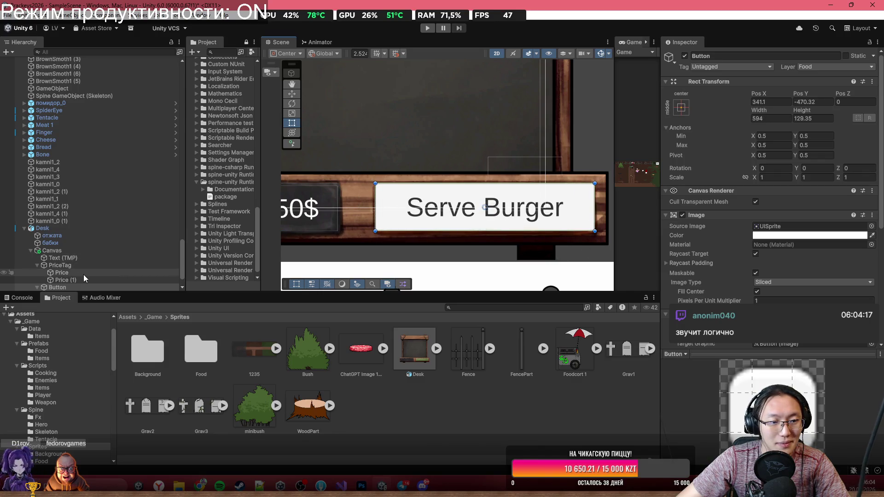
click(79, 244)
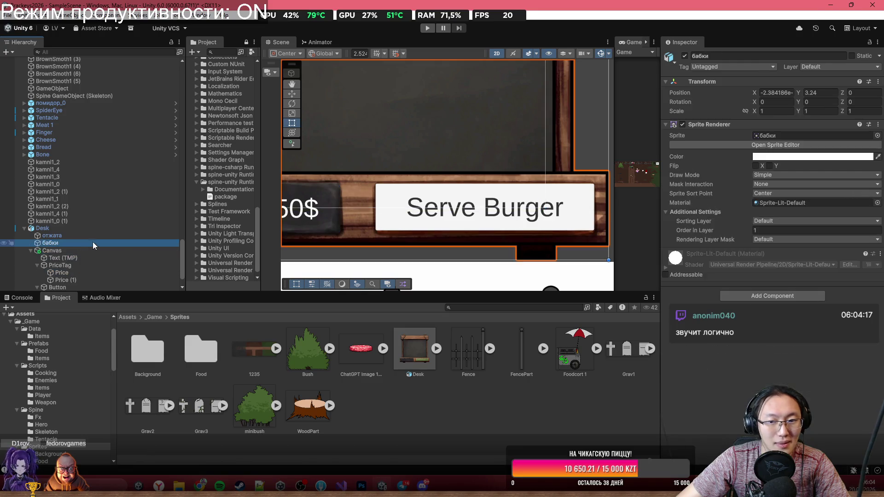
click(112, 236)
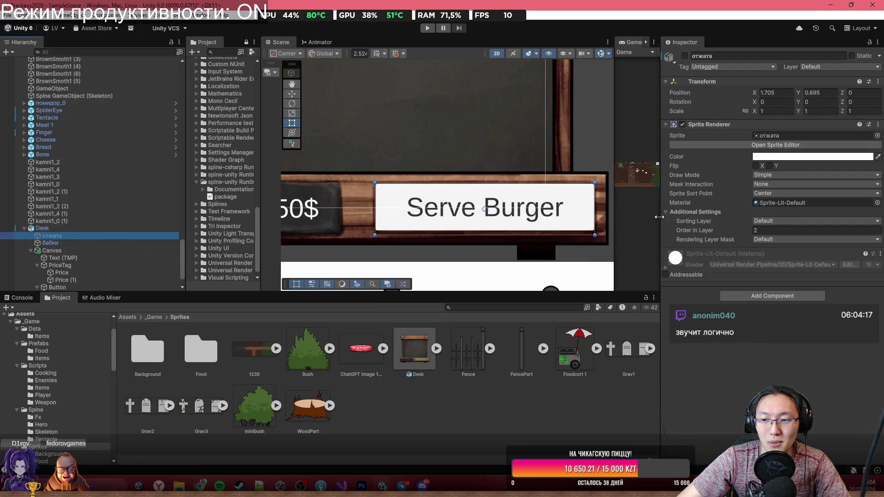
click(62, 273)
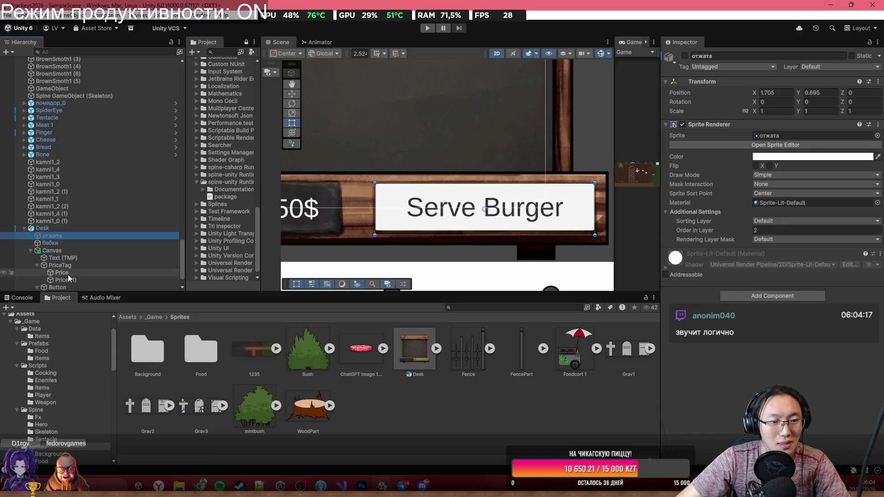
click(71, 287)
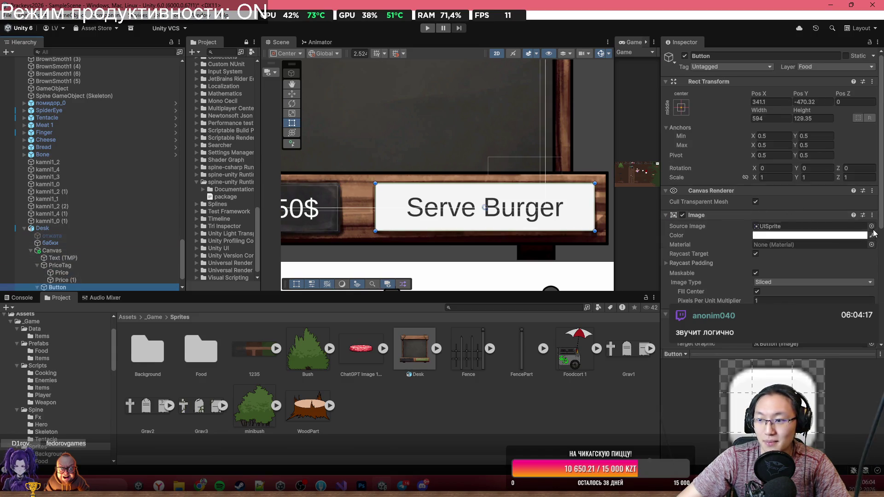
Set the button's Source Image to the отжата sprite.
click(872, 233)
text(jn)
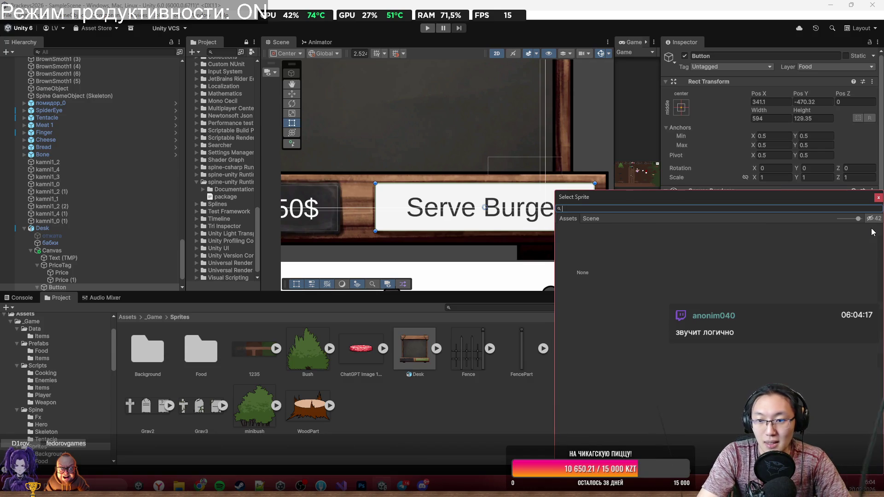
text(отжа)
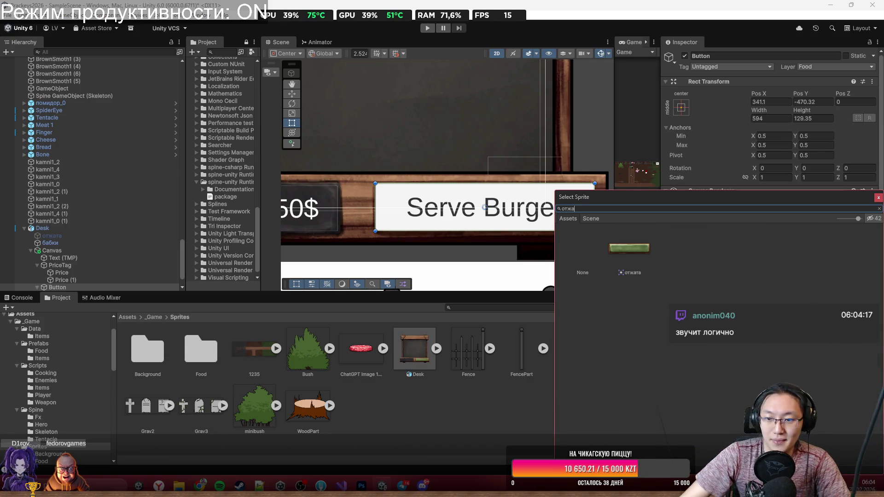
double_click(629, 248)
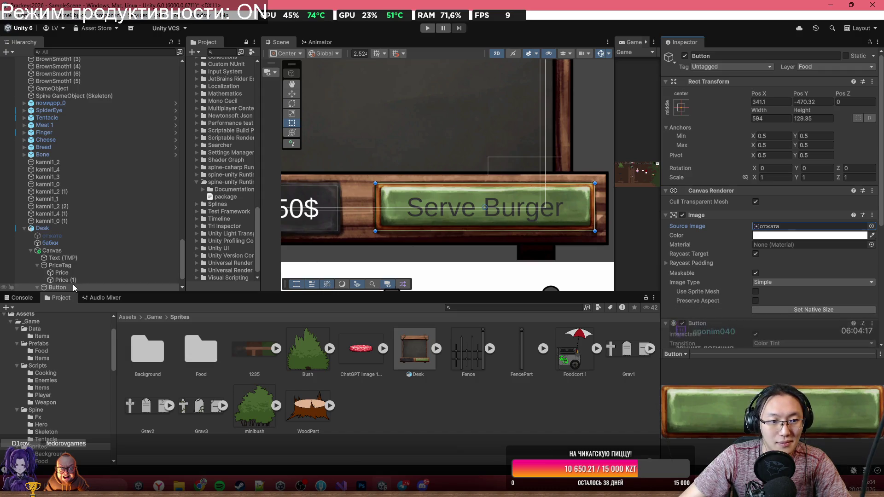
scroll(466, 212, down, 3)
scroll(412, 208, up, 2)
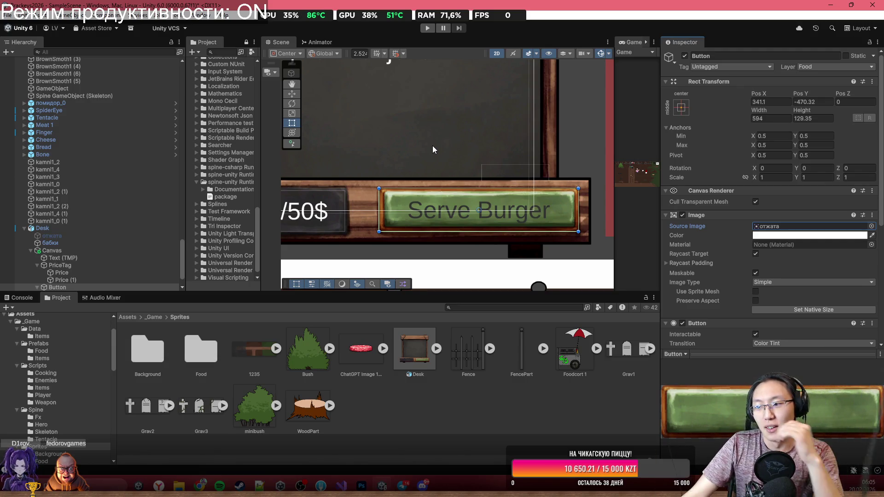
scroll(446, 188, up, 2)
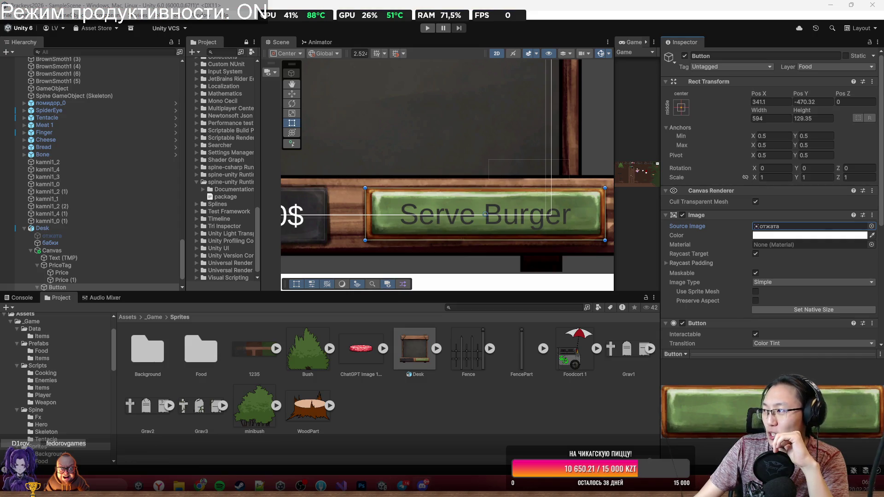
key(alt+Tab)
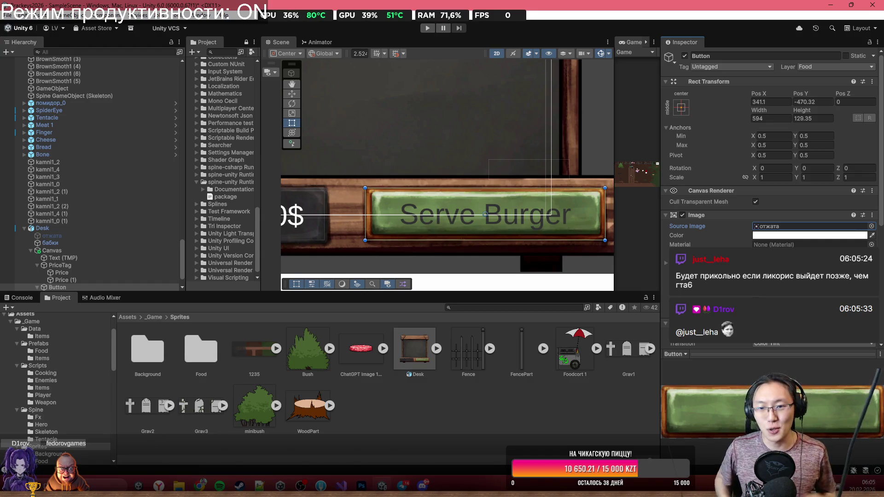
scroll(150, 225, down, 3)
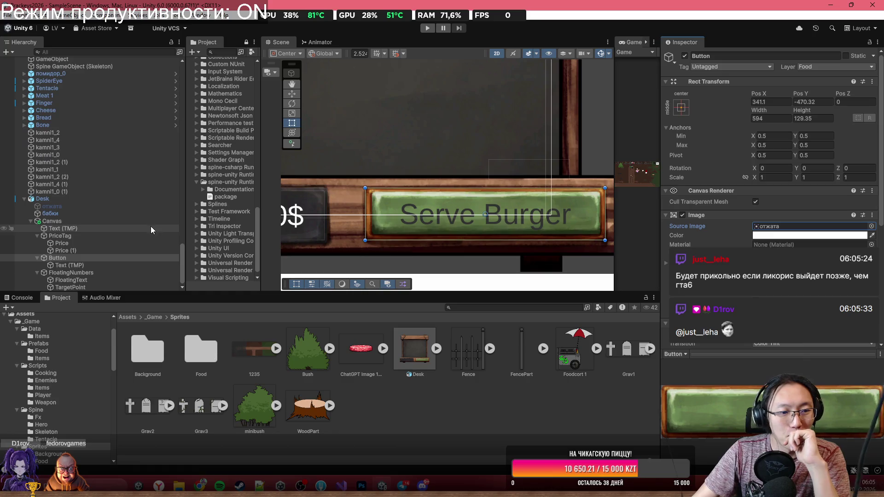
Pull the Serve Burger label's text box in from the button edges.
click(129, 267)
scroll(355, 199, up, 2)
drag(337, 178, 350, 184)
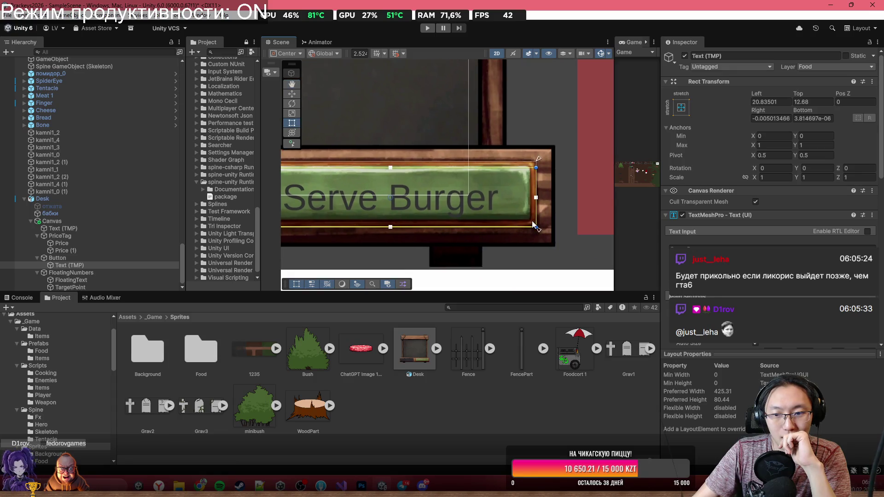
mouse_move(534, 225)
mouse_down()
mouse_move(528, 219)
mouse_move(650, 219)
mouse_up()
scroll(769, 184, down, 4)
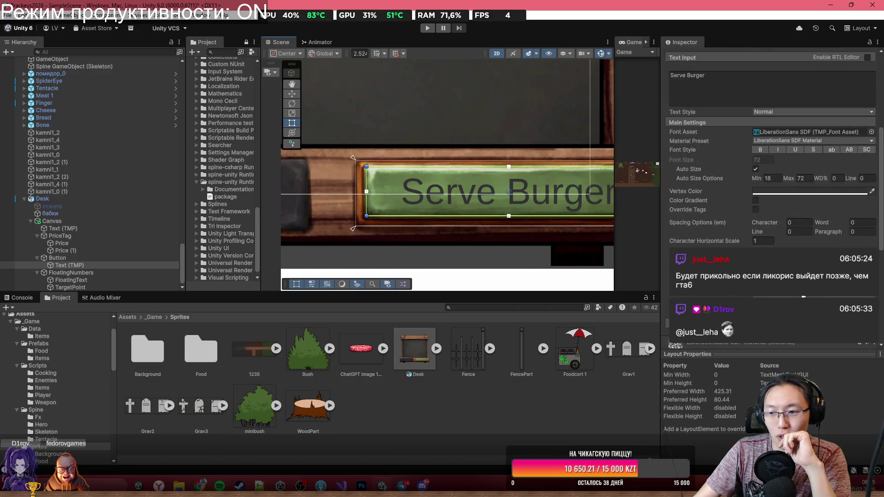
scroll(768, 184, up, 4)
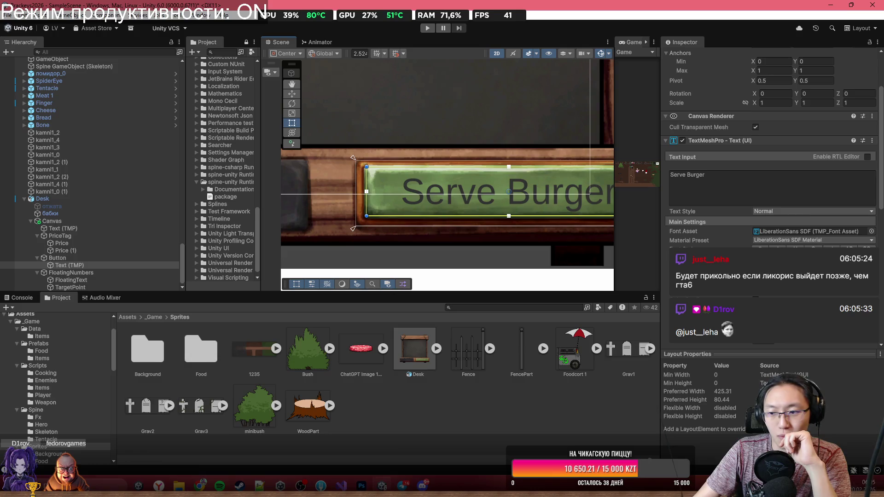
scroll(768, 207, down, 1)
Try a pink then black Vertex Color on the Serve Burger label, leaving it black.
click(763, 266)
mouse_move(824, 322)
mouse_down()
mouse_move(785, 288)
mouse_move(827, 280)
mouse_up()
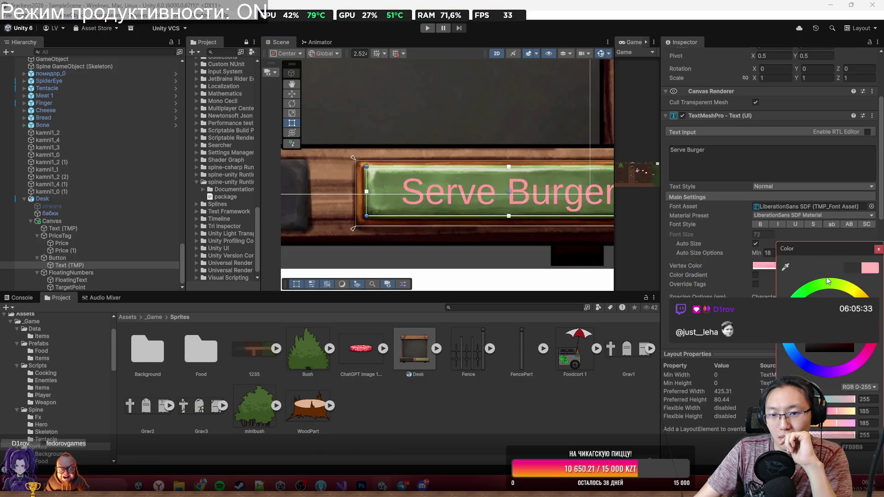
click(804, 352)
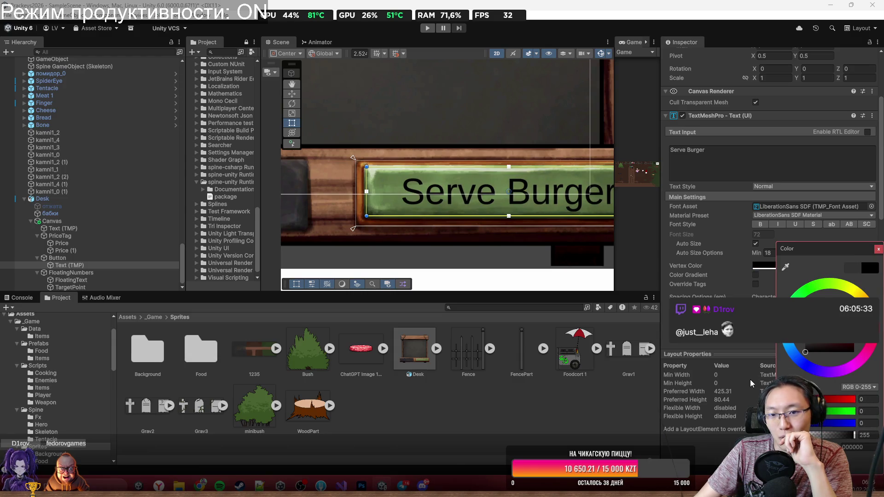
scroll(487, 202, down, 3)
click(486, 202)
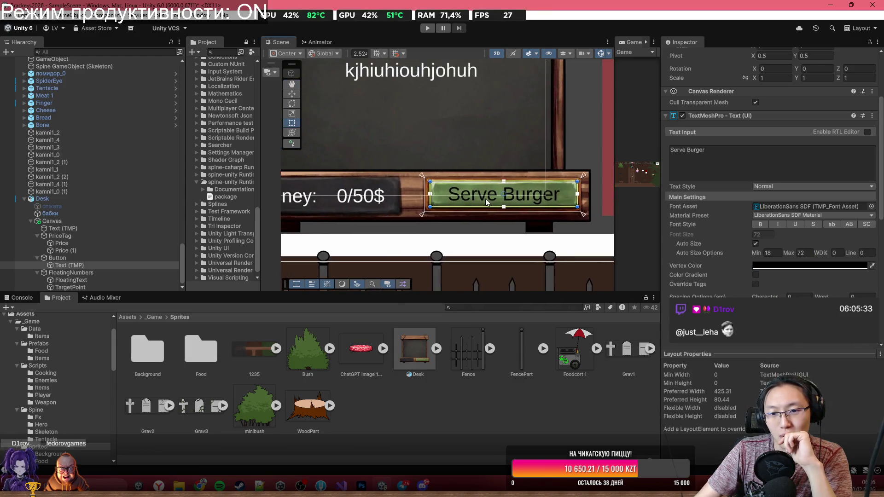
scroll(487, 203, down, 3)
scroll(432, 138, up, 3)
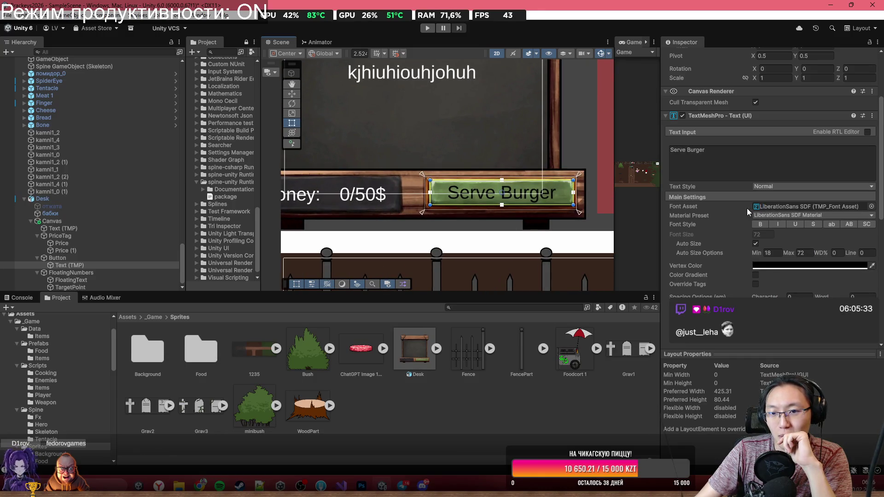
Set the Serve Burger label's Vertex Color back to white and bring the whole desk into view.
click(771, 268)
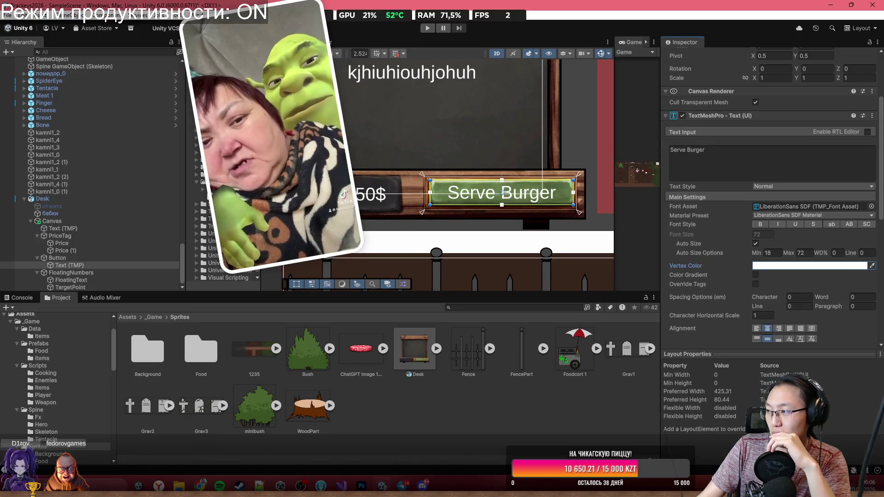
scroll(477, 198, up, 2)
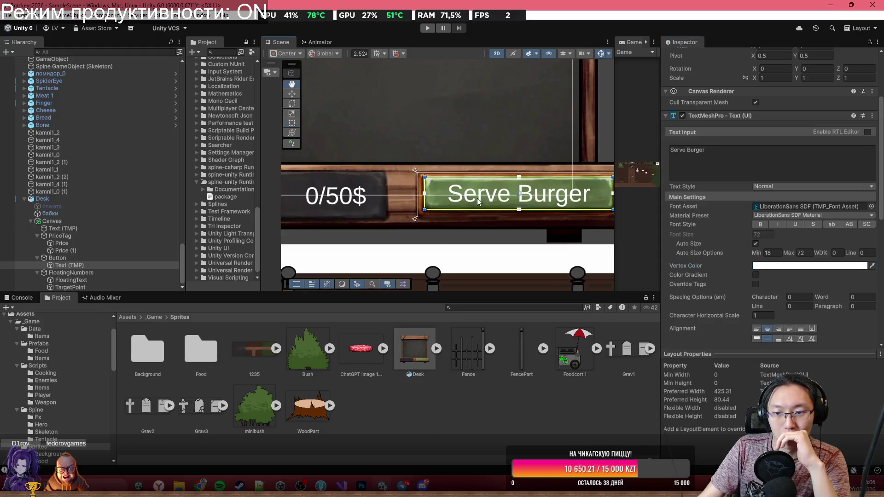
scroll(477, 198, down, 2)
key(t)
click(865, 485)
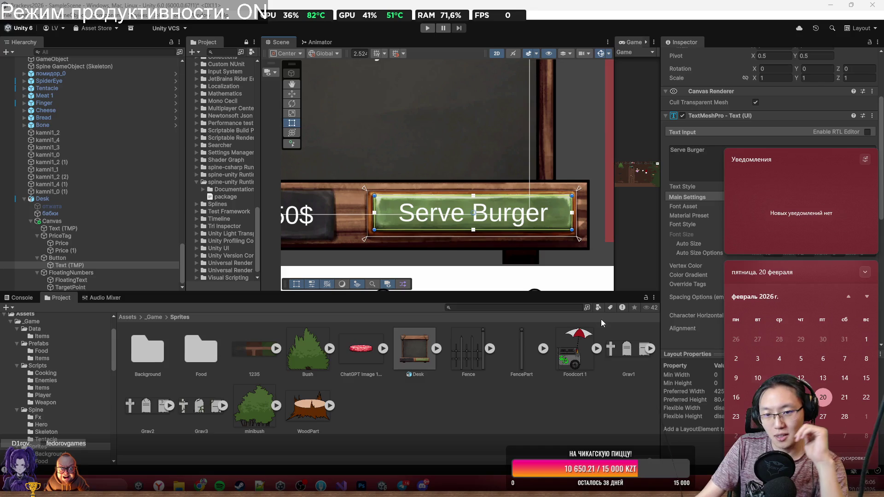
scroll(491, 142, down, 3)
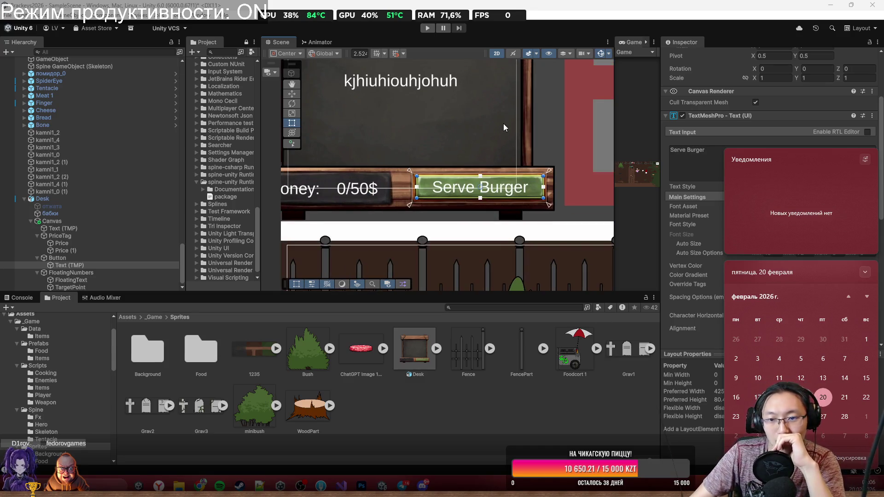
drag(503, 123, 517, 159)
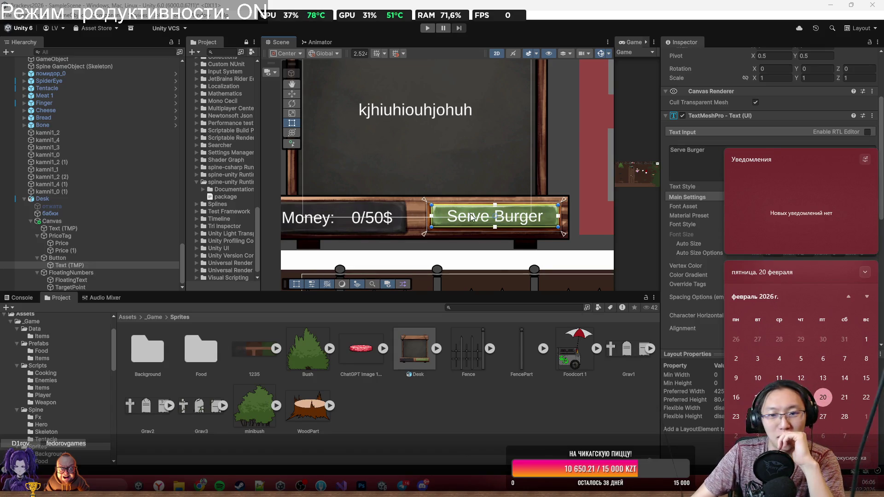
scroll(483, 193, down, 1)
mouse_move(522, 154)
mouse_down()
mouse_move(515, 195)
mouse_move(574, 209)
mouse_up()
scroll(516, 198, up, 1)
scroll(566, 212, down, 2)
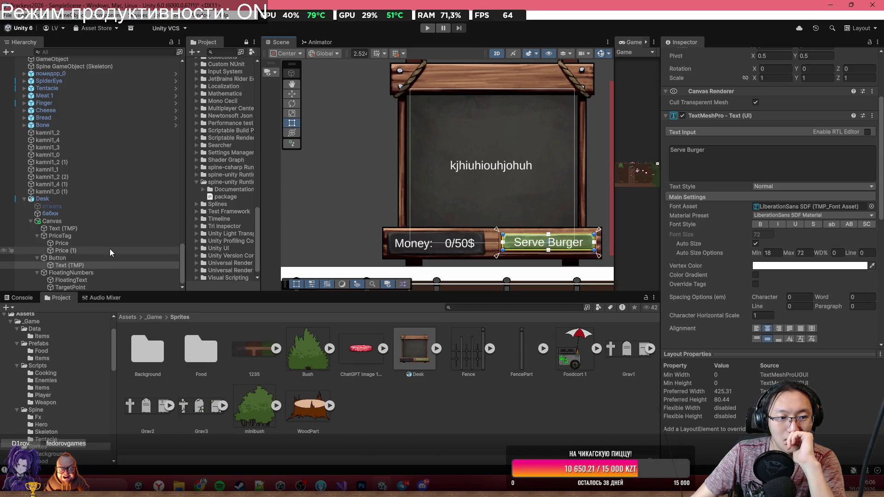
Fit the kjhiuhiouhjohuh text box inside the dark chalkboard above the Money bar.
click(92, 229)
drag(502, 244, 502, 226)
scroll(502, 198, up, 1)
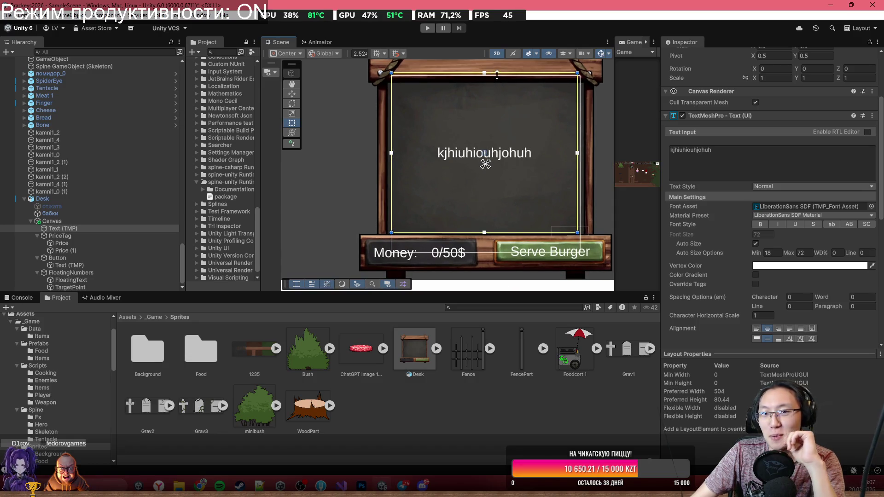
drag(501, 73, 502, 82)
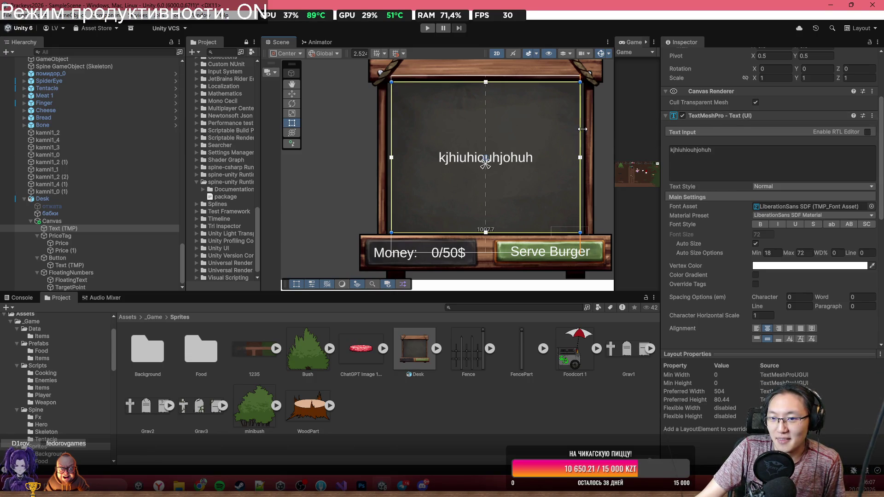
drag(579, 129, 580, 128)
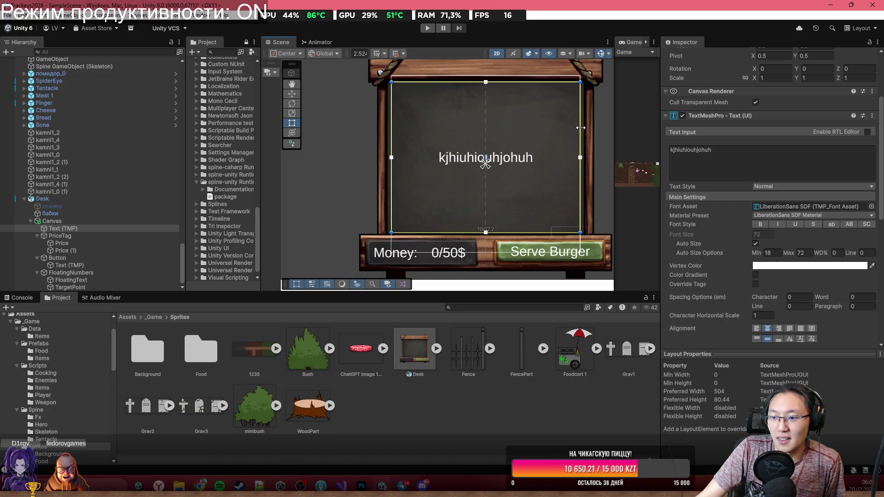
Frame the text box and pan around the board to the empty area right of the desk.
mouse_move(685, 316)
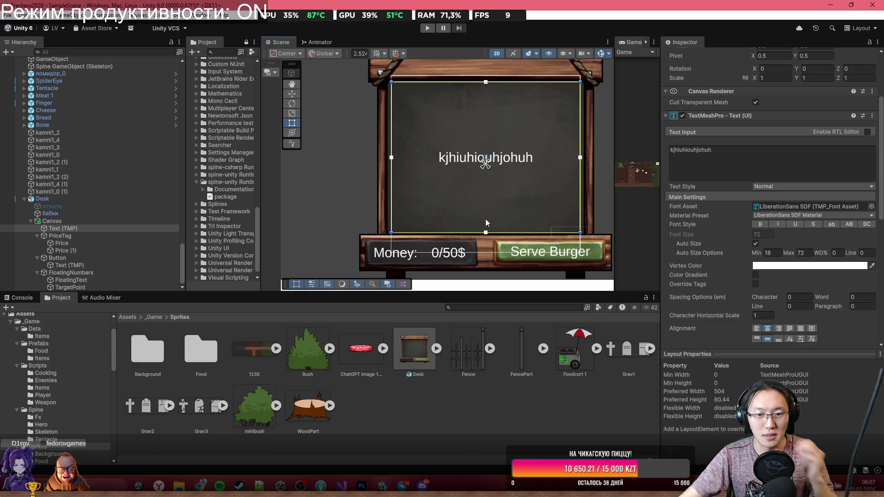
scroll(422, 79, up, 1)
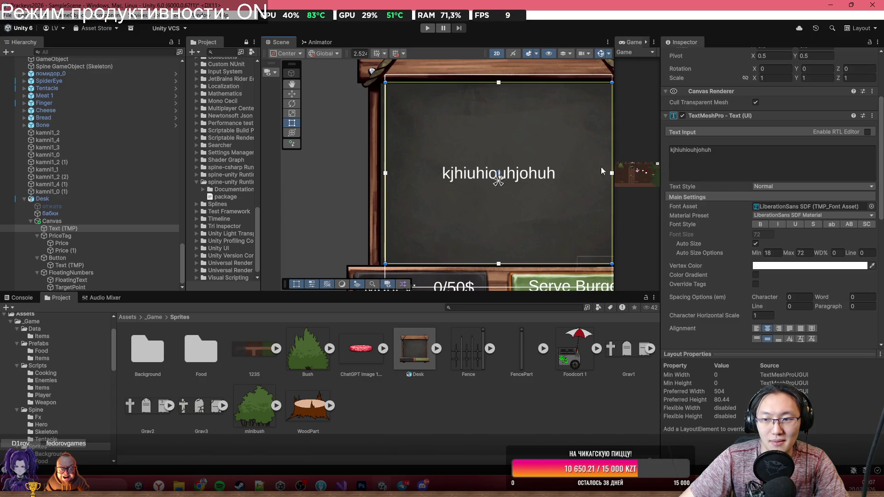
scroll(473, 199, down, 4)
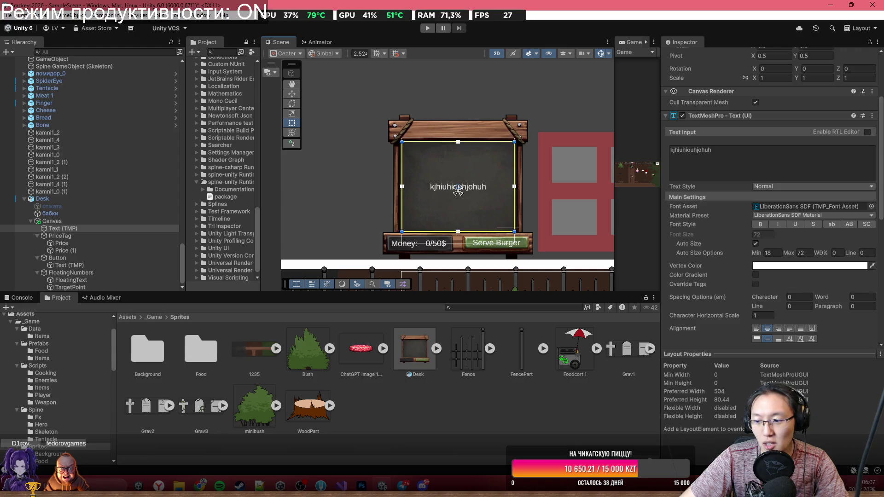
click(869, 484)
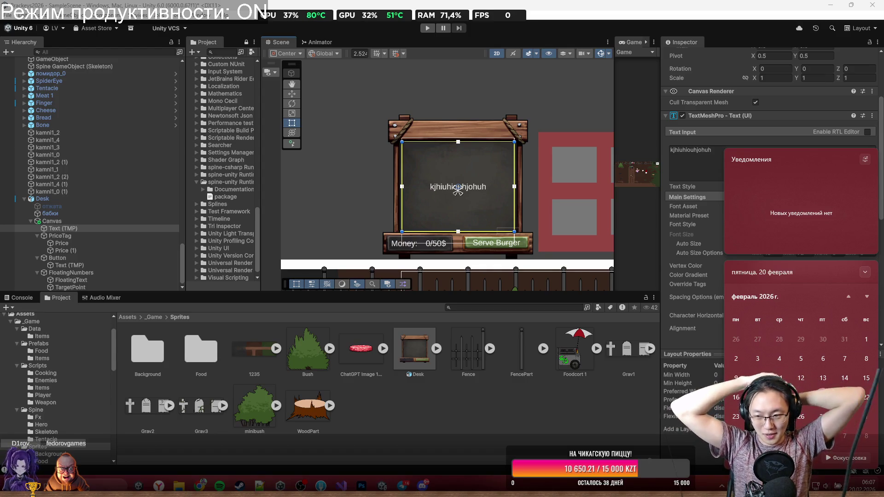
scroll(471, 211, up, 3)
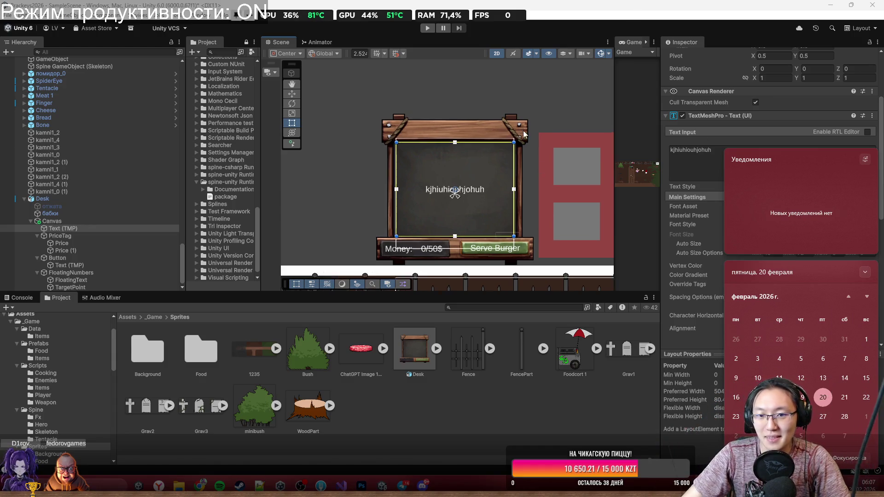
click(471, 207)
key(f)
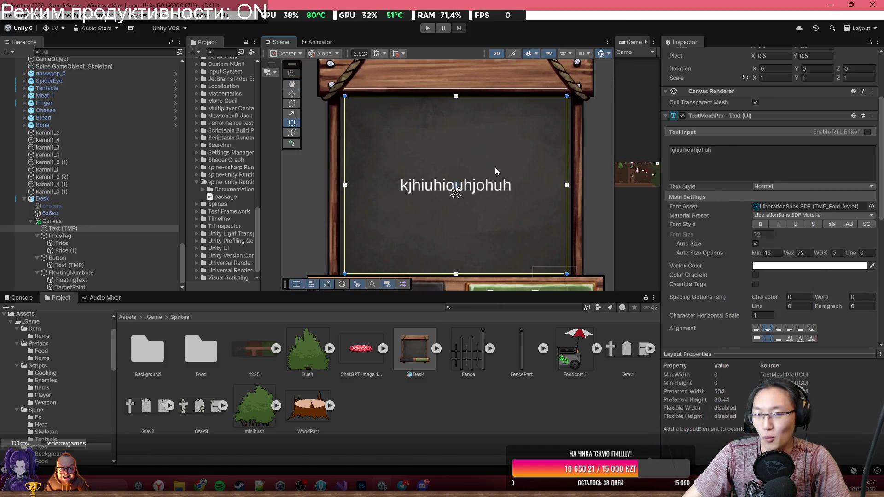
scroll(487, 162, down, 2)
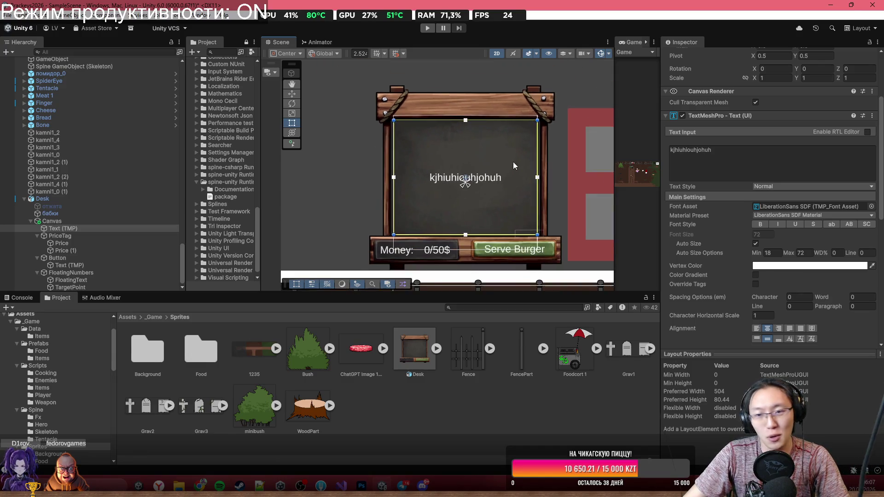
mouse_move(512, 162)
mouse_down()
mouse_move(429, 234)
mouse_move(429, 208)
mouse_move(488, 173)
mouse_up()
scroll(487, 173, up, 3)
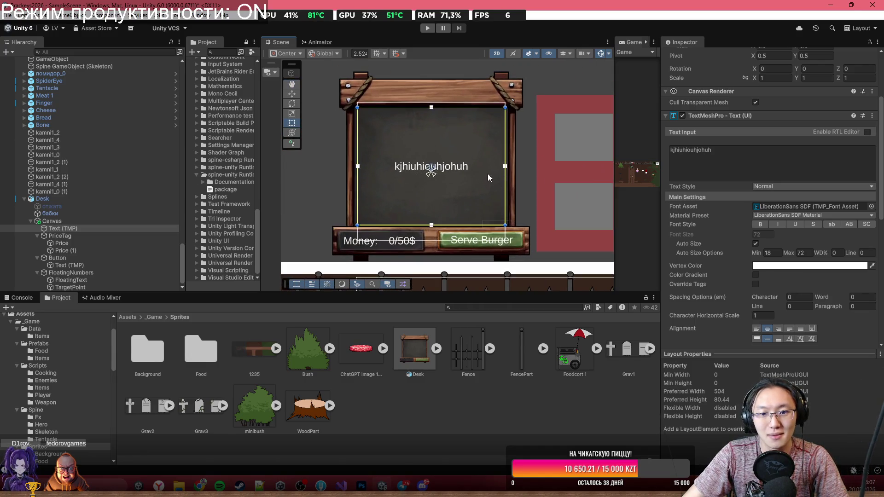
mouse_move(467, 223)
mouse_down()
mouse_move(528, 201)
mouse_move(408, 154)
mouse_up()
scroll(528, 202, down, 2)
scroll(412, 155, down, 2)
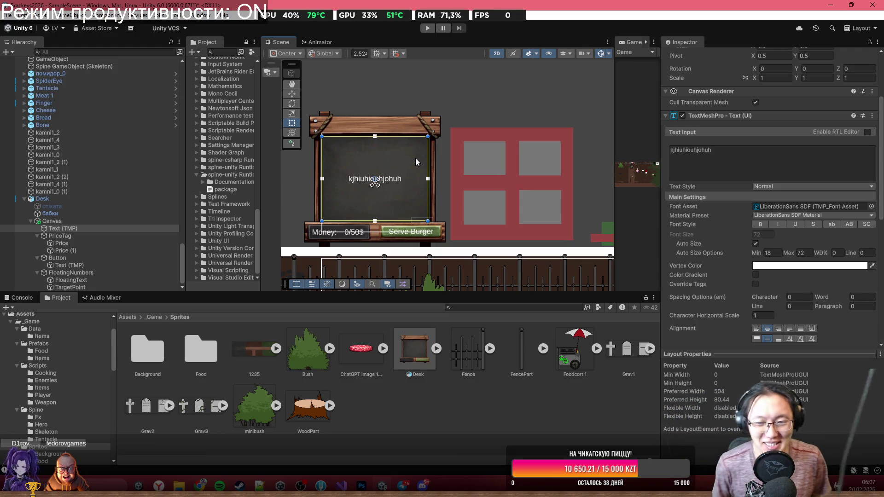
drag(504, 208, 401, 197)
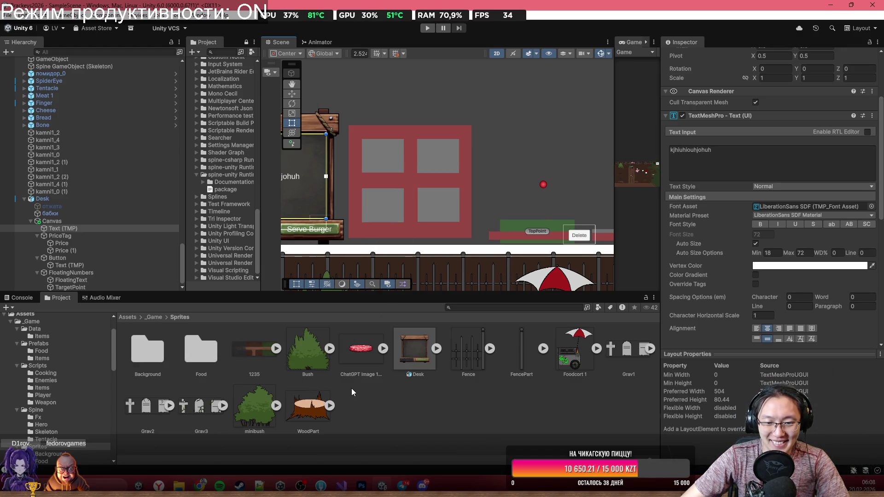
Switch to Photoshop showing Desk.psb.
scroll(385, 225, up, 1)
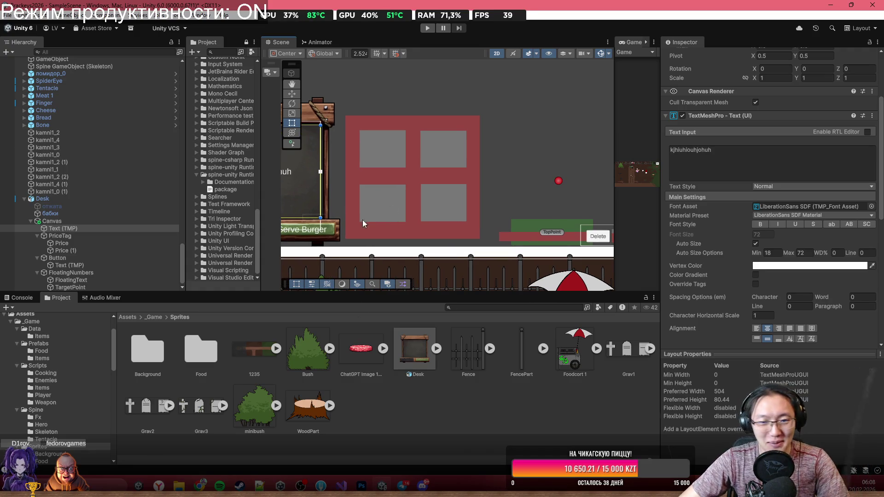
scroll(362, 220, down, 1)
scroll(454, 222, down, 1)
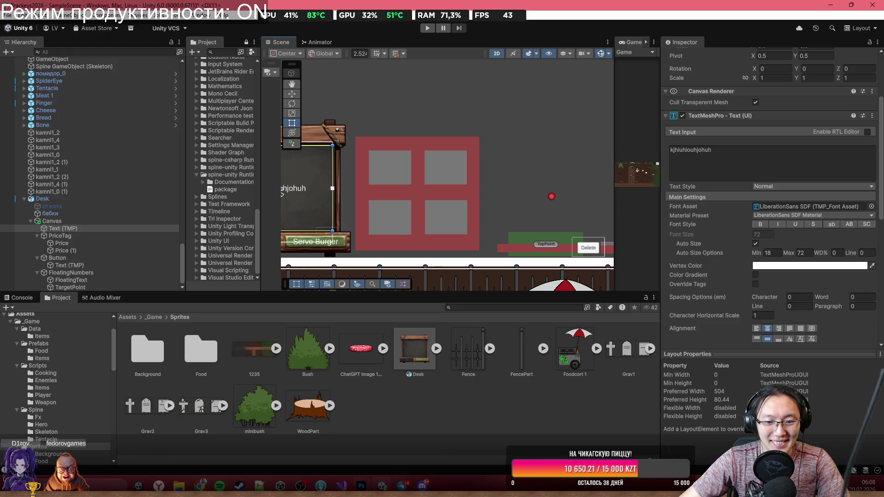
click(362, 485)
Close Desk.psb and, in всё.psd's шкаф group, select the хлеб bread layer.
scroll(426, 240, down, 2)
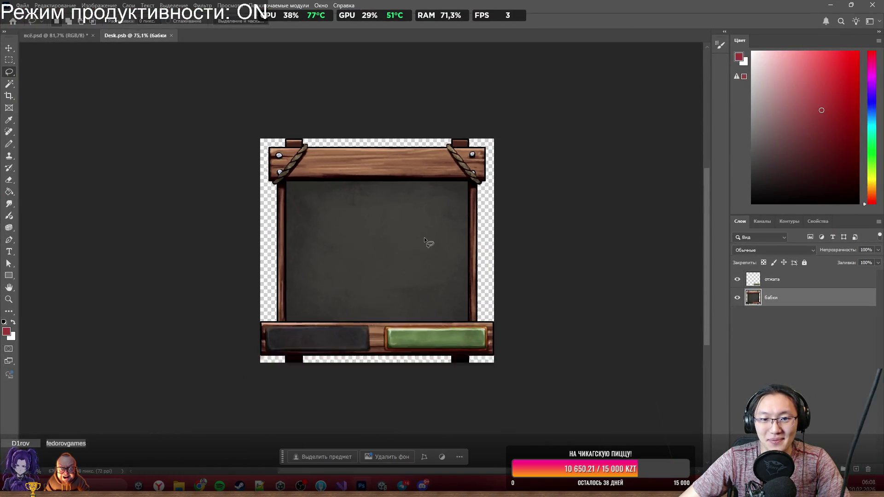
scroll(426, 240, up, 1)
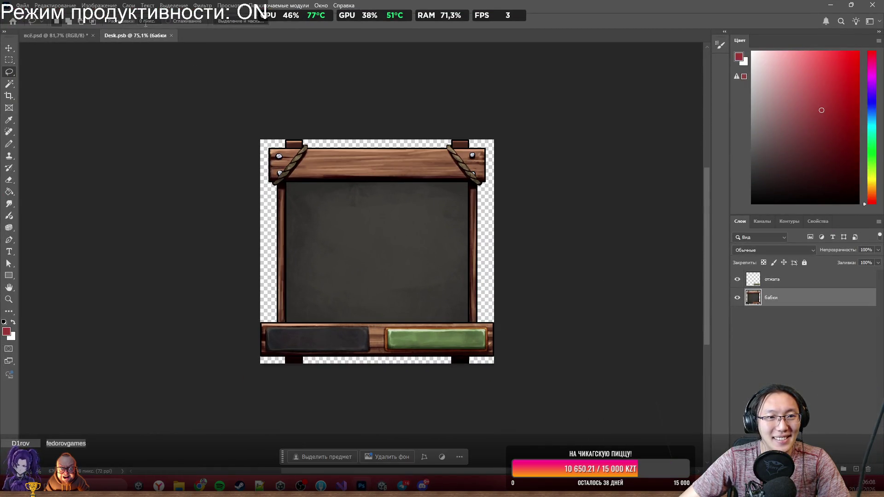
click(170, 35)
scroll(363, 200, up, 2)
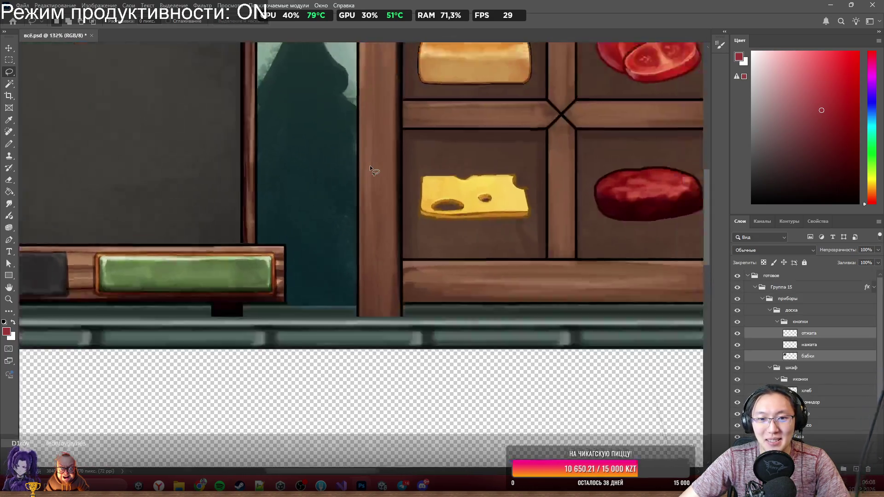
scroll(377, 193, down, 4)
scroll(416, 156, up, 2)
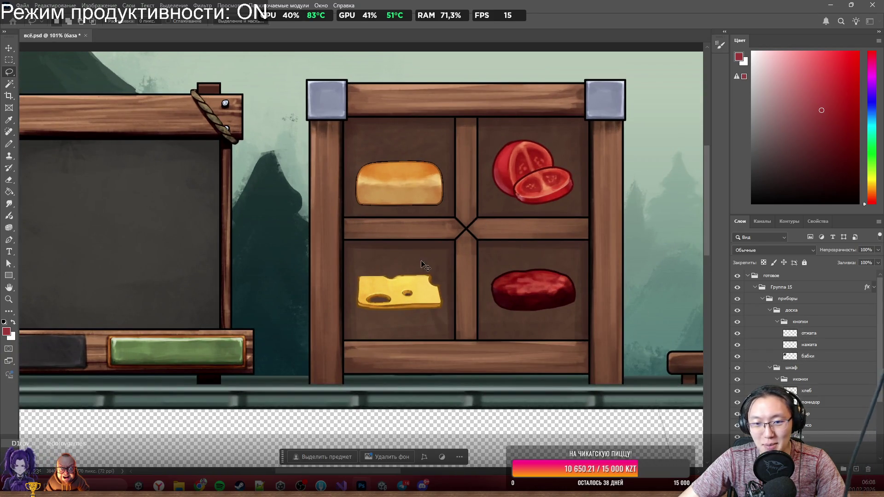
ctrl+click(408, 197)
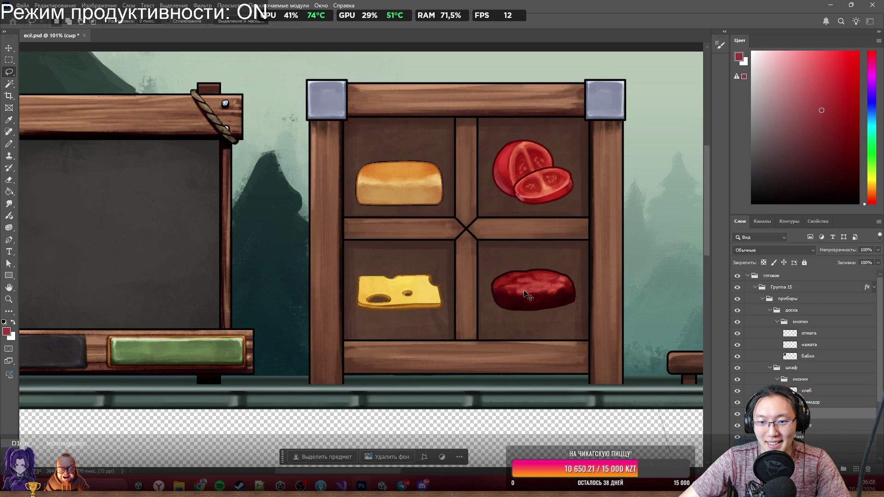
ctrl+click(525, 175)
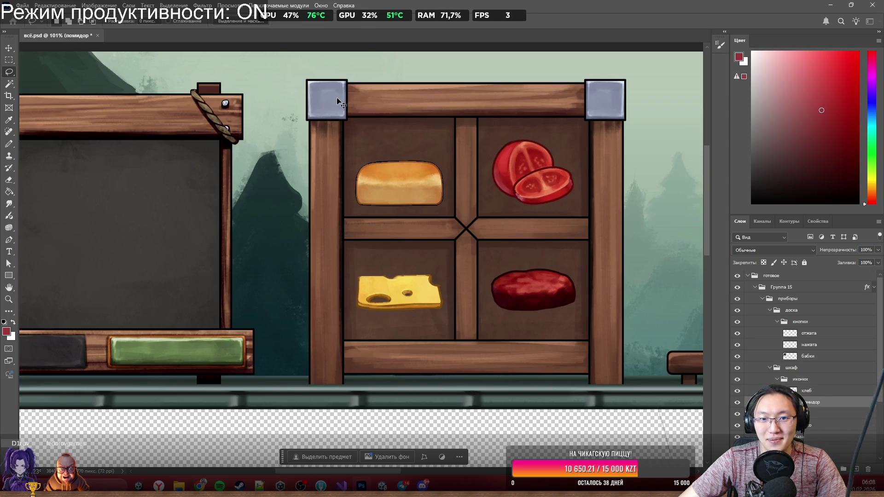
ctrl+click(350, 138)
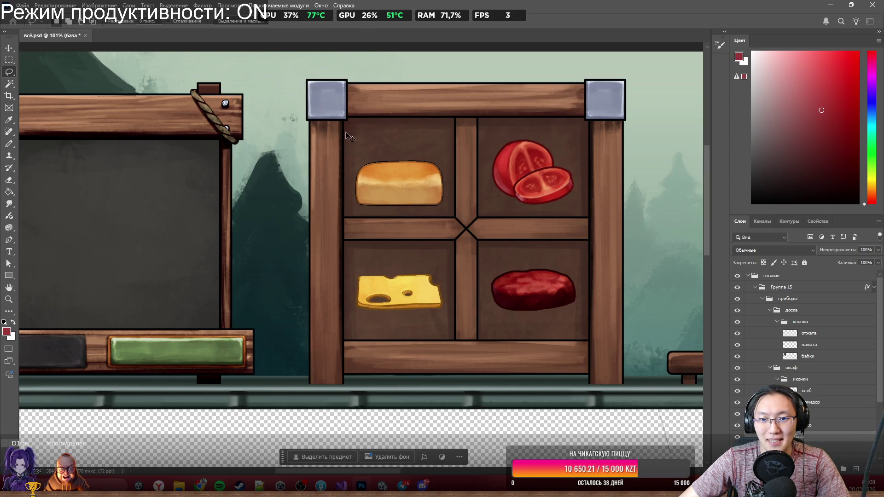
click(821, 392)
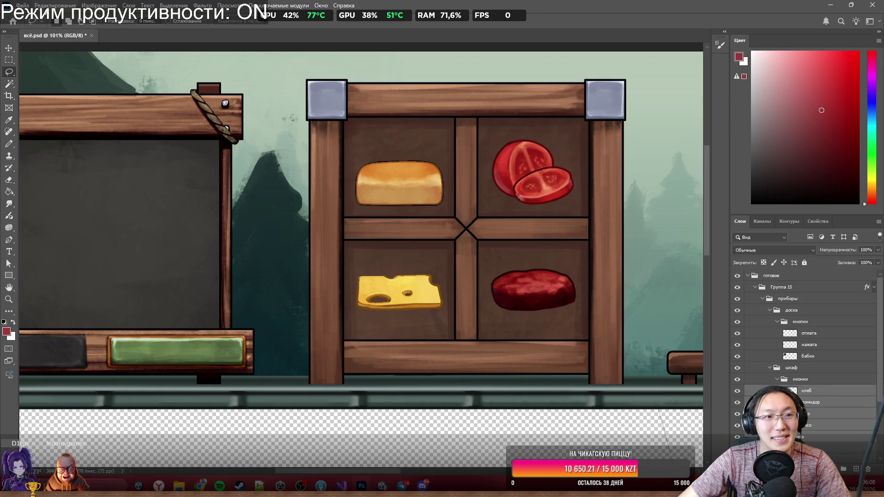
Start Save As and go into the Graveyard Burgers Food folder.
click(22, 5)
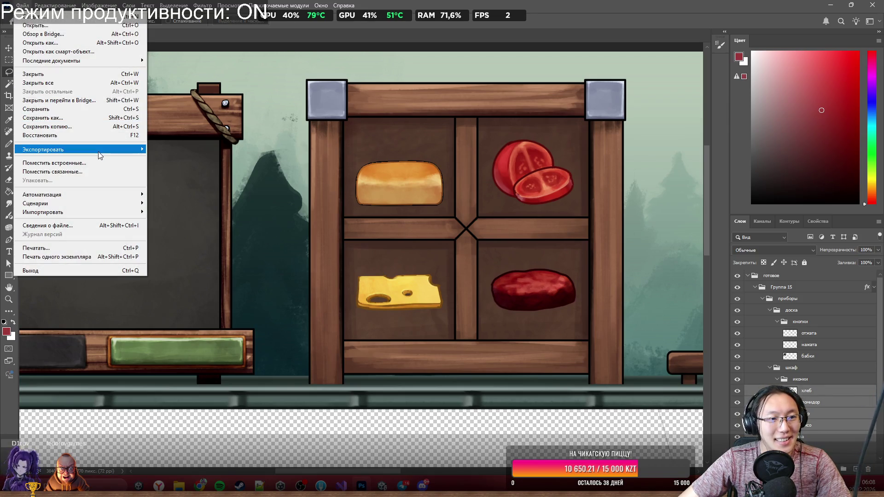
click(95, 119)
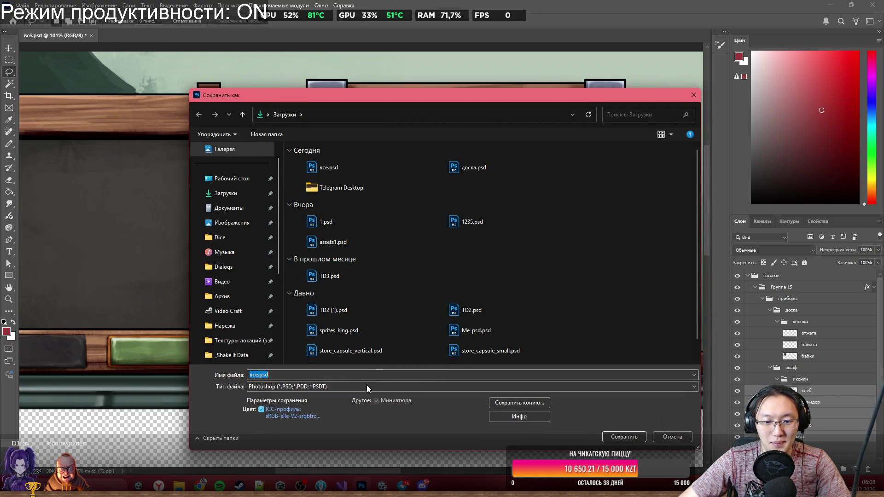
click(366, 386)
click(356, 408)
scroll(237, 295, down, 3)
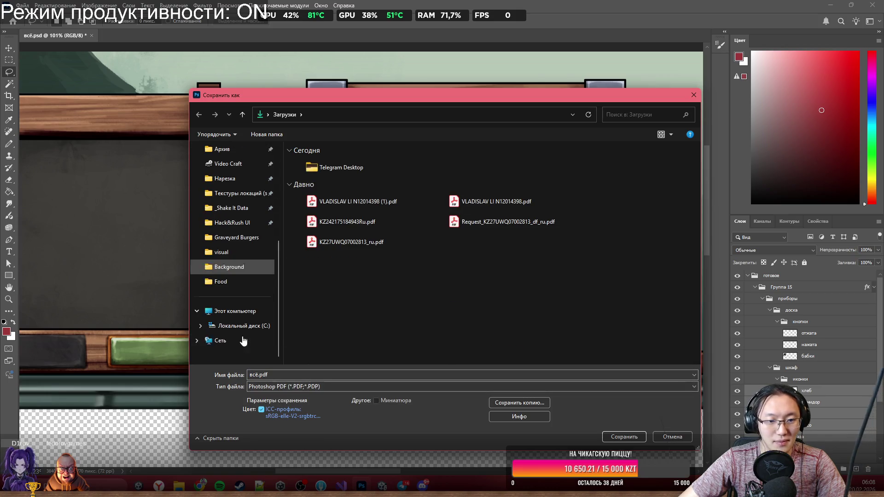
click(236, 279)
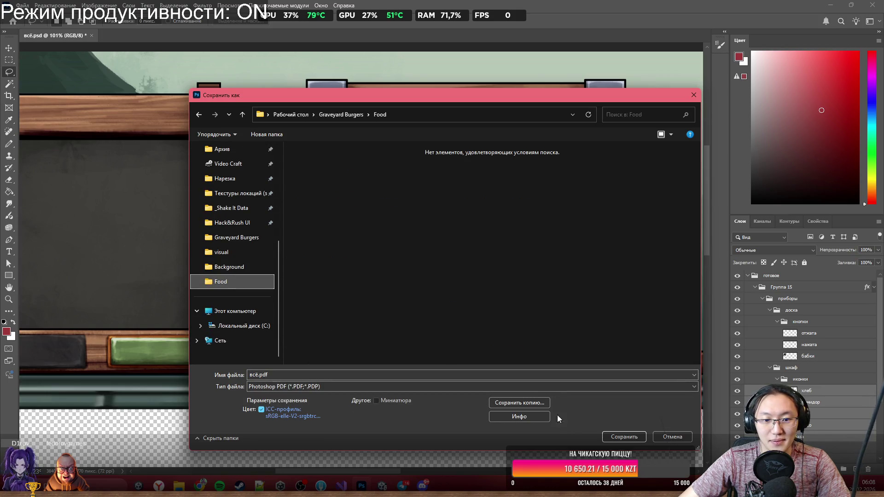
Choose Large Document Format (*.PSB), name the file FoodStuff, and save it.
click(342, 373)
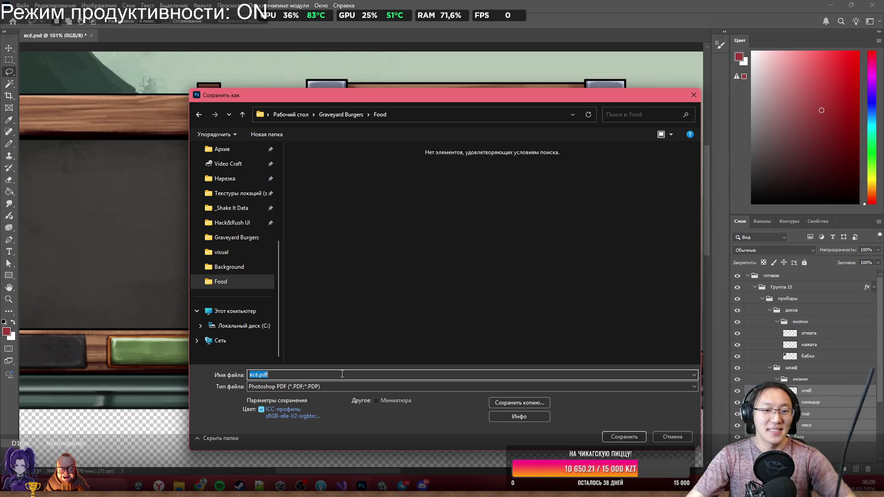
text(B)
key(BackSpace)
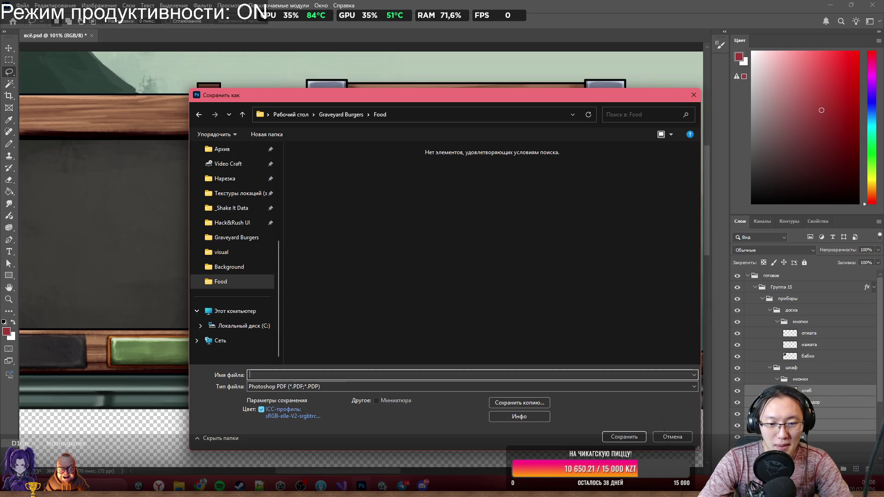
click(461, 386)
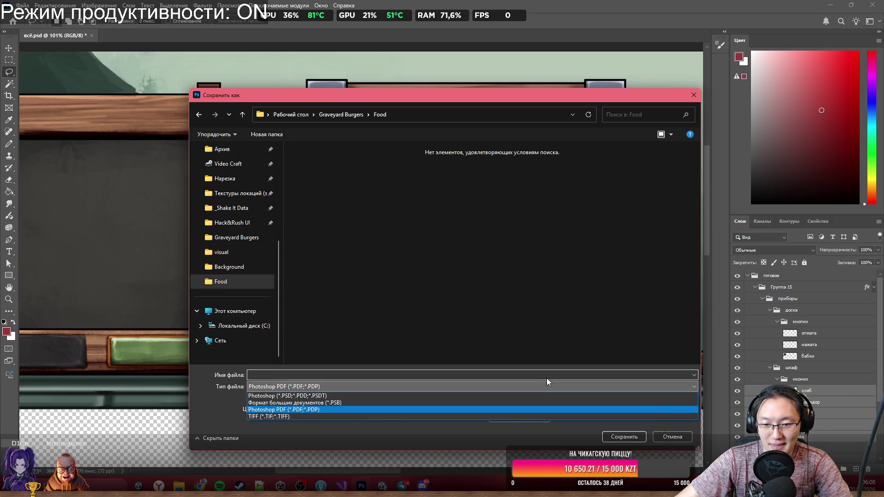
click(432, 404)
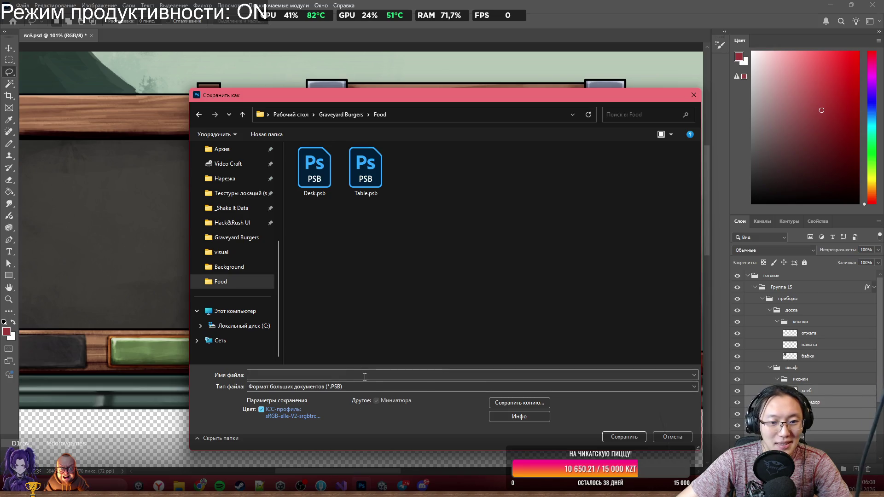
mouse_move(357, 101)
mouse_down()
mouse_move(340, 430)
mouse_move(330, 111)
mouse_move(394, 377)
mouse_move(370, 112)
mouse_up()
text(A)
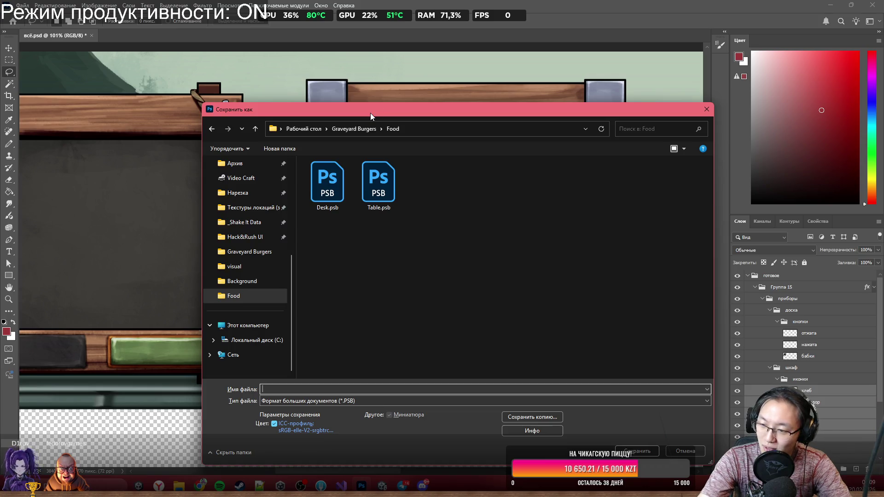
text(Stuff)
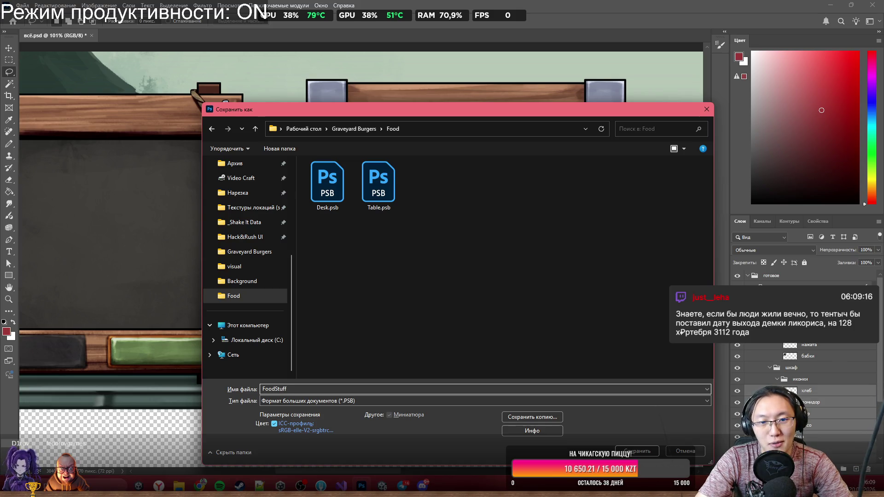
key(Return)
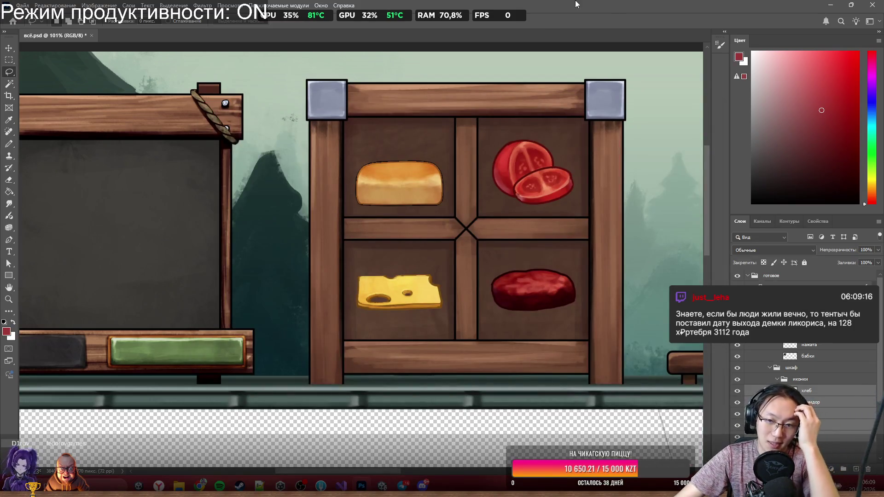
Finish saving with compatibility, then open FoodStuff.psb from the Food folder in Explorer.
click(299, 37)
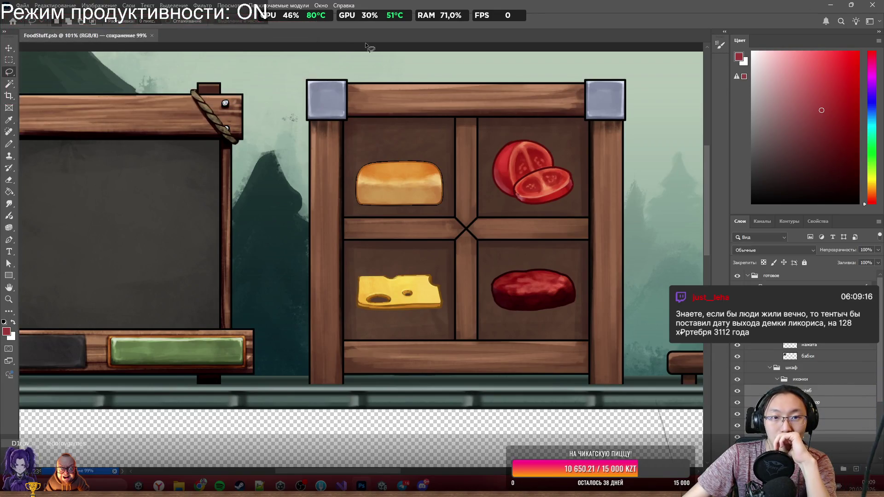
click(831, 5)
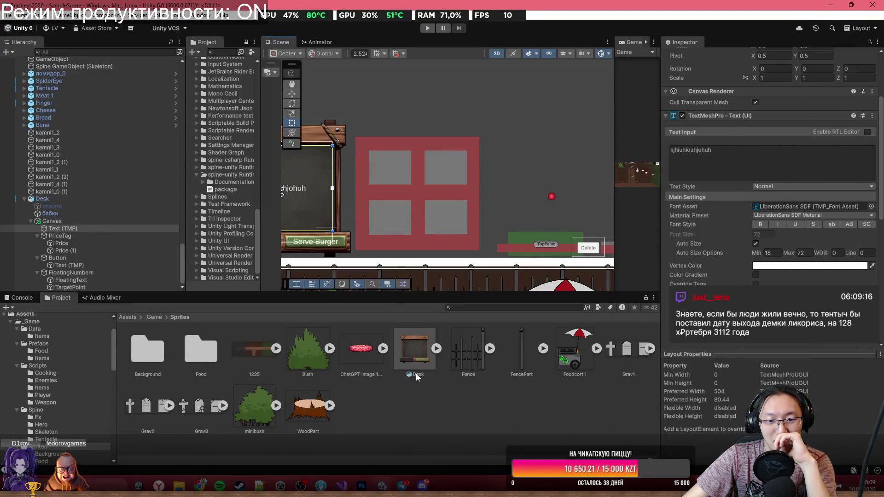
mouse_move(180, 485)
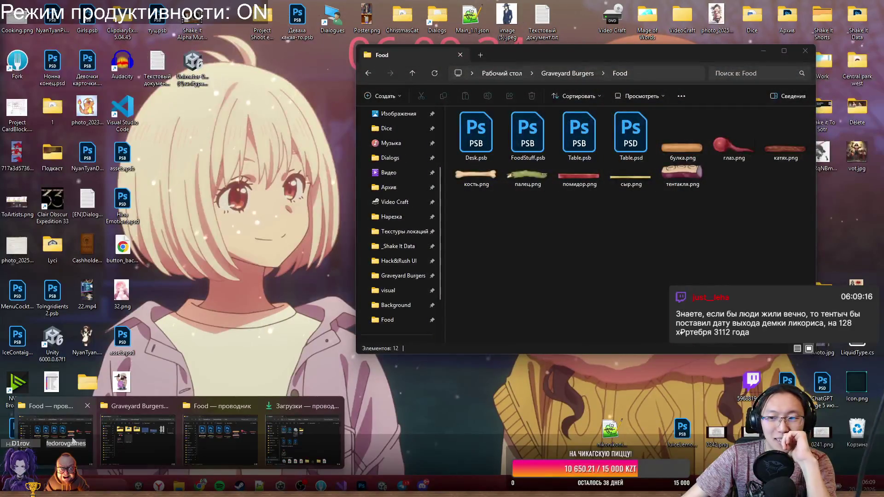
click(72, 440)
double_click(524, 141)
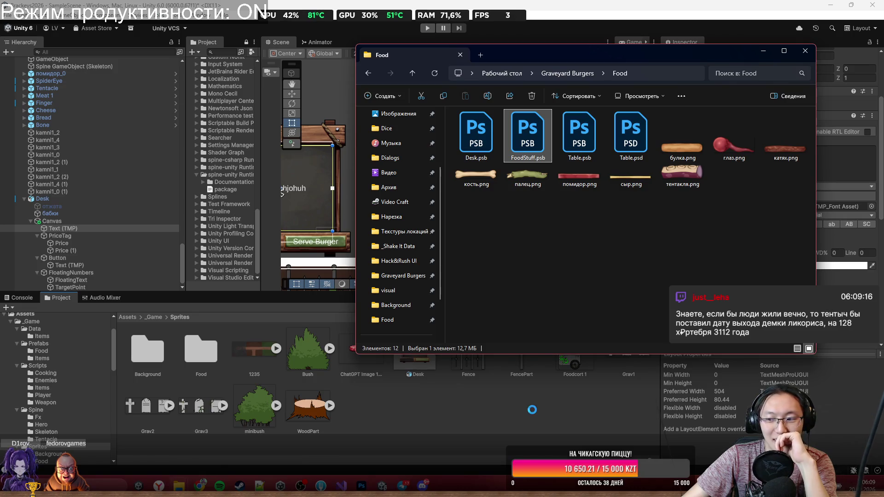
In Unity, inspect the imported FoodStuff asset, cancel the delete prompt, and return to Photoshop.
click(567, 407)
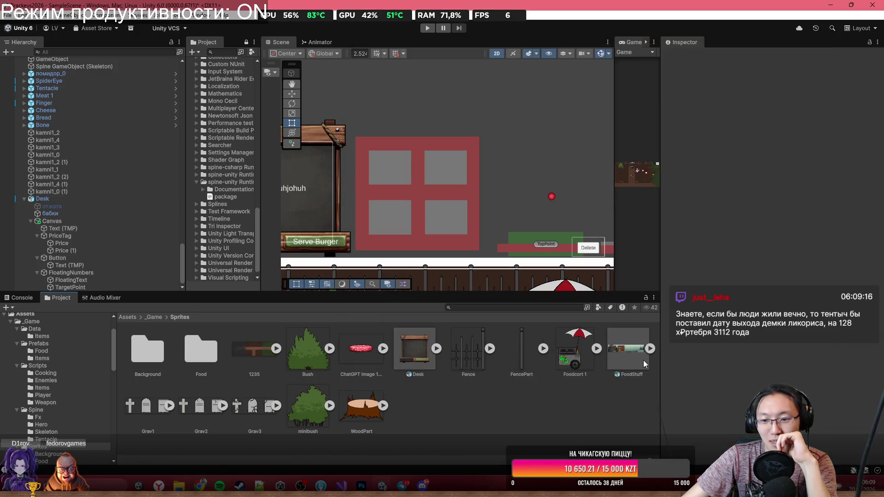
click(620, 355)
key(Delete)
key(Escape)
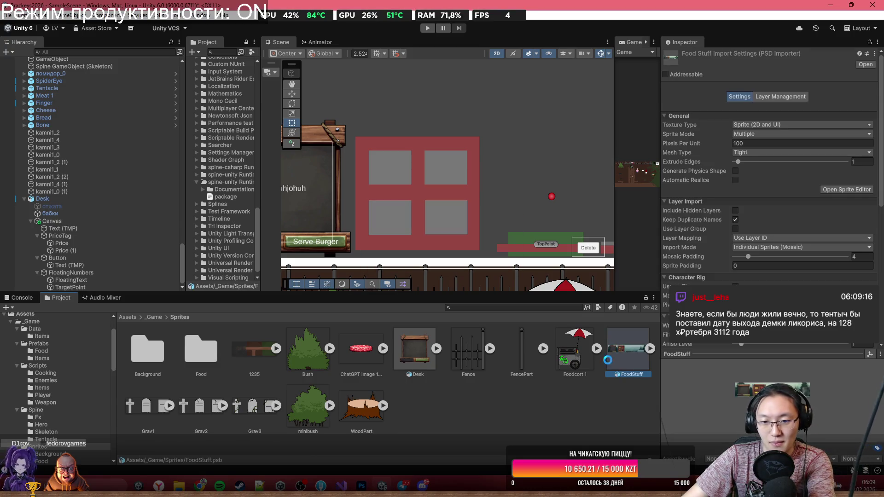
click(361, 486)
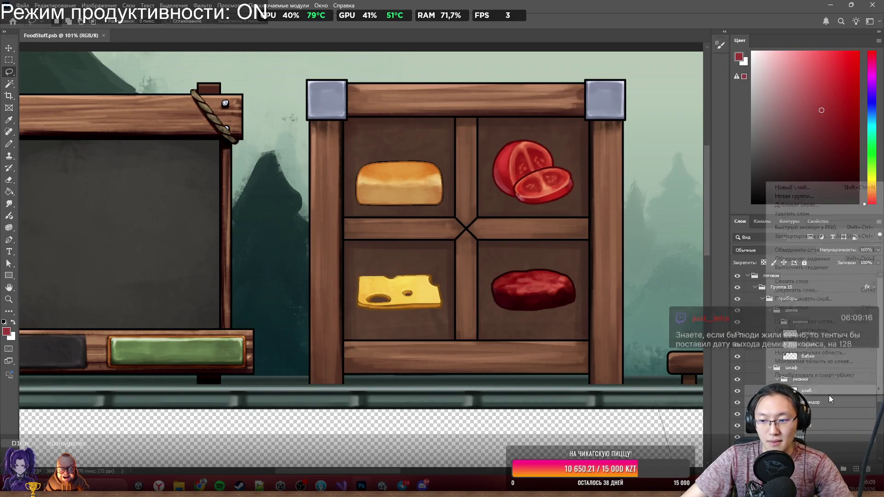
Select the хлеб through мясо layers in the Layers panel, backing out of Save As.
right_click(837, 395)
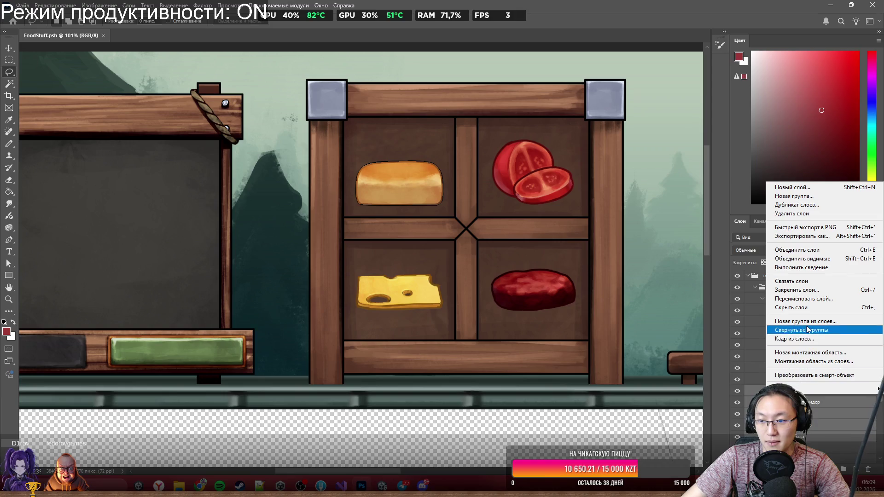
click(802, 237)
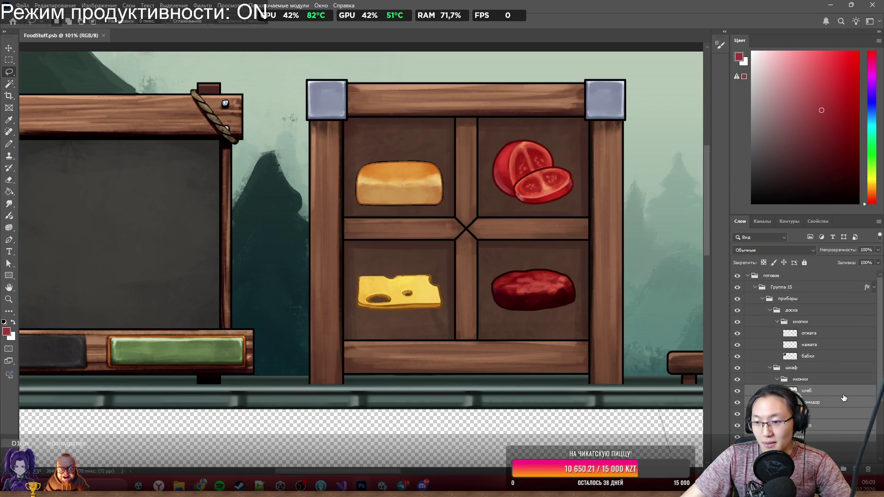
shift+click(806, 425)
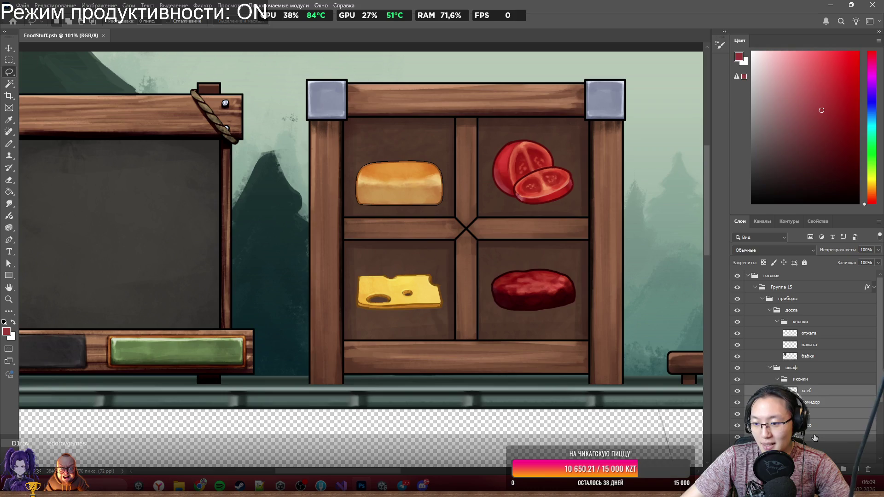
click(22, 5)
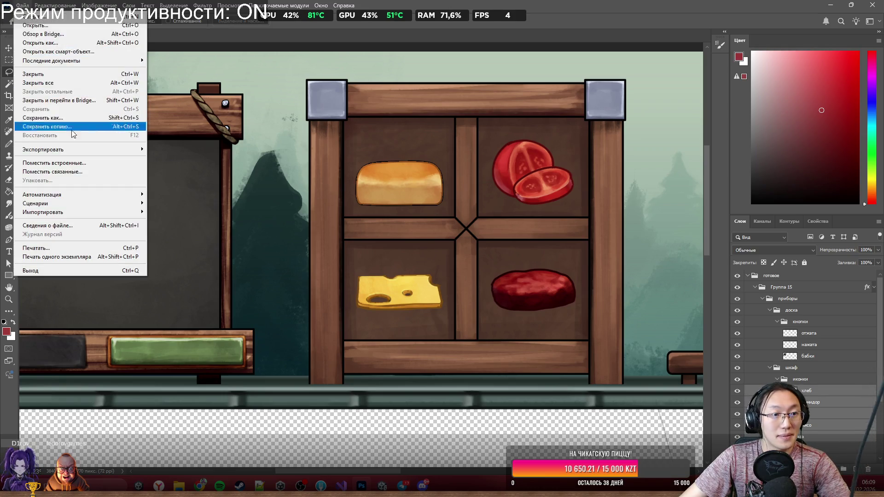
click(79, 118)
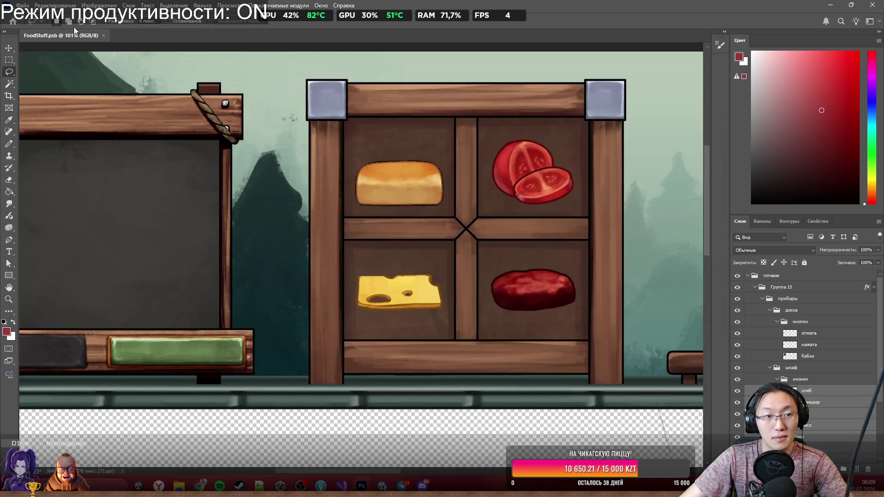
key(Escape)
Create a 689×656 document from the Clipboard preset and paste the cupboard layers in.
click(22, 6)
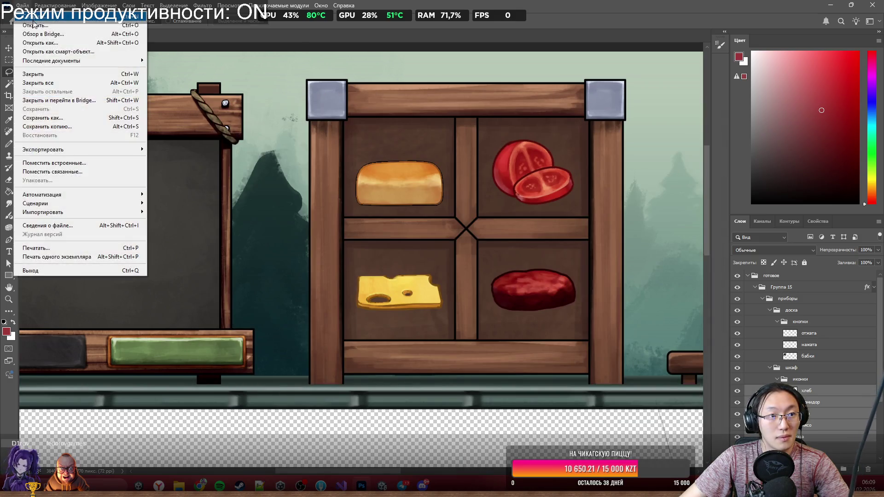
click(35, 18)
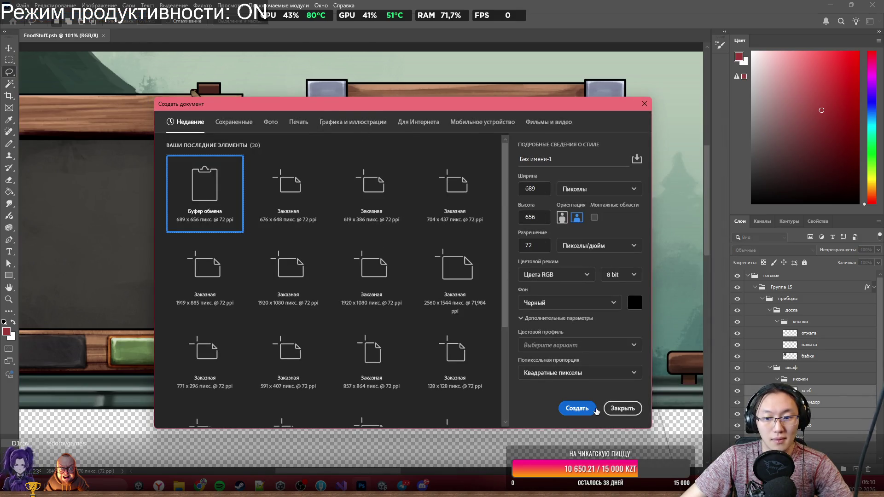
click(577, 407)
key(ctrl+v)
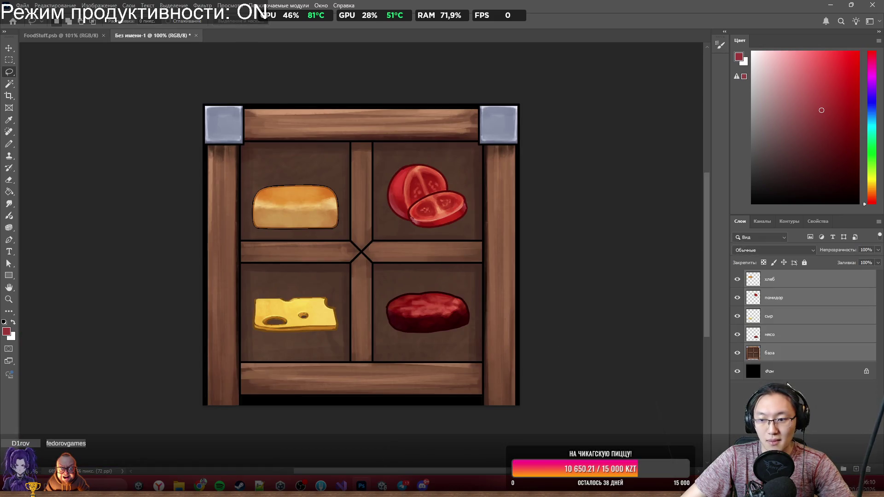
Attempt to save over FoodStuff.psb and dismiss the file-already-open error.
key(ctrl+comma)
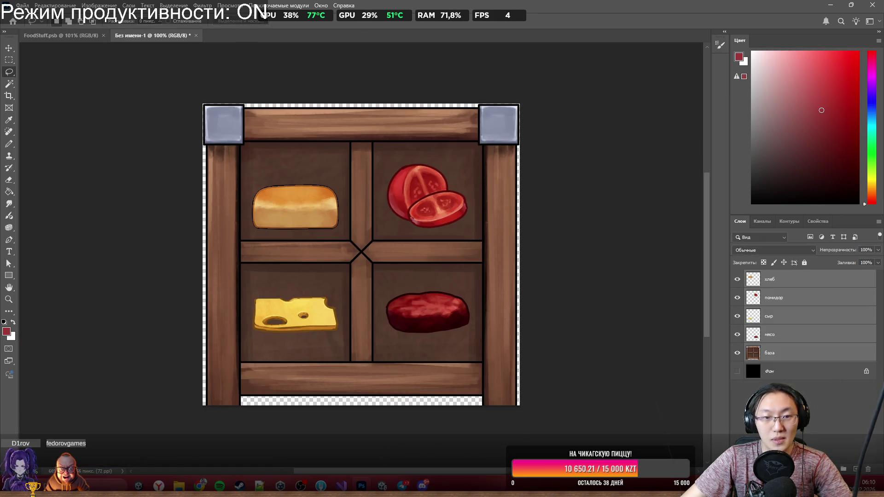
click(22, 6)
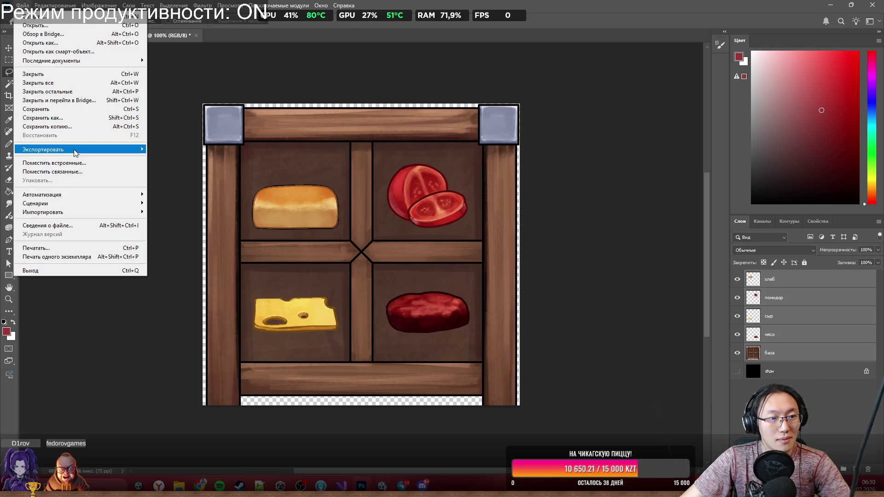
click(68, 119)
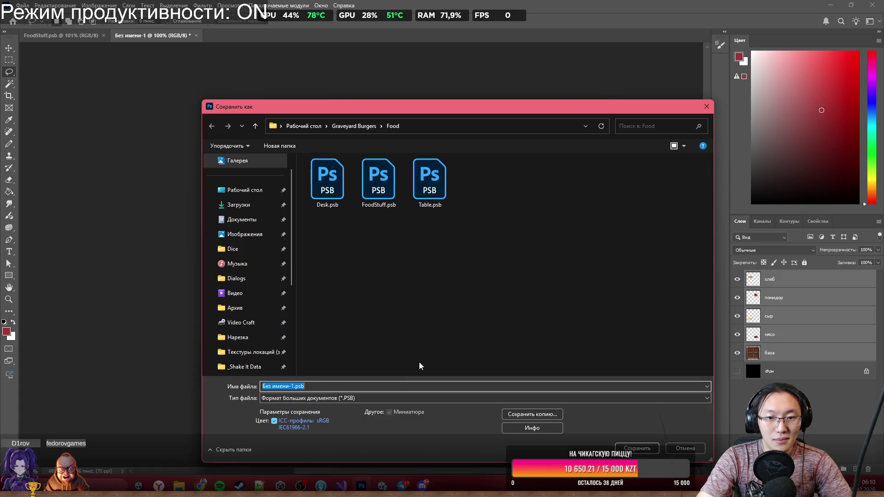
click(378, 180)
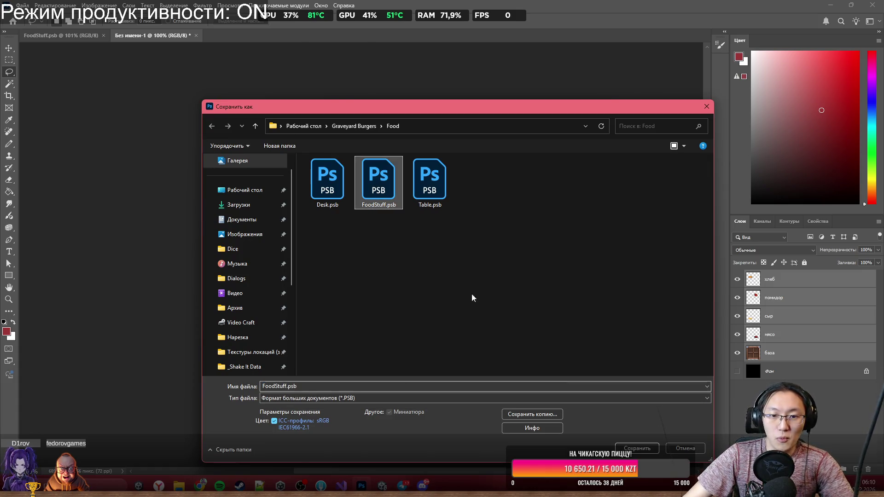
click(636, 448)
click(464, 242)
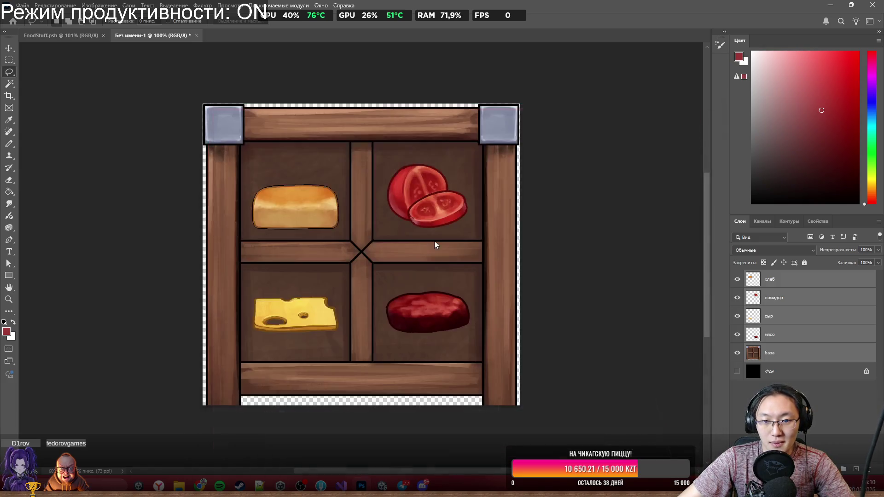
click(419, 189)
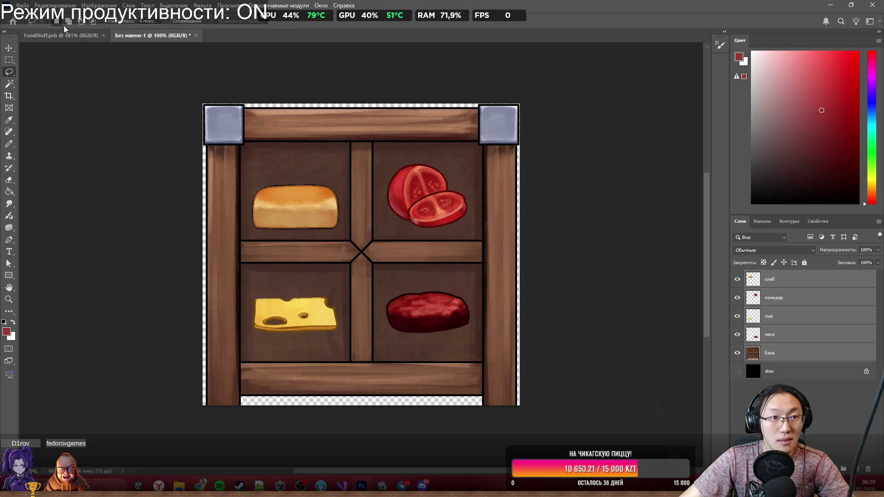
Save the document as FoodStuff2.psb with Maximize Compatibility.
click(22, 5)
click(110, 121)
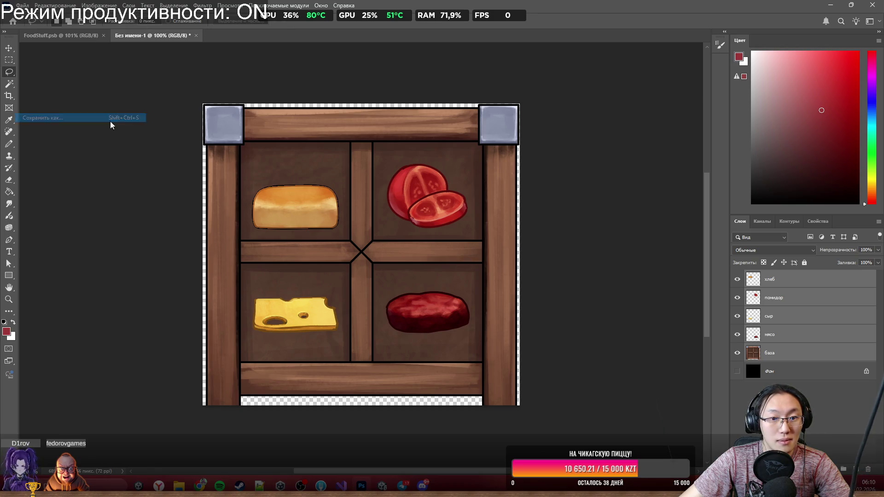
click(377, 184)
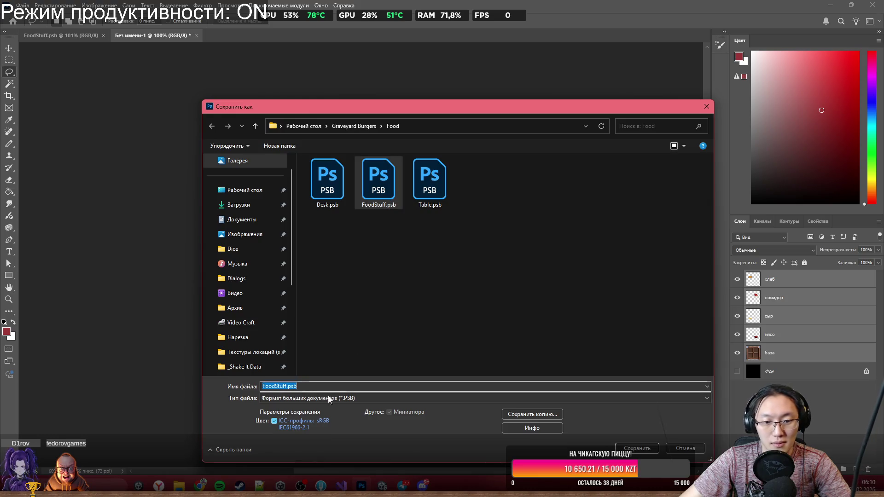
click(287, 386)
text(2)
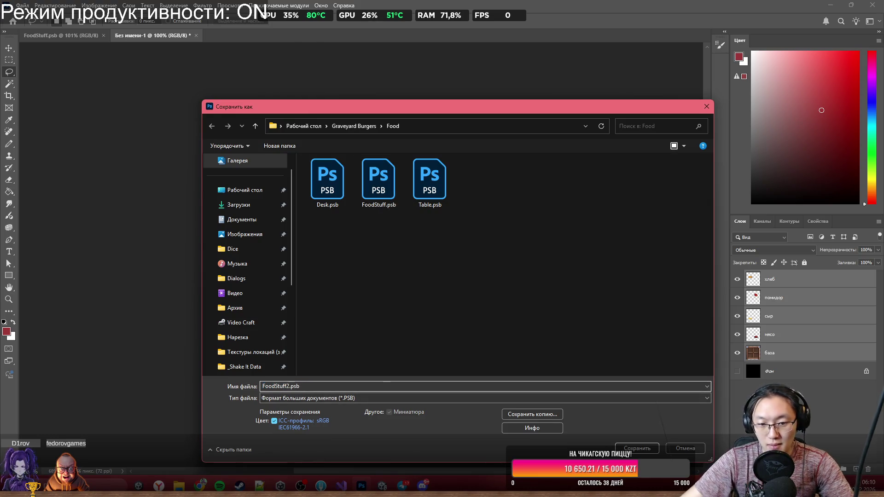
click(636, 448)
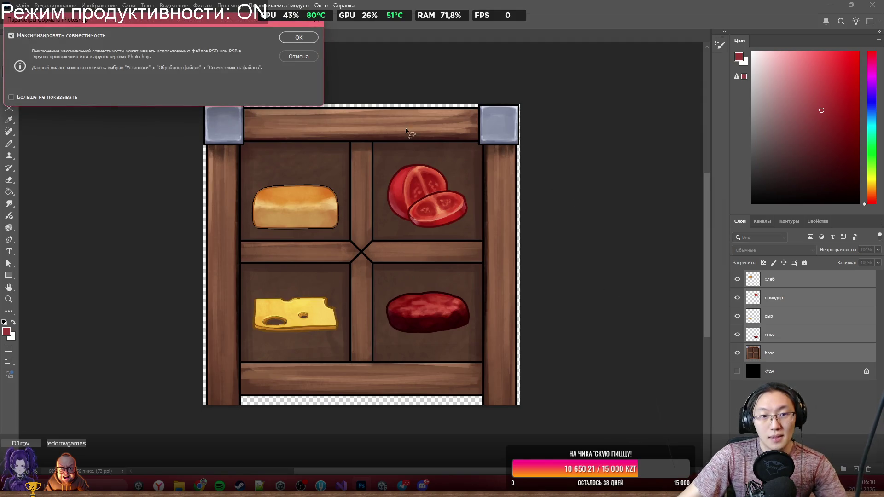
click(291, 38)
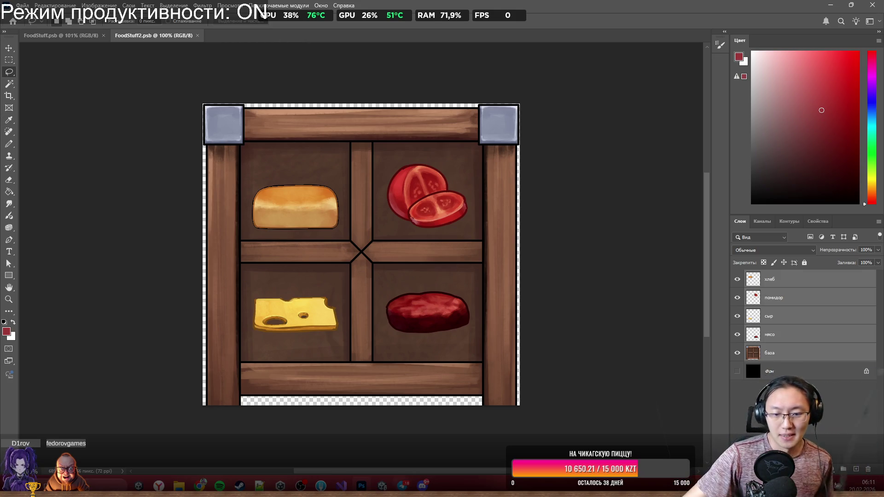
Delete the black Фон background layer from FoodStuff2.
mouse_move(423, 484)
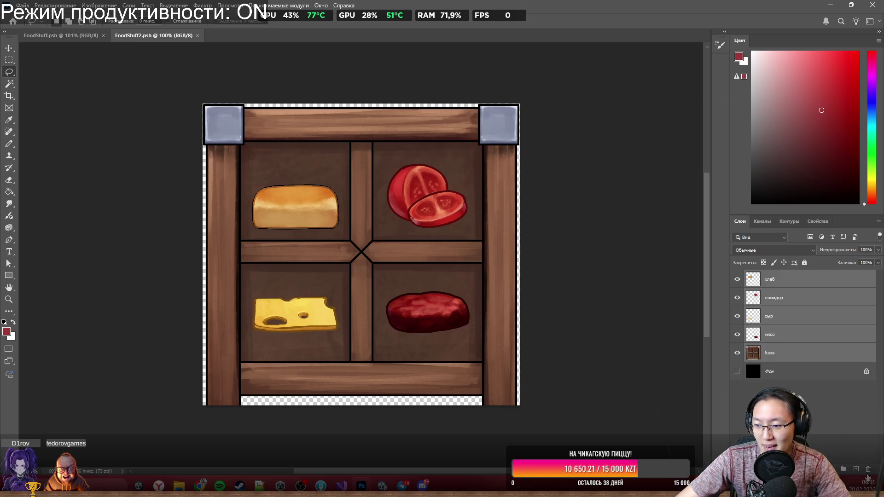
click(830, 372)
click(868, 470)
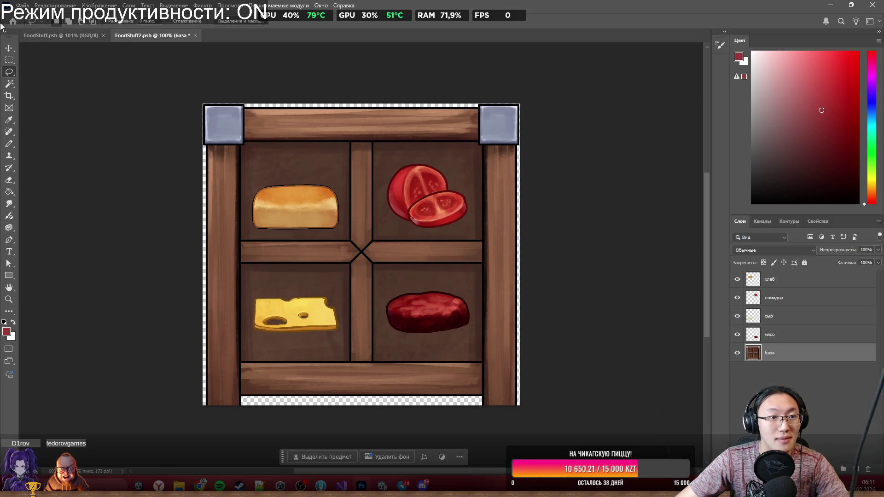
Open and cancel Save As, then minimise Photoshop to reveal Unity.
click(22, 5)
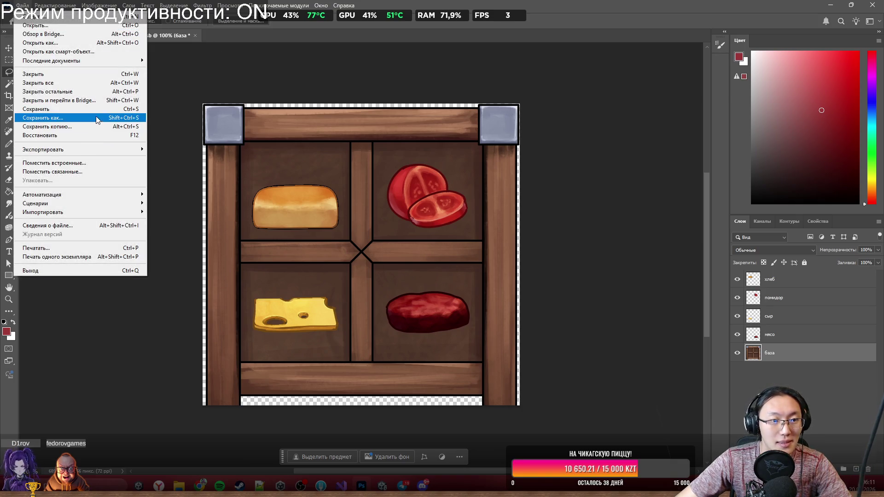
click(95, 118)
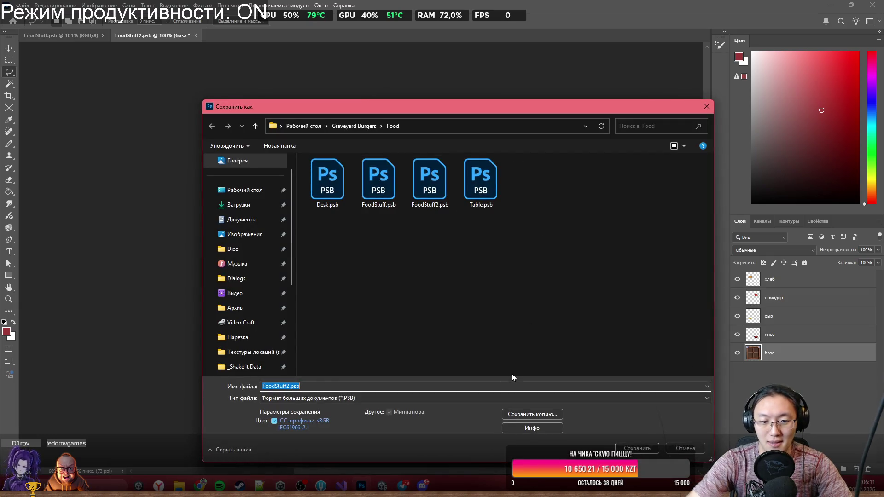
key(Escape)
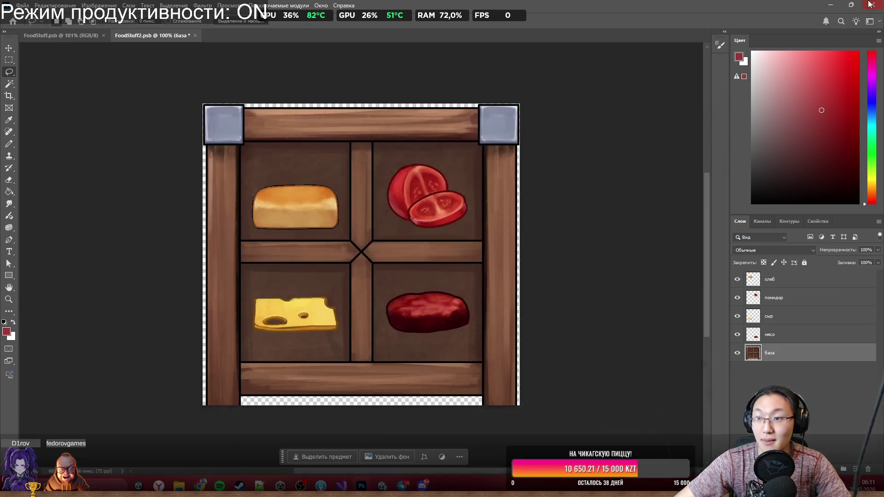
click(831, 4)
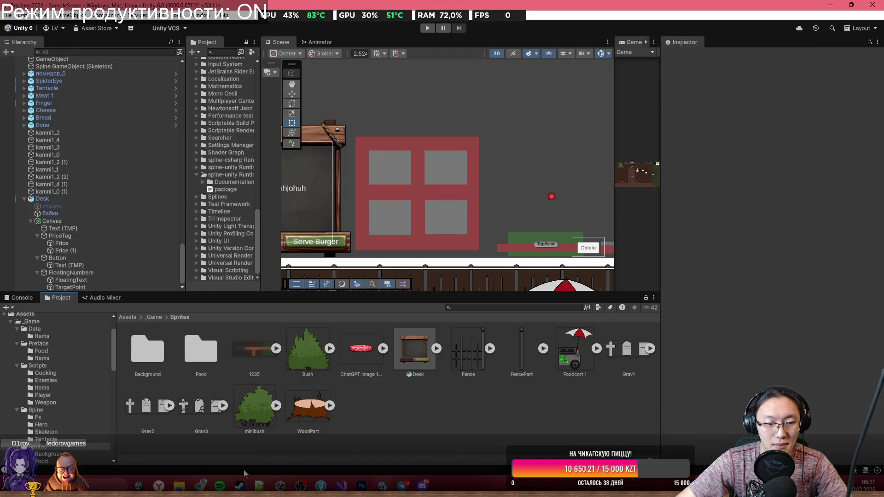
Close the stray browser window that covers Unity.
mouse_move(179, 485)
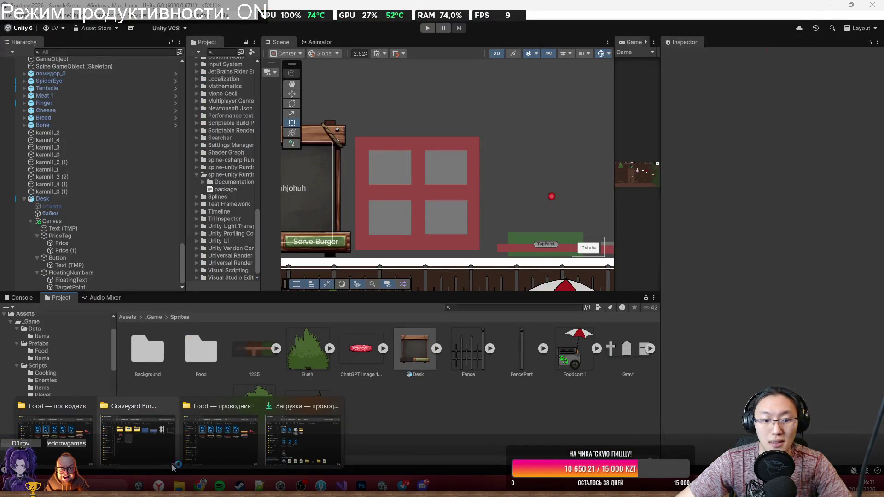
click(159, 486)
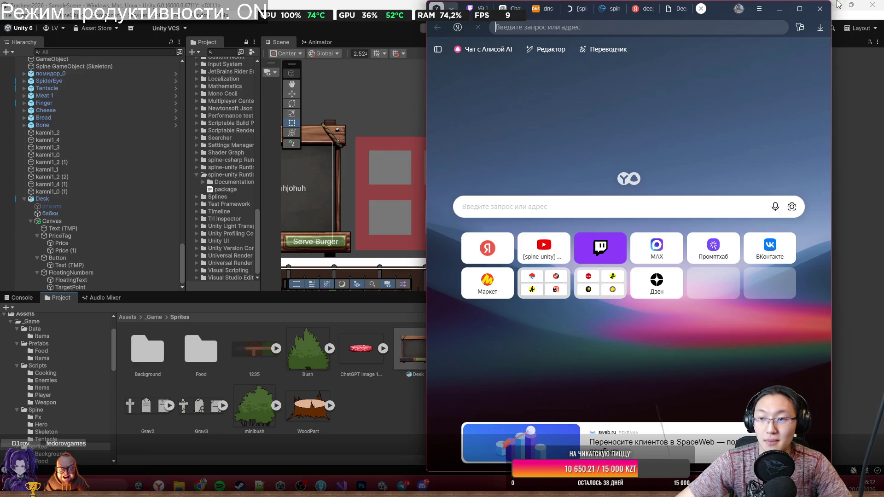
click(820, 9)
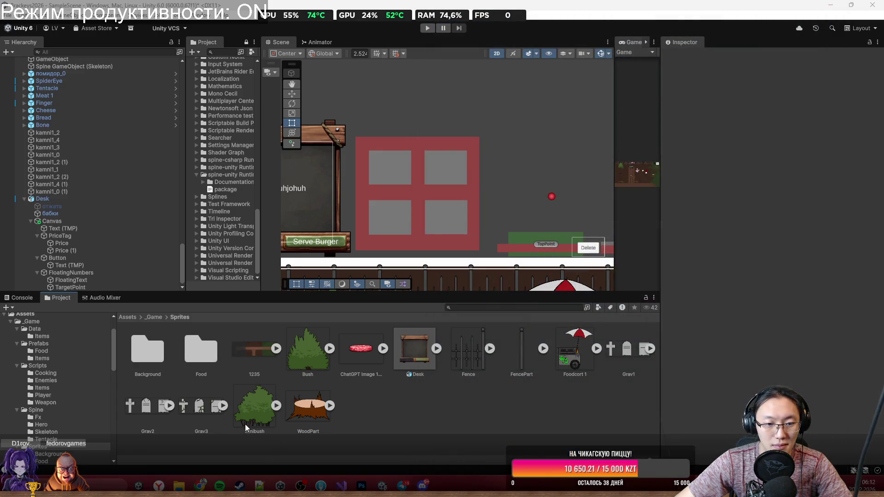
Add a Cooking folder inside Sprites, drag Desk into it, and open Cooking.
click(449, 375)
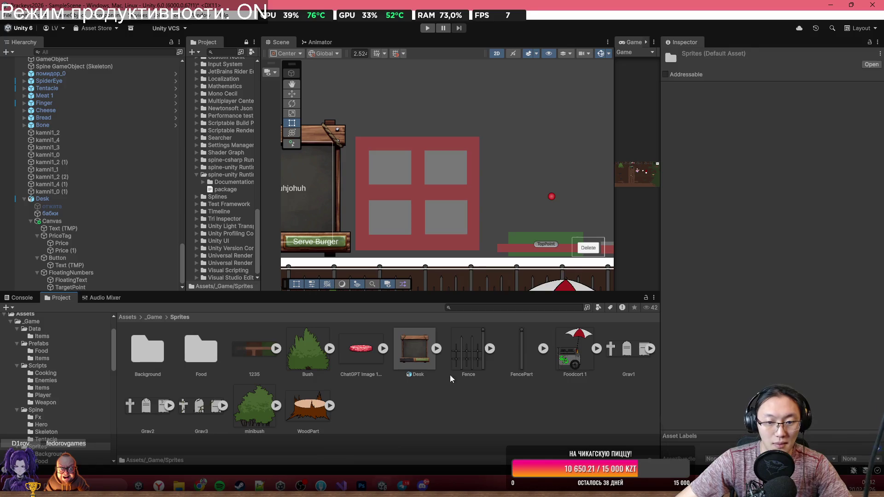
right_click(449, 377)
mouse_move(461, 142)
click(607, 142)
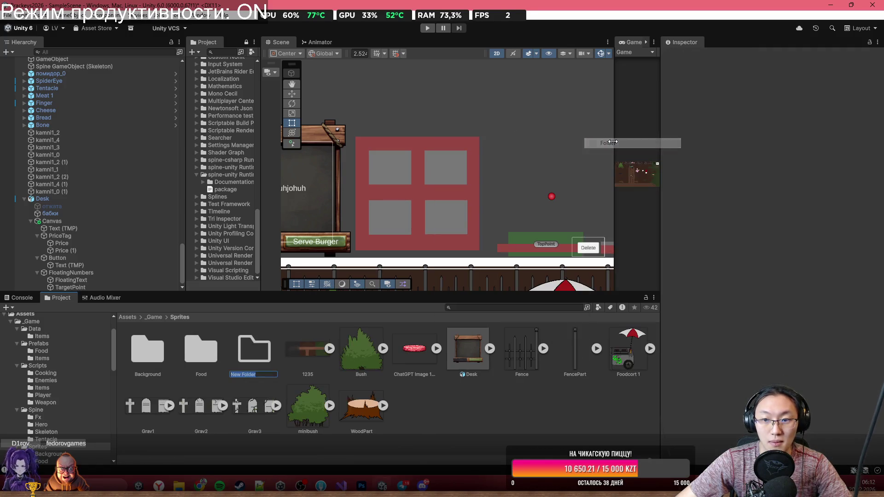
text(q)
text(Cooking)
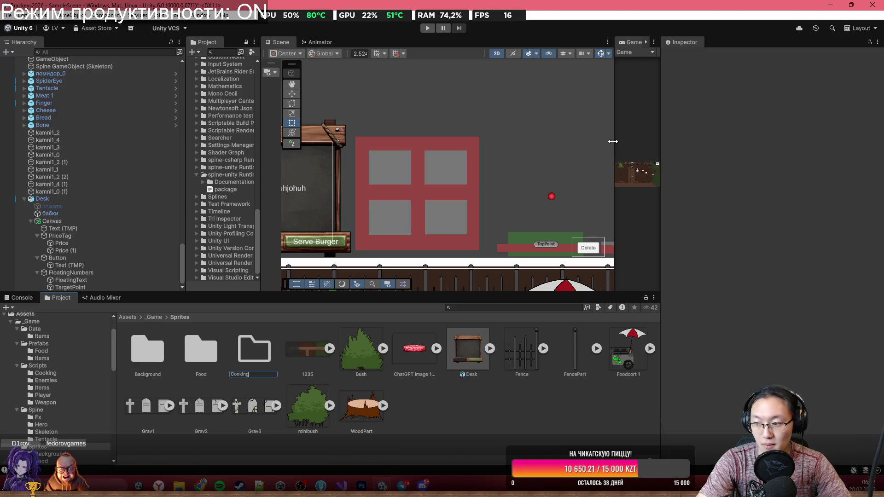
key(Return)
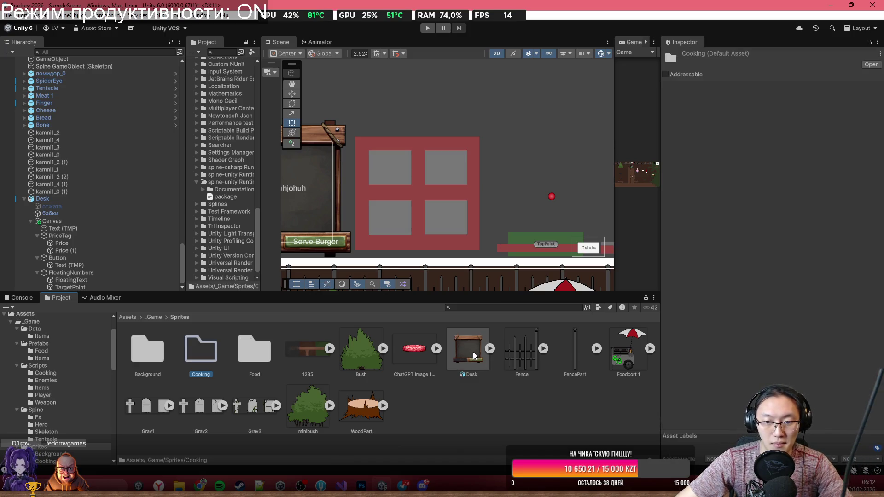
drag(467, 348, 205, 356)
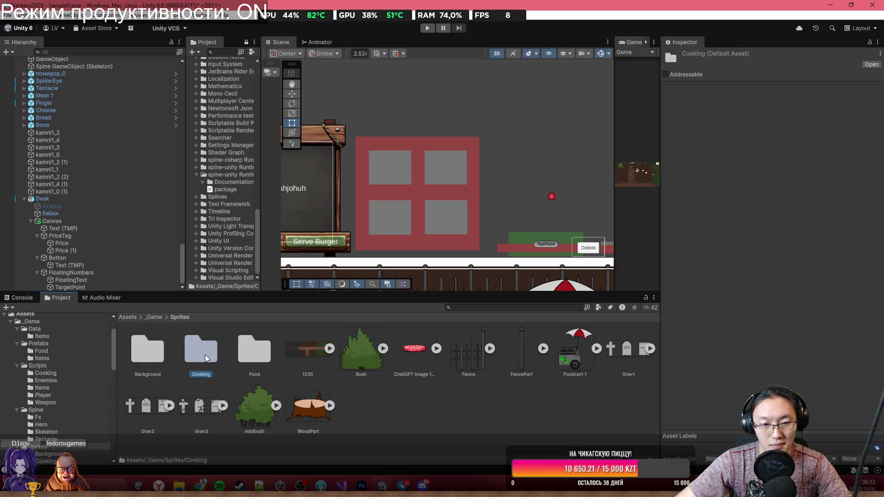
double_click(206, 355)
Drag FoodStuff2.psb from the Food Explorer window into Cooking, then into the Scene view.
mouse_move(178, 482)
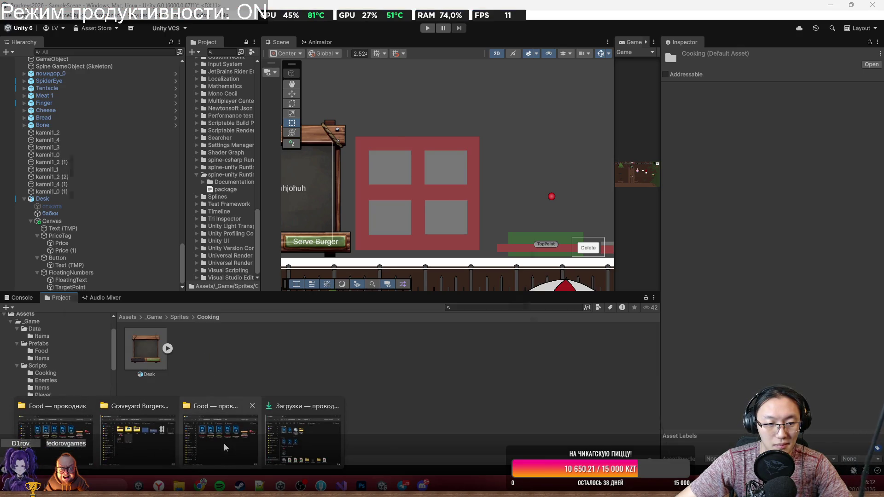
mouse_move(69, 437)
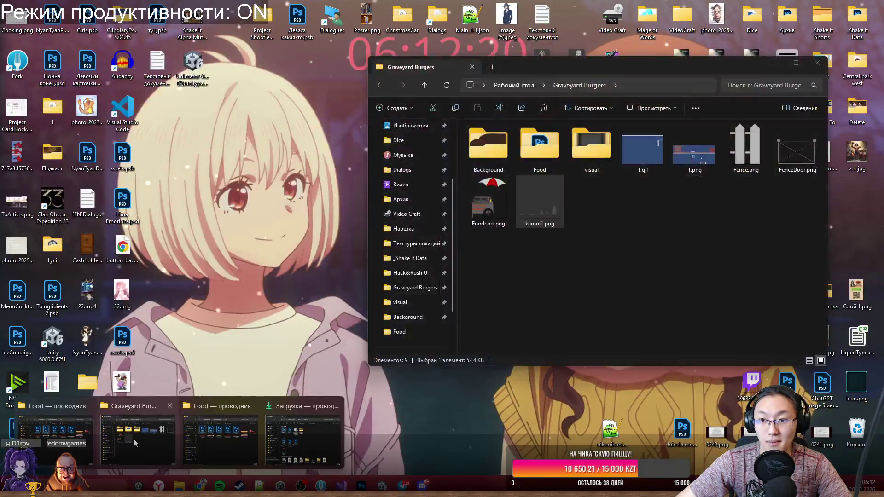
click(220, 437)
drag(579, 133, 257, 413)
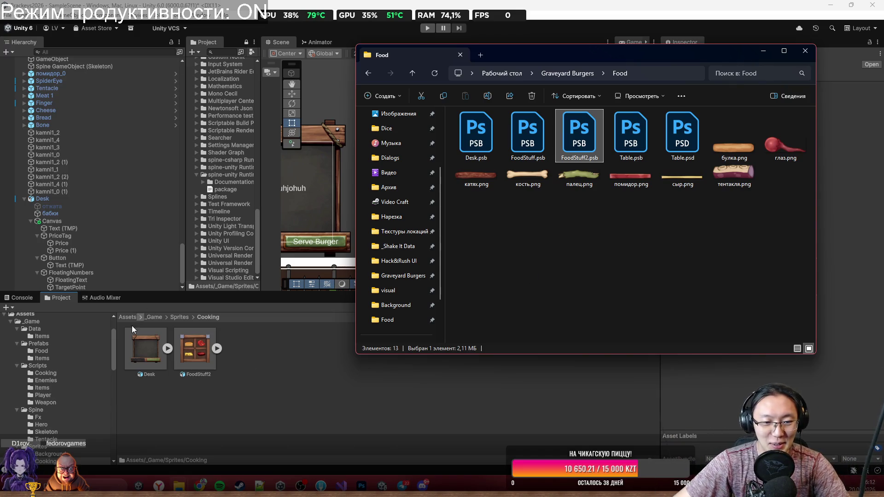
mouse_move(212, 344)
mouse_down()
mouse_move(194, 355)
mouse_move(421, 211)
mouse_move(424, 242)
mouse_move(539, 190)
mouse_up()
click(431, 209)
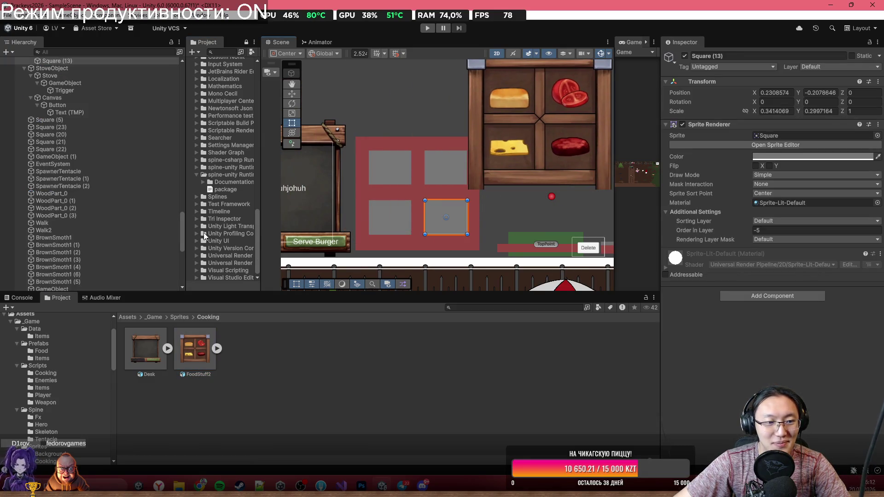
click(398, 189)
scroll(110, 140, up, 3)
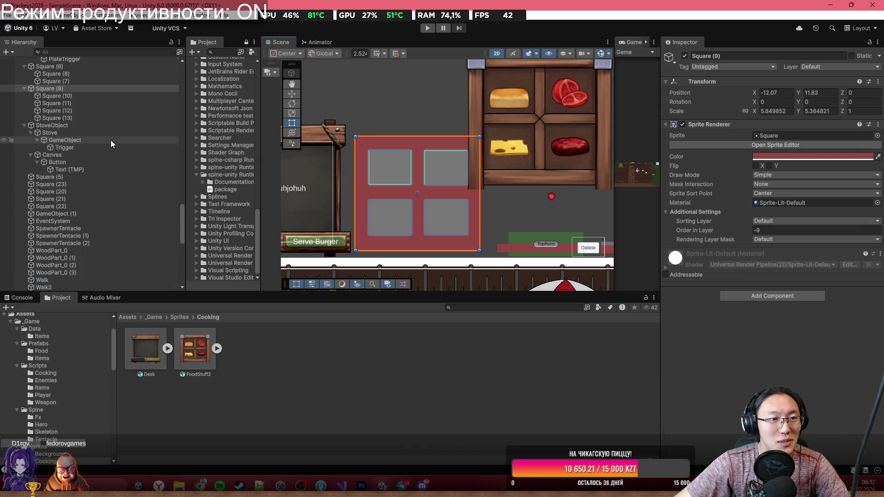
click(286, 95)
scroll(446, 219, down, 2)
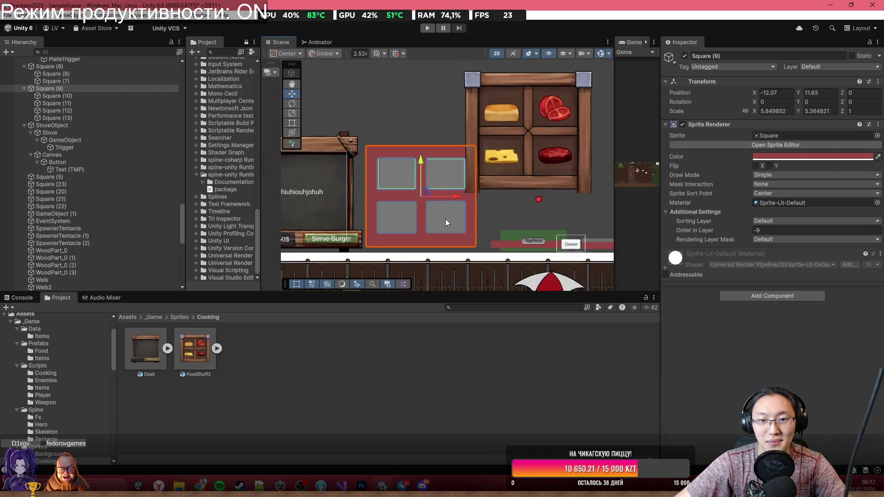
drag(430, 196, 390, 83)
click(471, 145)
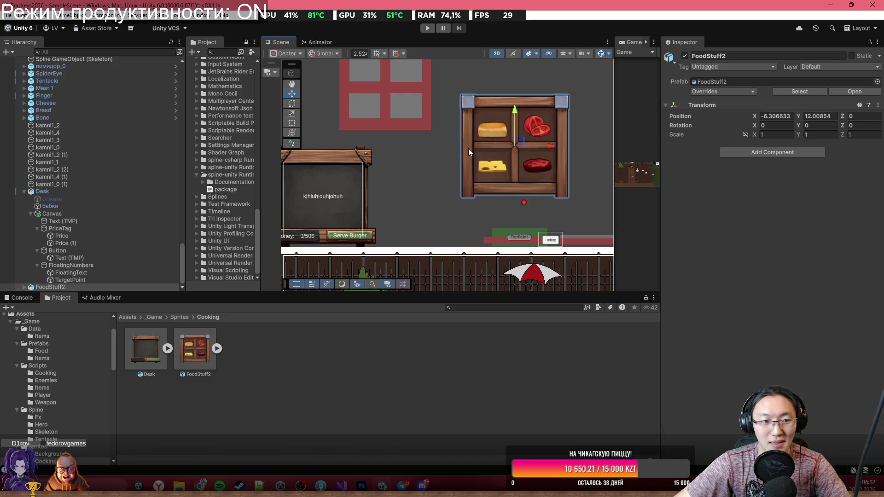
mouse_move(522, 142)
mouse_down()
mouse_move(468, 165)
mouse_move(440, 193)
mouse_up()
scroll(440, 194, down, 6)
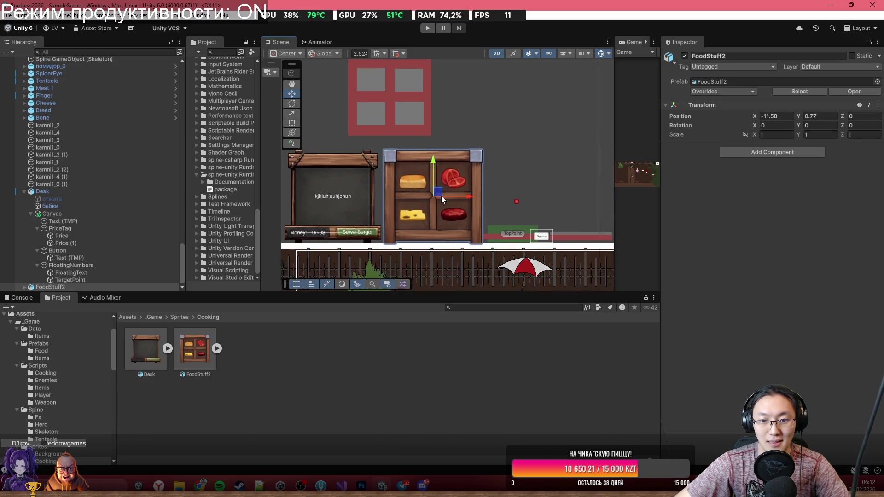
scroll(425, 244, up, 3)
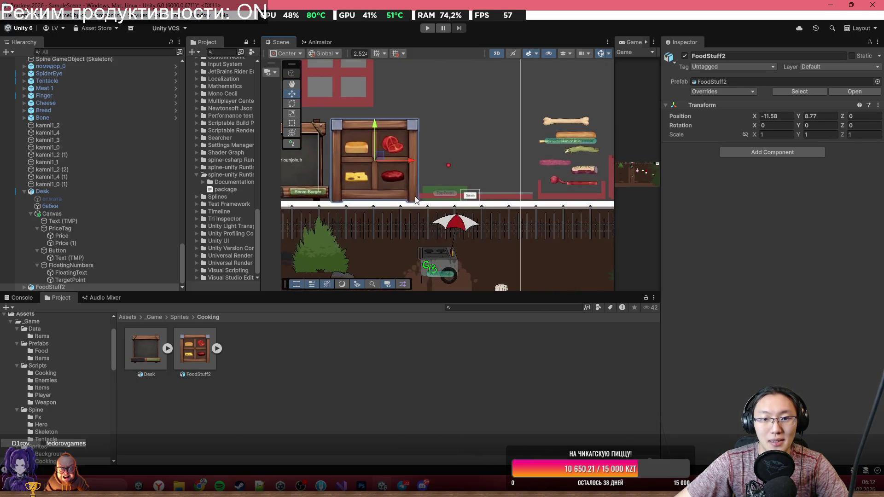
click(484, 134)
scroll(448, 195, up, 5)
scroll(117, 180, up, 20)
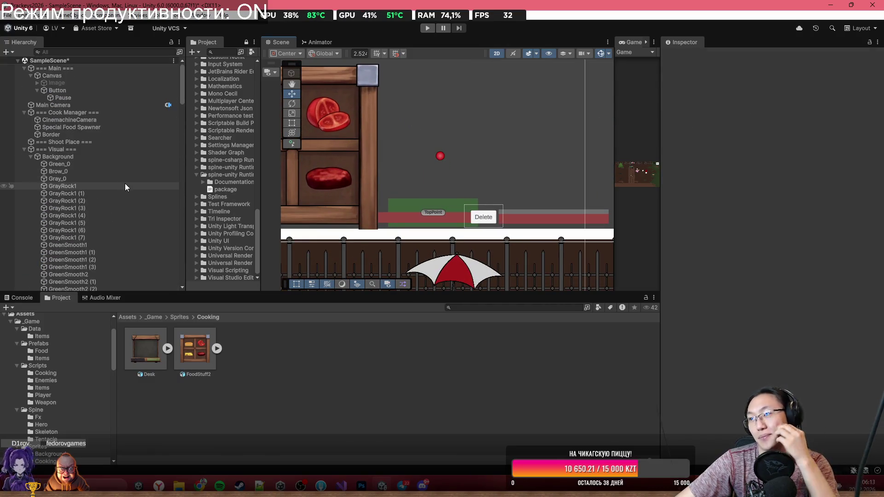
Set the CinemachineCamera's Priority to 20 and its lens Orthographic Size to about 10.7.
click(93, 120)
double_click(93, 119)
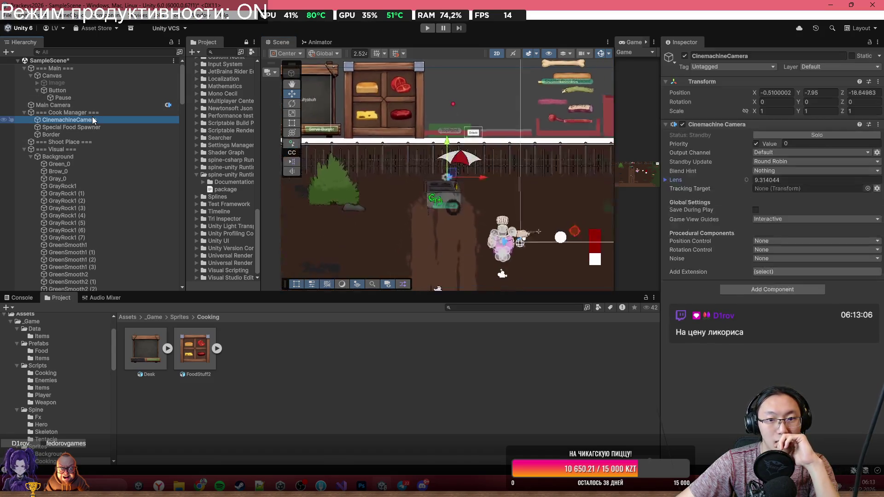
scroll(442, 160, down, 4)
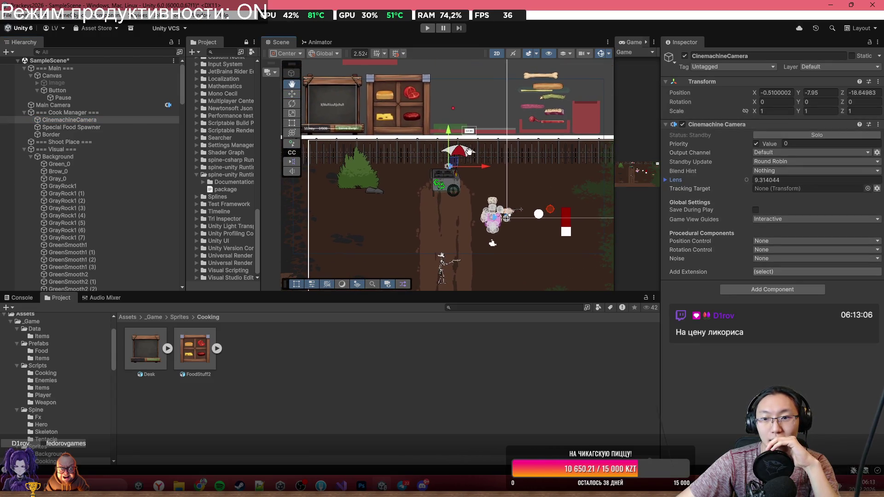
scroll(460, 160, up, 1)
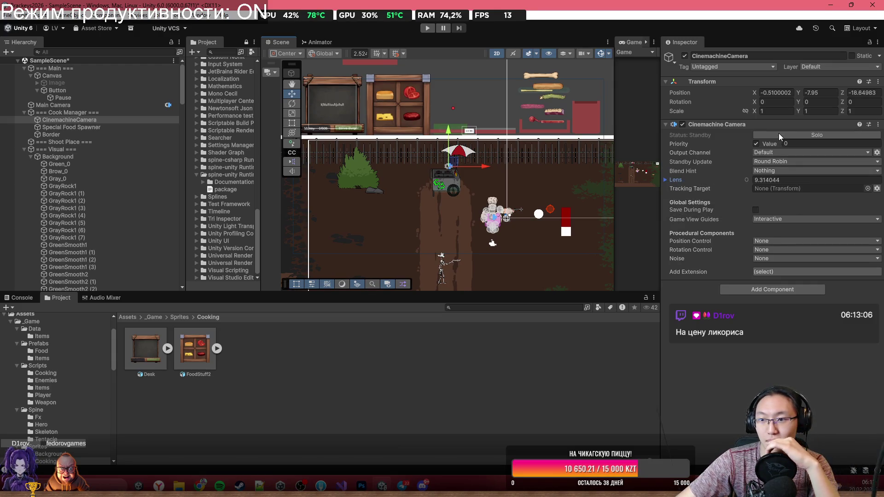
click(786, 143)
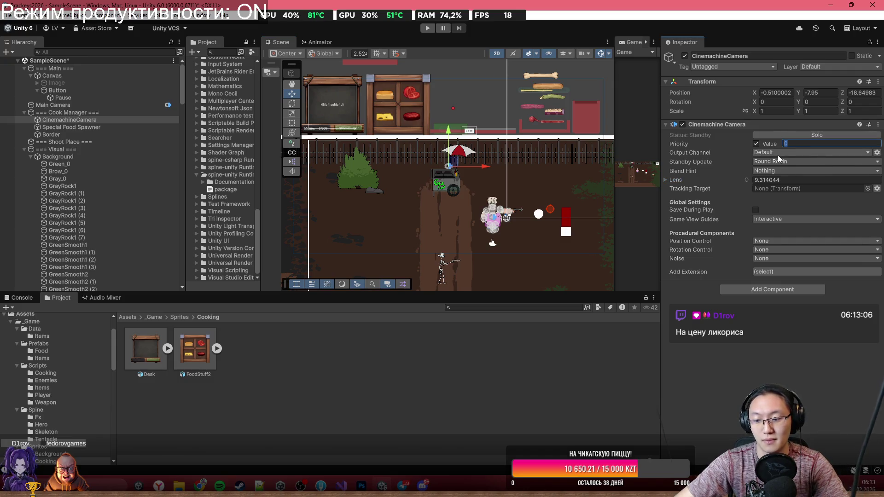
text(20)
key(Return)
scroll(383, 128, up, 3)
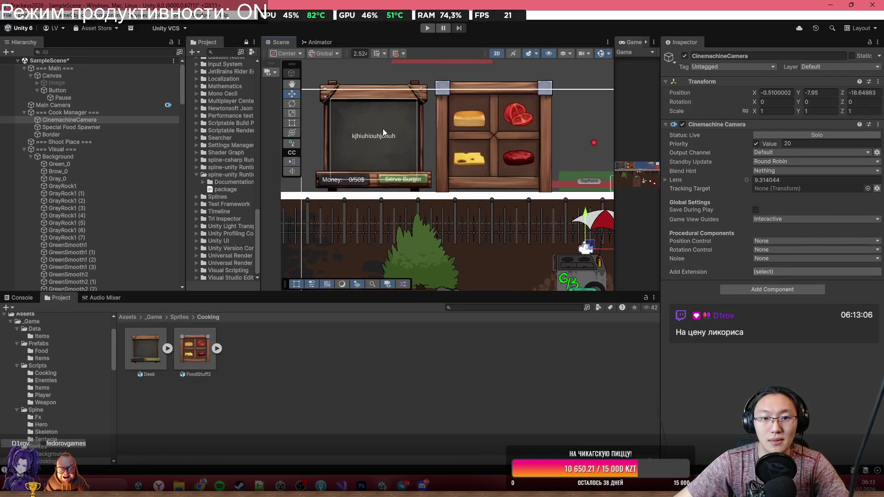
scroll(382, 129, down, 3)
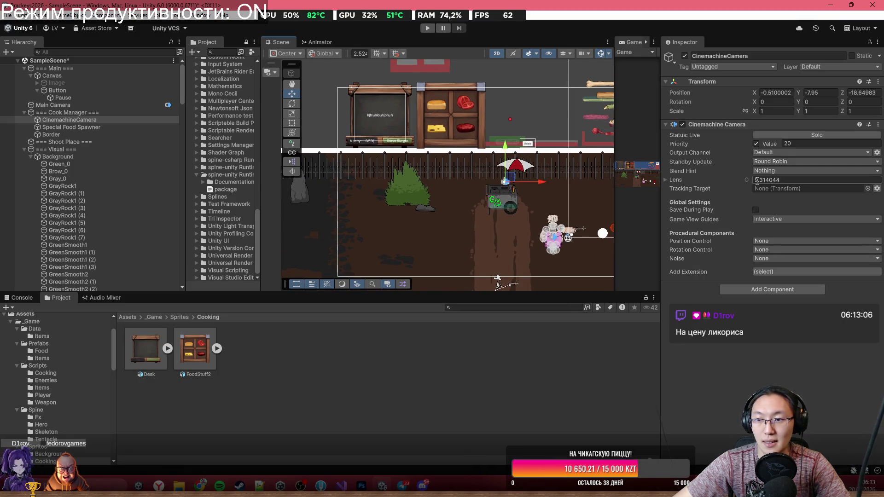
drag(736, 178, 749, 180)
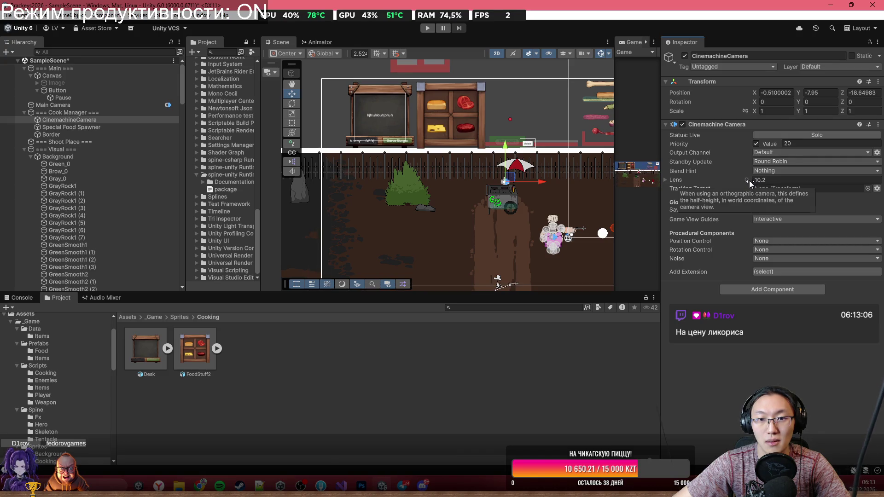
Give the bush beside the fence a teal-blue sprite tint.
click(416, 185)
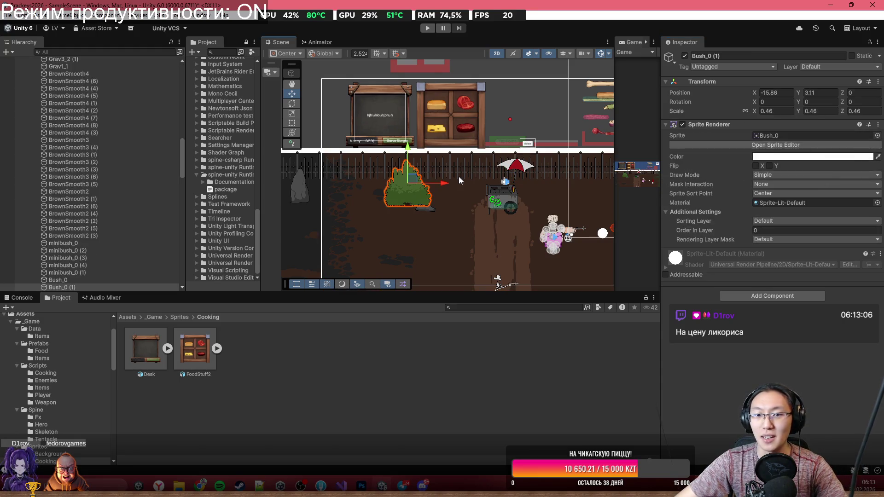
drag(382, 172, 307, 146)
scroll(343, 168, up, 5)
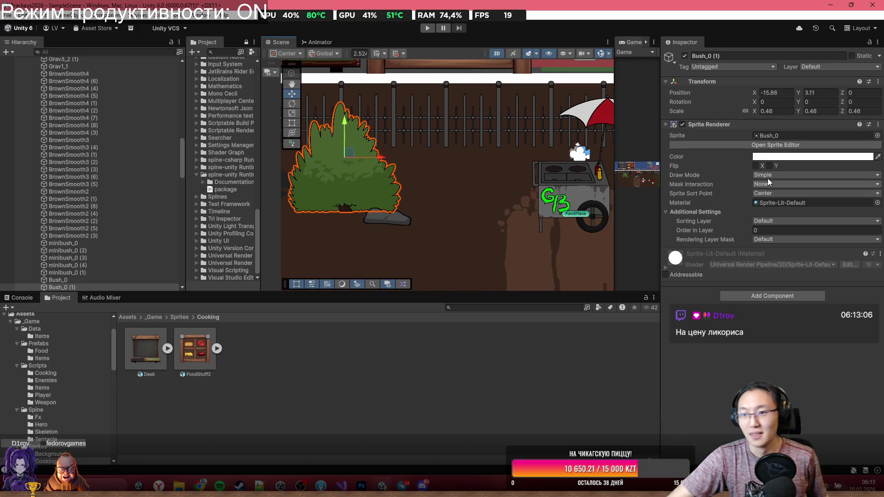
click(788, 160)
click(786, 214)
mouse_move(814, 209)
mouse_down()
mouse_move(821, 195)
mouse_move(844, 193)
mouse_move(844, 217)
mouse_move(864, 222)
mouse_move(873, 214)
mouse_up()
drag(786, 218, 788, 244)
click(691, 358)
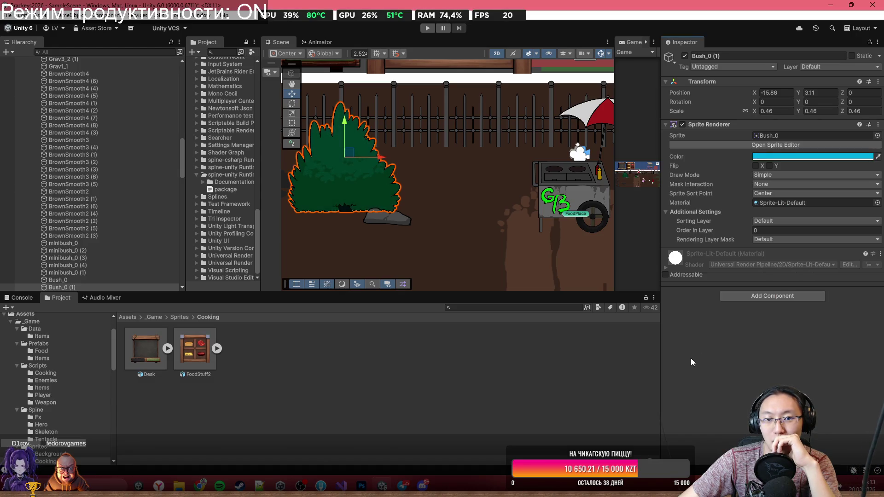
scroll(488, 208, down, 4)
click(496, 219)
scroll(470, 209, up, 2)
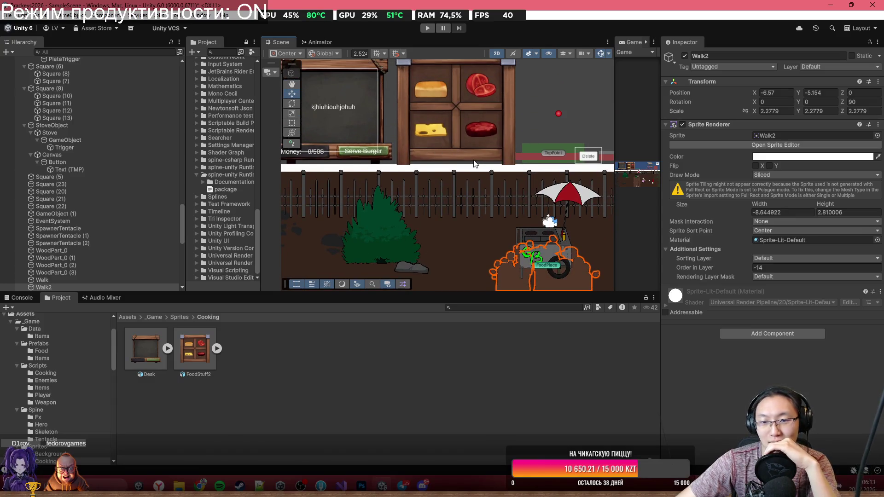
Expand FoodStuff2 in the Hierarchy and lower the bread within its shelf.
drag(473, 128, 463, 157)
click(440, 178)
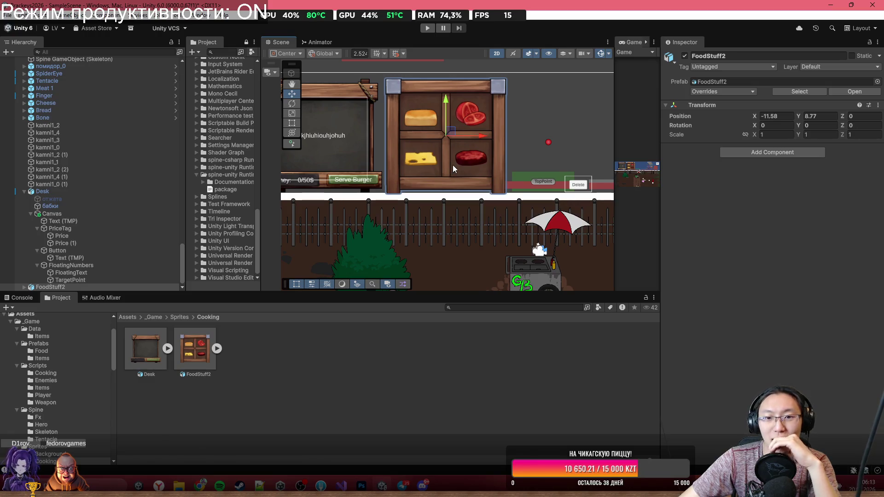
click(23, 287)
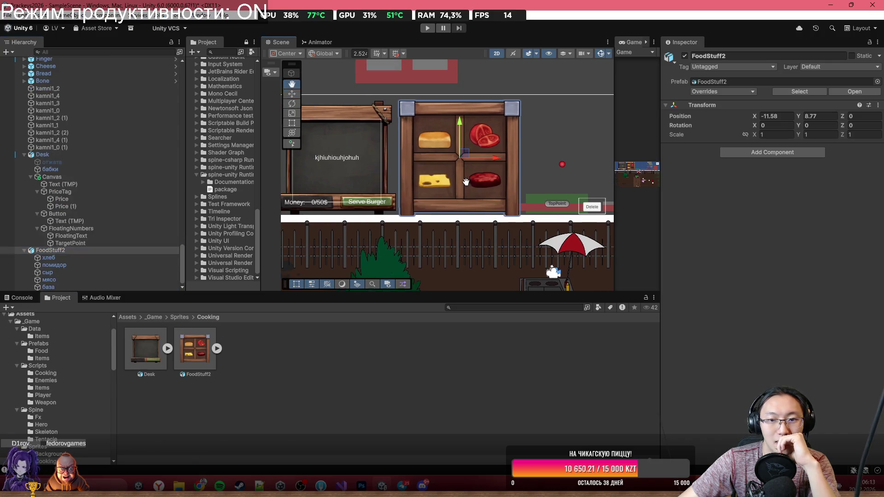
drag(437, 159, 451, 183)
key(ctrl+z)
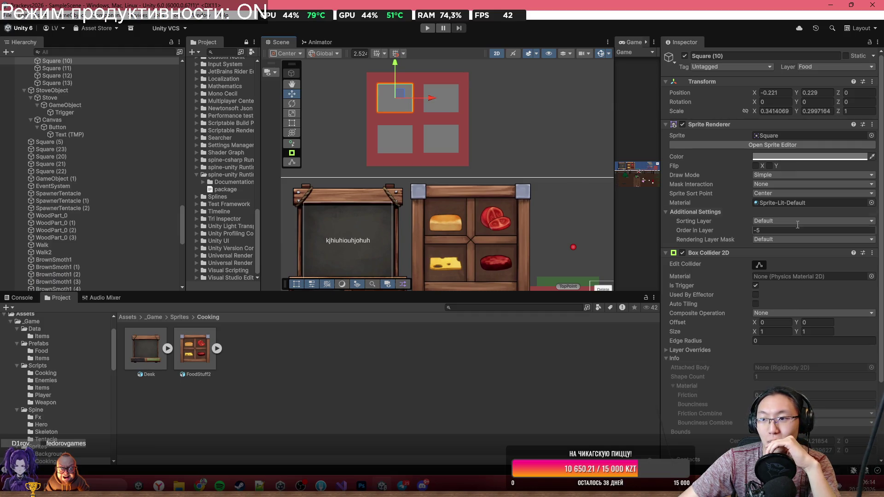
scroll(793, 264, down, 5)
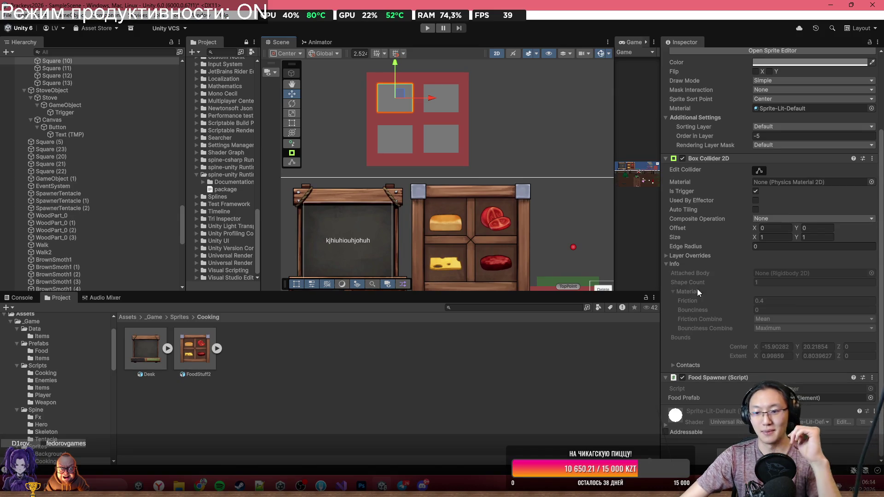
scroll(754, 256, up, 4)
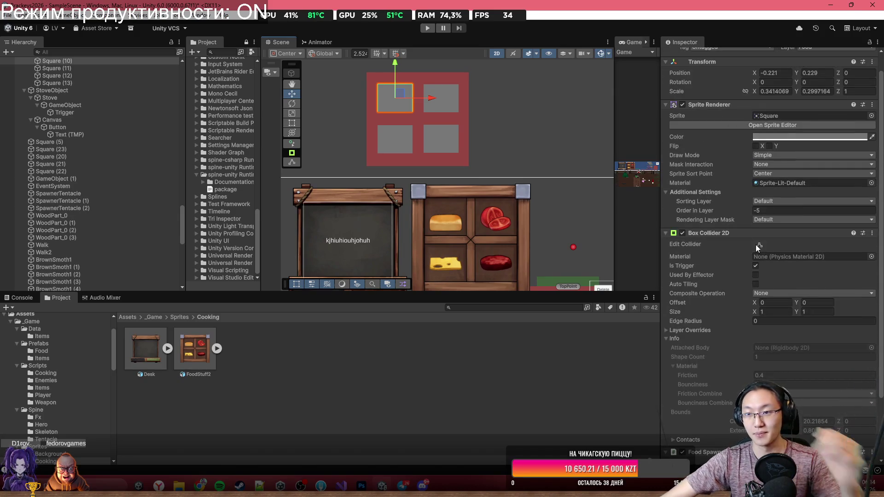
scroll(744, 236, up, 1)
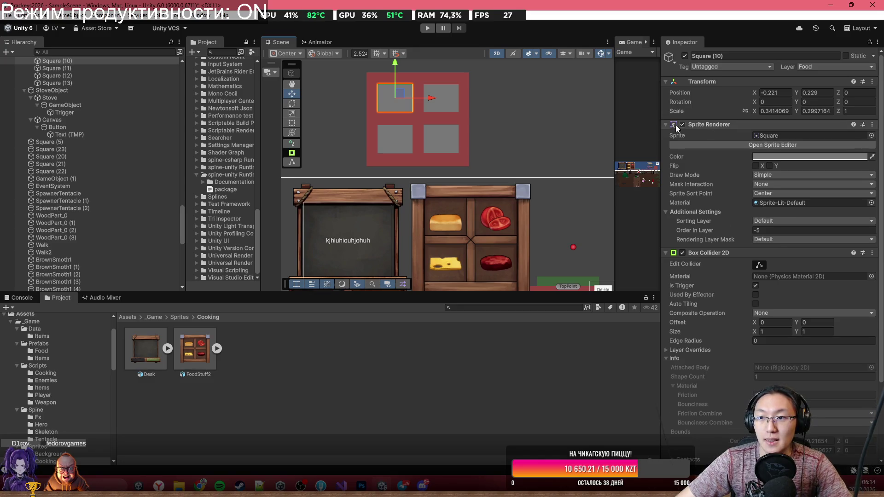
click(454, 228)
scroll(452, 227, up, 3)
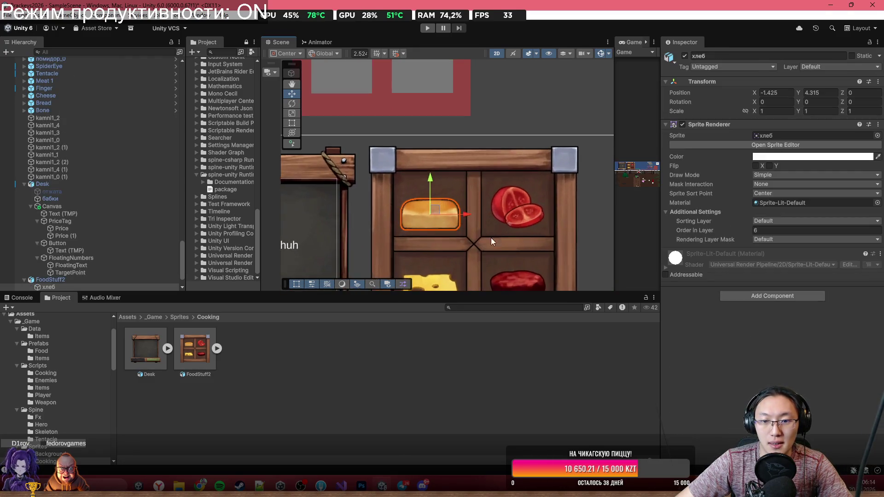
scroll(413, 138, up, 2)
mouse_move(420, 127)
mouse_down()
mouse_move(421, 144)
mouse_move(426, 130)
mouse_up()
Lower the tomato and cheese layers within their shelves.
click(512, 151)
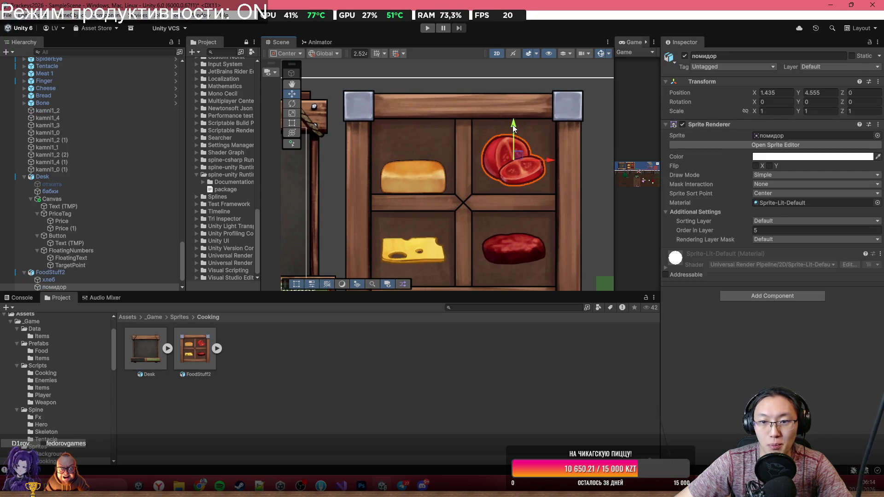
drag(520, 145, 519, 159)
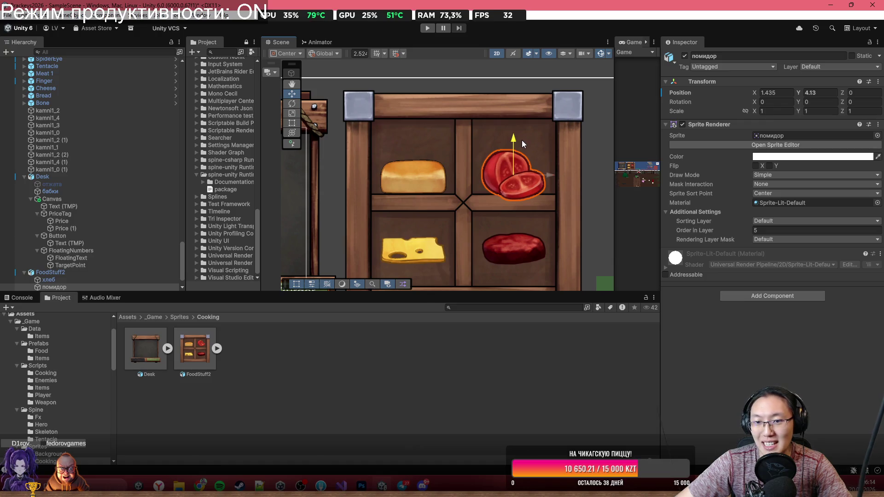
click(437, 209)
click(419, 209)
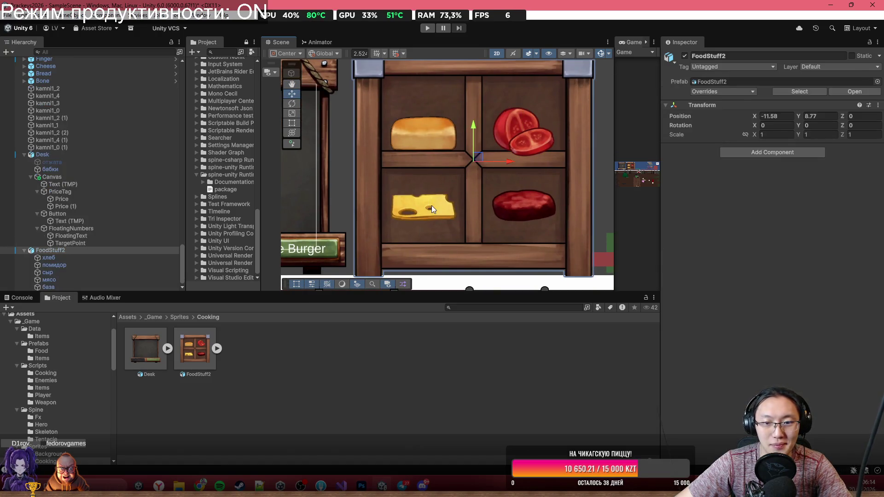
mouse_move(427, 180)
mouse_down()
mouse_move(434, 197)
mouse_move(424, 169)
mouse_up()
Duplicate the cheese twice, setting the copies' Order in Layer to 5 and 6.
key(ctrl+d)
click(759, 229)
text(5)
key(ctrl+d)
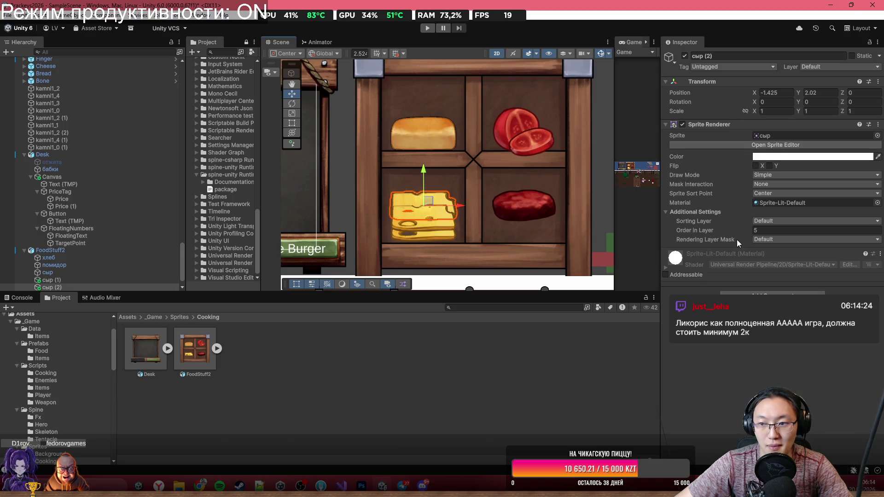
click(760, 231)
text(6)
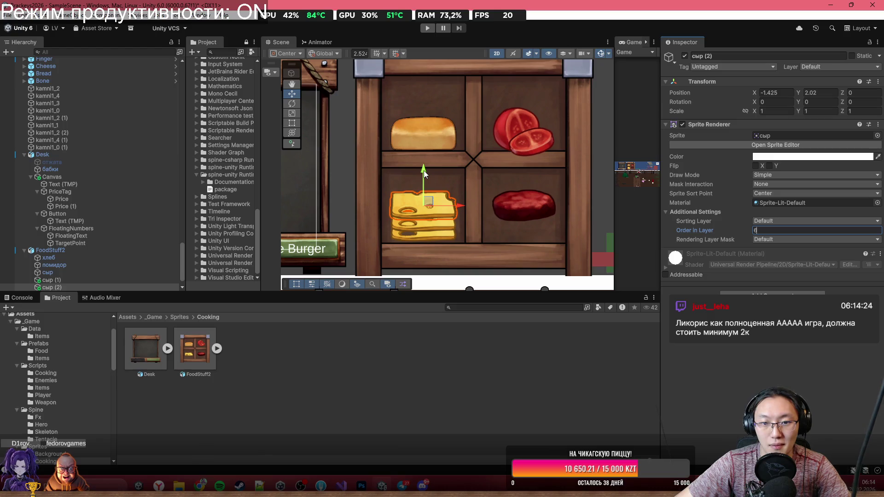
Lower the meat, duplicate it, and raise the copy's Order in Layer to 4.
click(460, 192)
scroll(543, 247, down, 2)
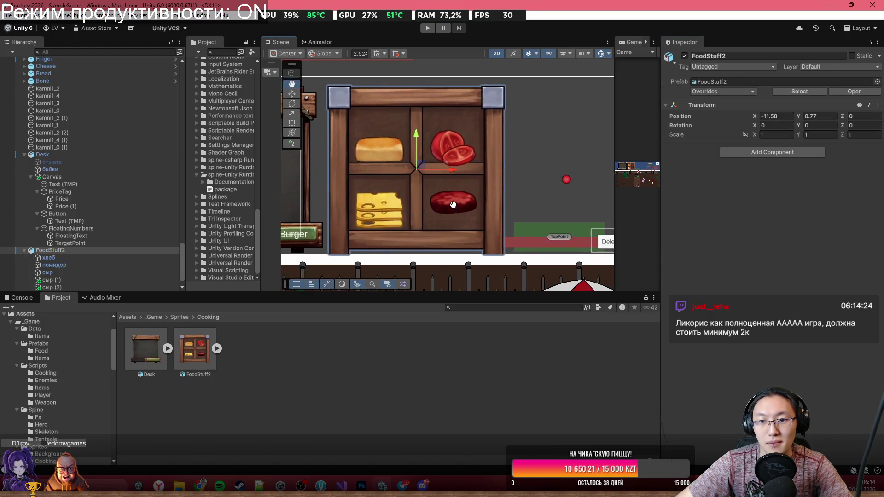
click(441, 203)
scroll(449, 181, up, 2)
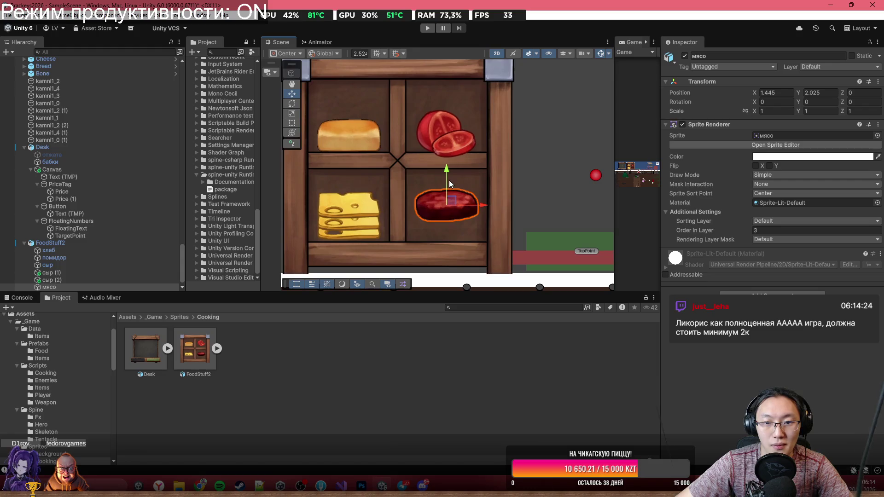
mouse_move(449, 181)
mouse_down()
mouse_move(448, 194)
mouse_move(448, 179)
mouse_up()
key(ctrl+d)
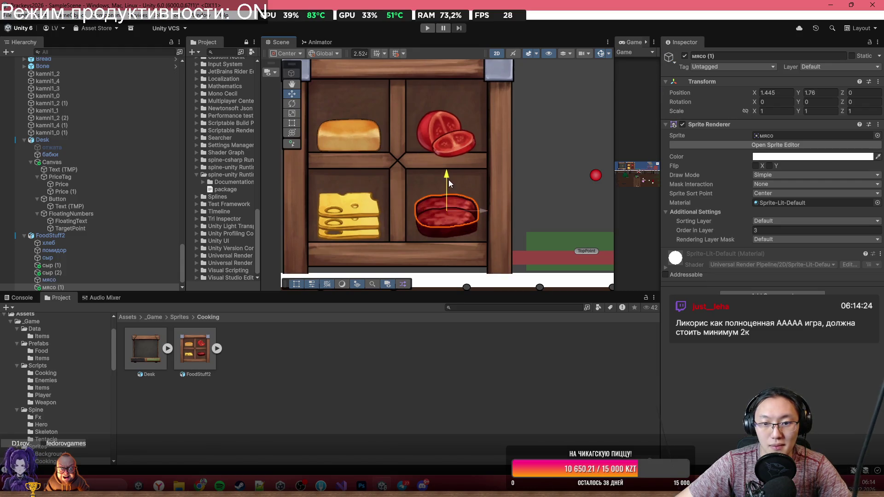
drag(711, 231, 716, 231)
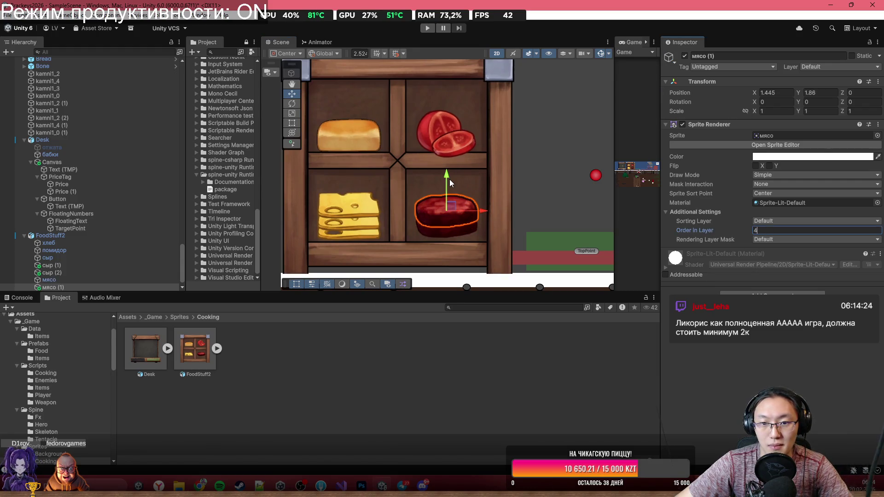